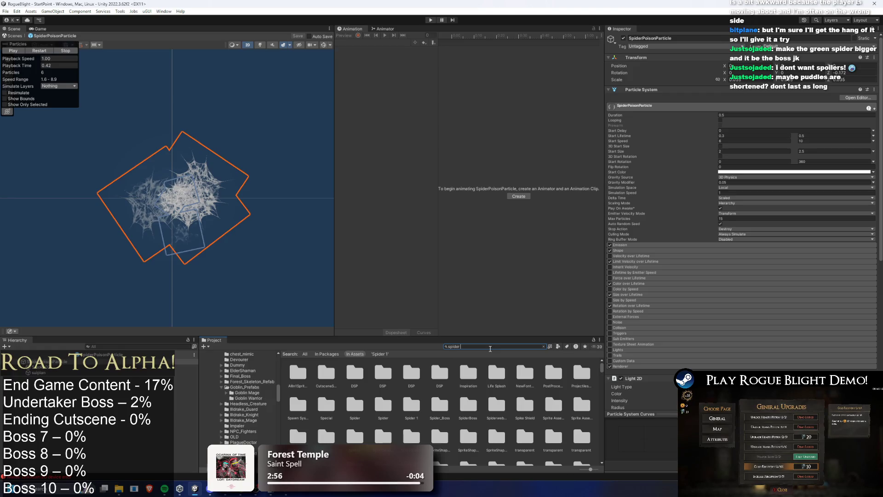
Step: Open the poison spider variant and inspect its particlePoison and BodyParticle(Poison) objects
text( prefa)
double_click(322, 372)
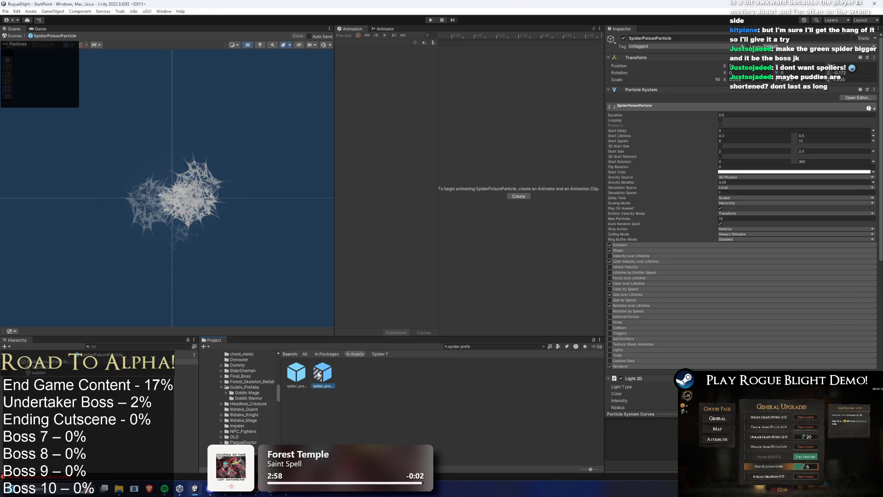
click(123, 347)
text(poison)
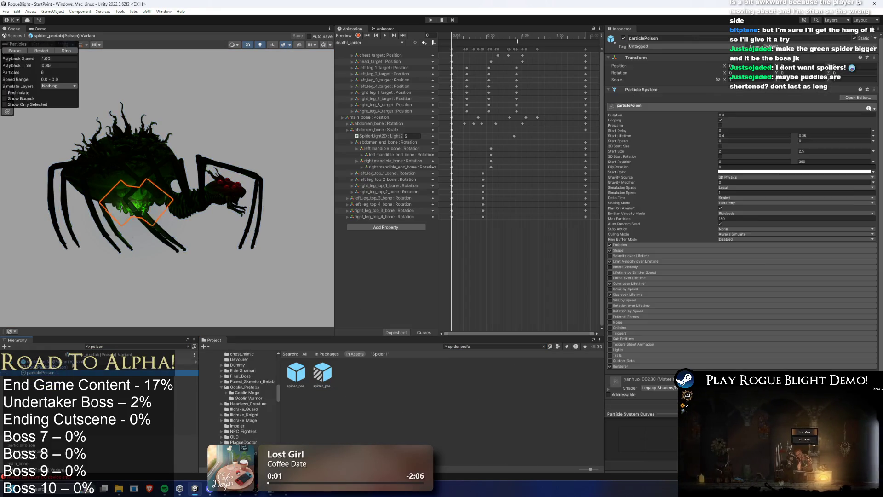
click(58, 373)
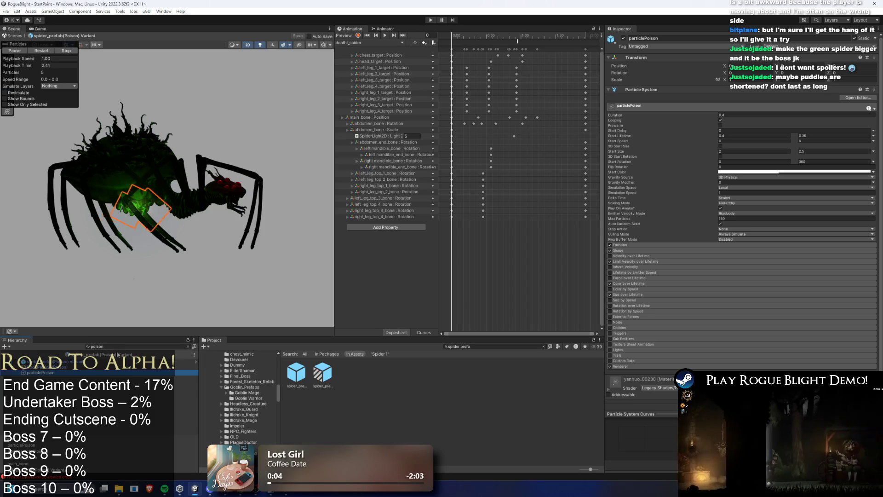
click(187, 346)
right_click(54, 395)
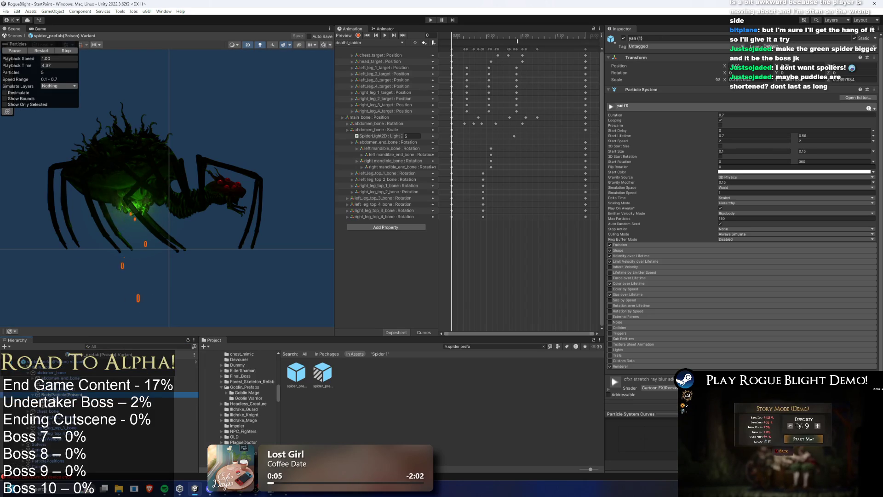
key(Escape)
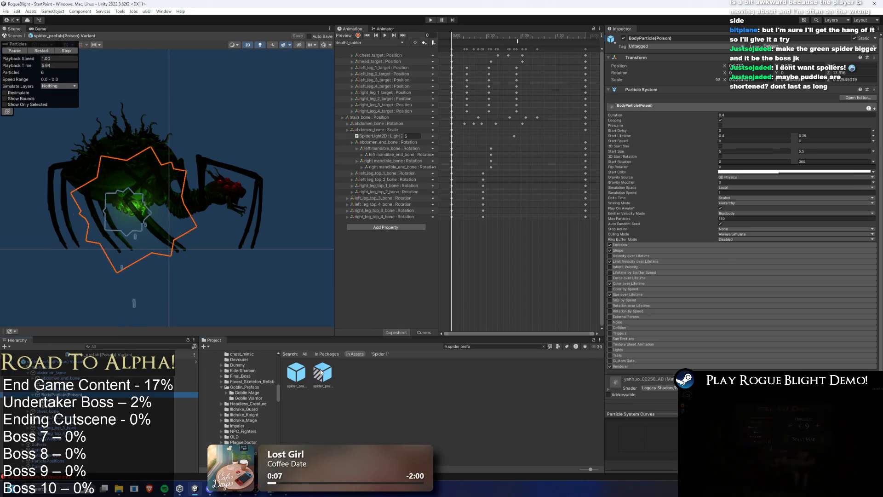
Step: Reveal the spawned SpiderPoisonParticle asset and open it for editing
click(323, 372)
click(762, 291)
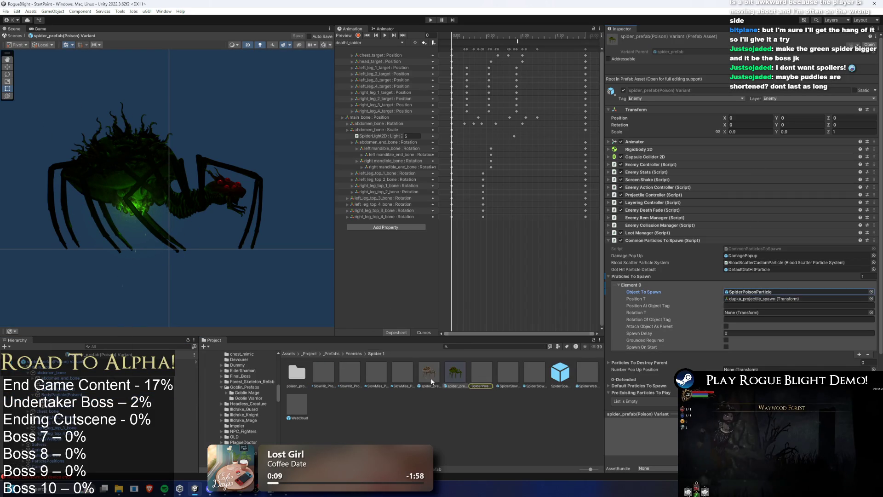
double_click(484, 372)
right_click(55, 377)
key(Escape)
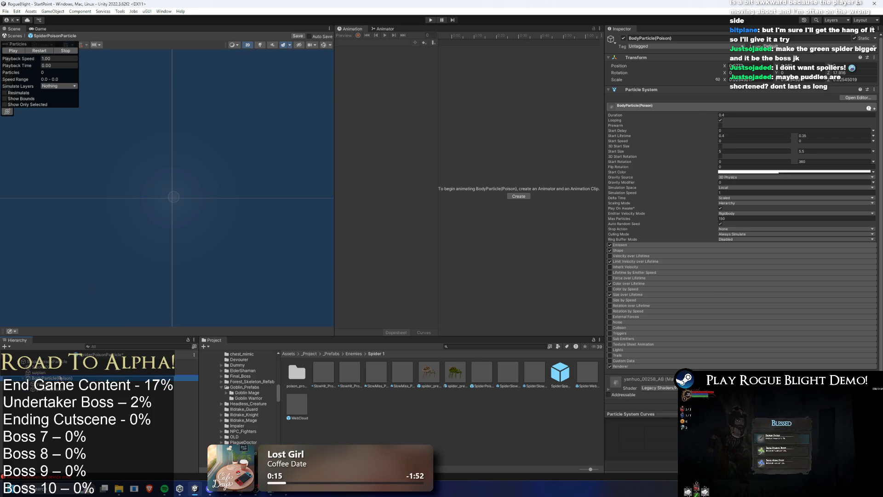
Step: Set BodyParticle(Poison)'s Transform Scale X to 1
click(55, 383)
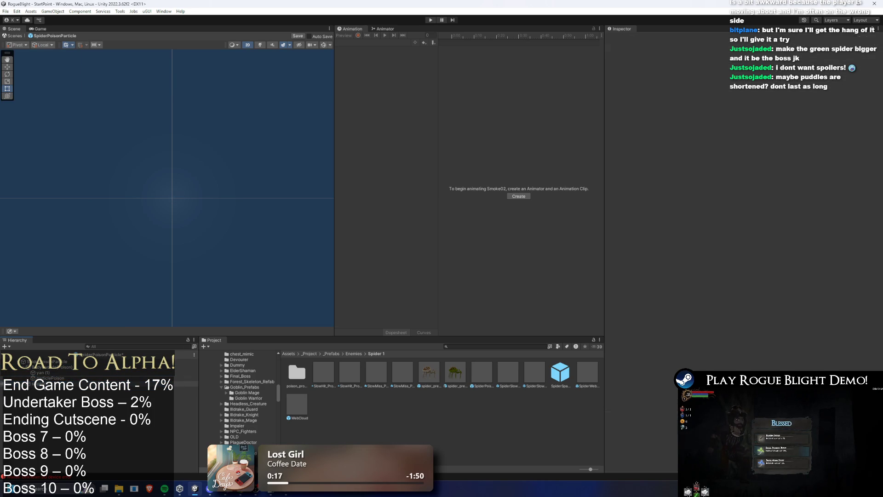
click(41, 372)
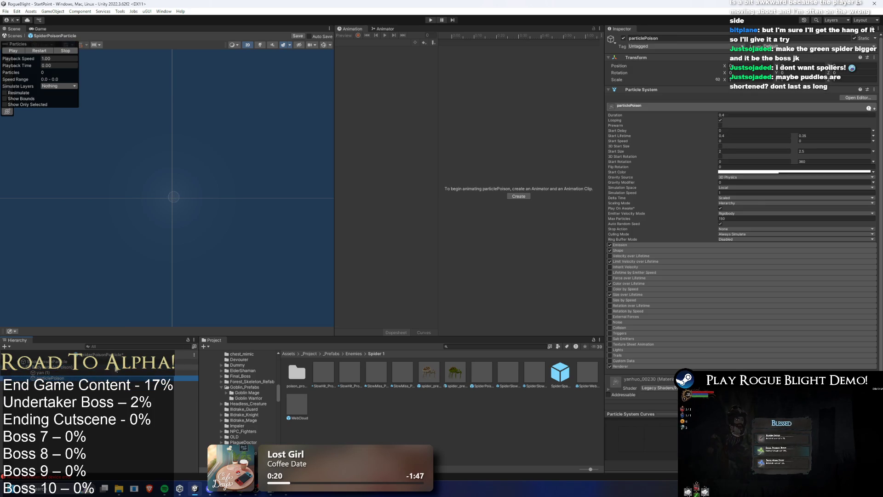
key(Up)
key(Up)
click(45, 54)
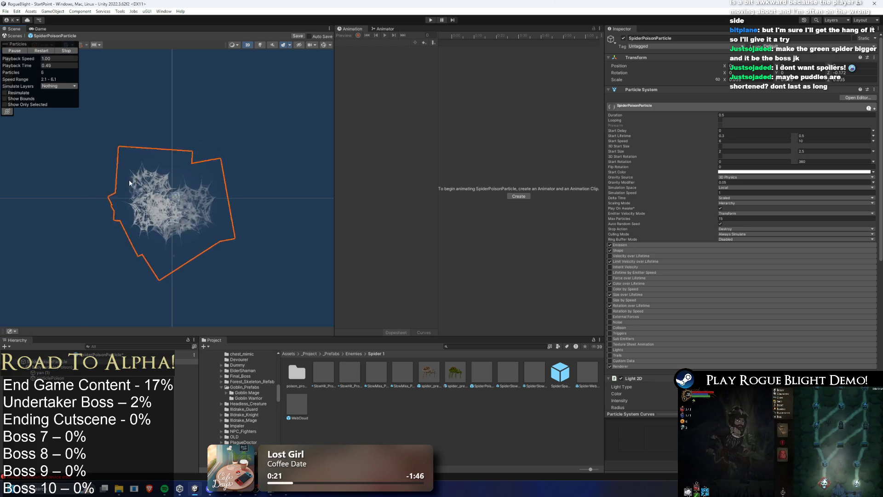
key(Down)
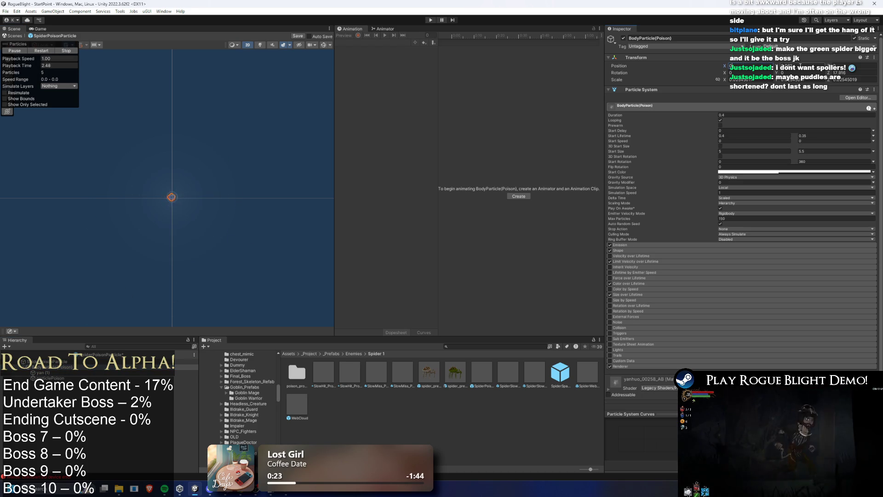
click(741, 80)
text(1)
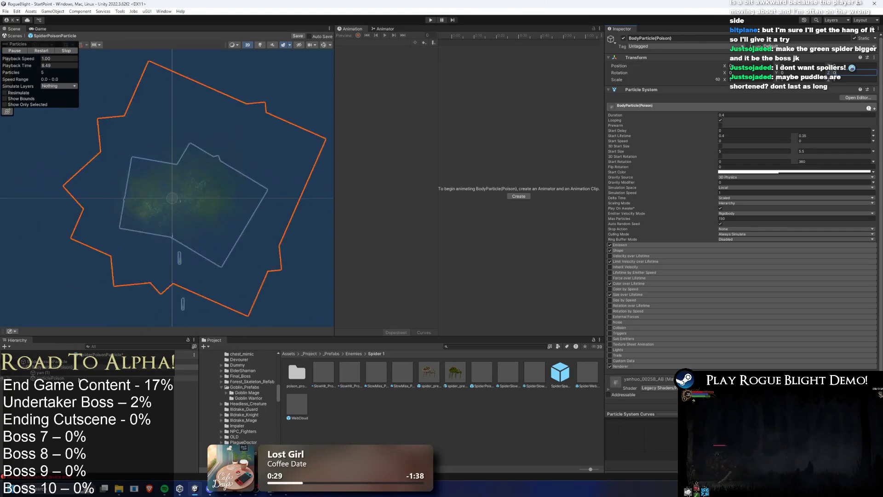
Step: Replay the particle preview and select the three poison particle systems together
shift+click(91, 378)
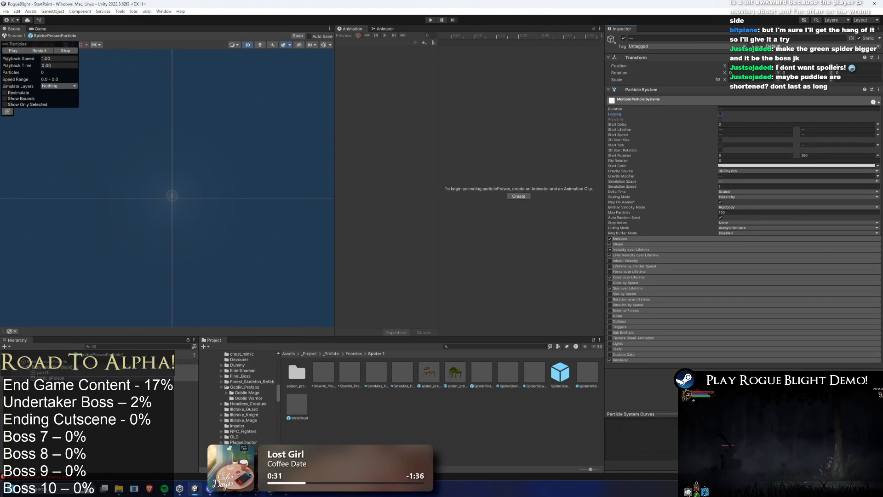
click(170, 361)
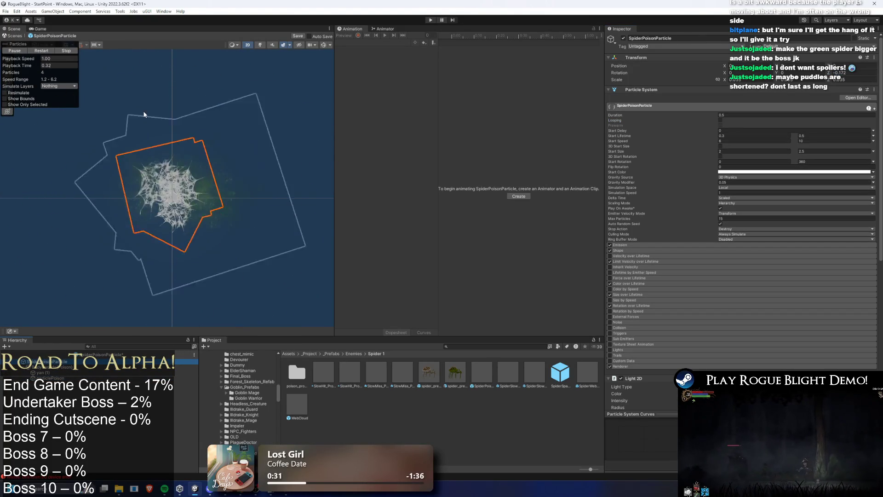
click(46, 51)
click(46, 51)
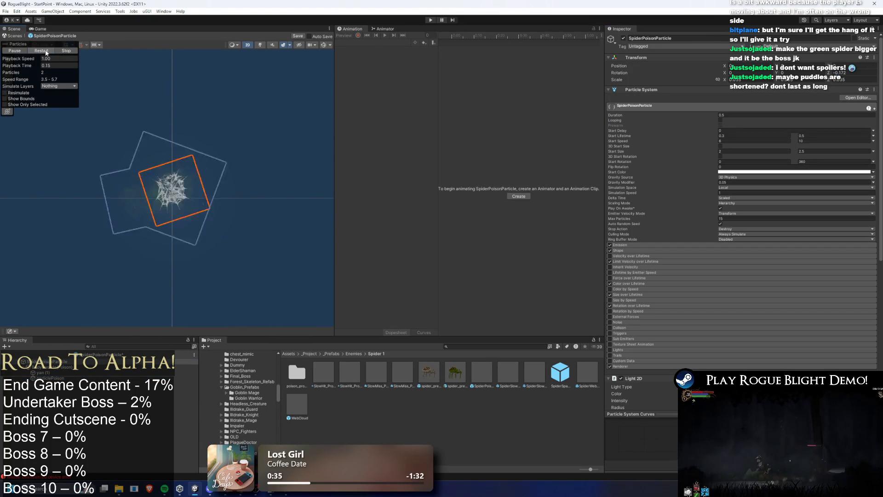
click(58, 368)
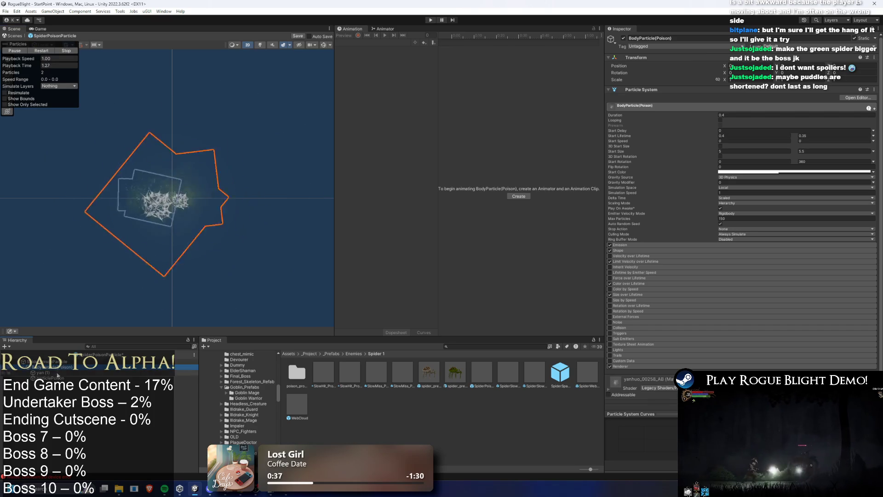
shift+click(58, 378)
click(763, 245)
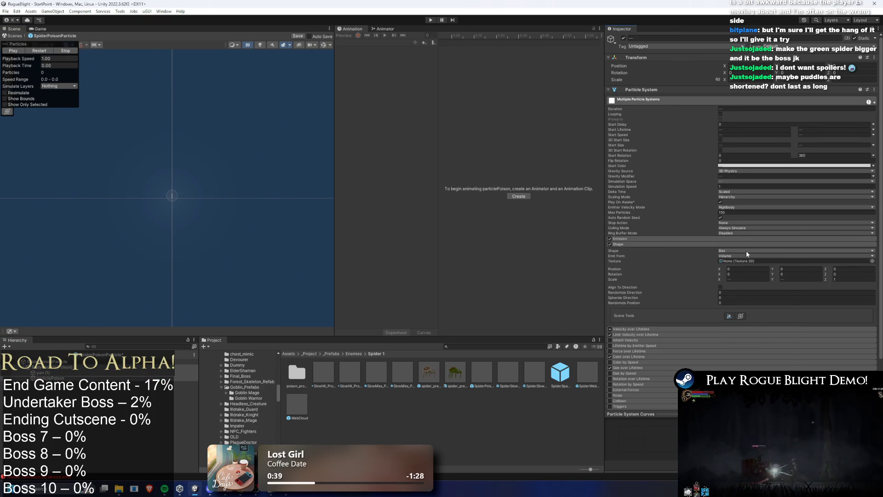
Step: Switch the three systems' emission shape from Box to Circle and play the preview
click(746, 250)
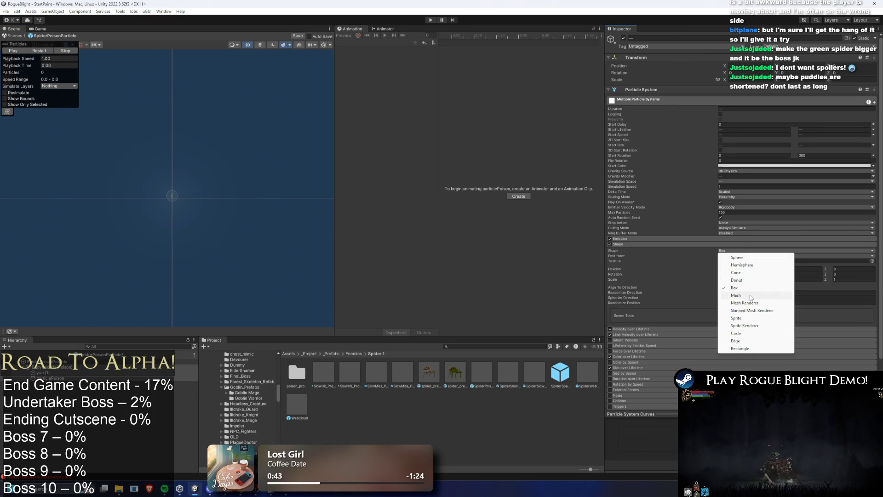
click(747, 334)
key(Tab)
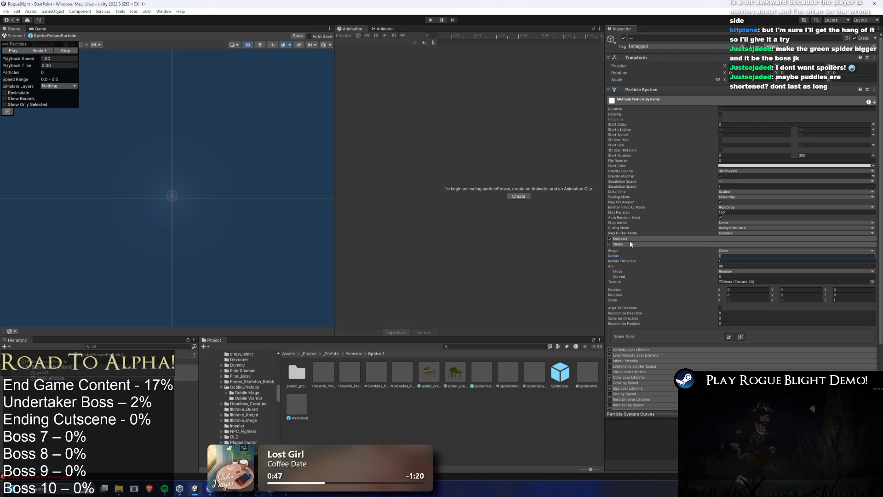
click(47, 54)
key(period)
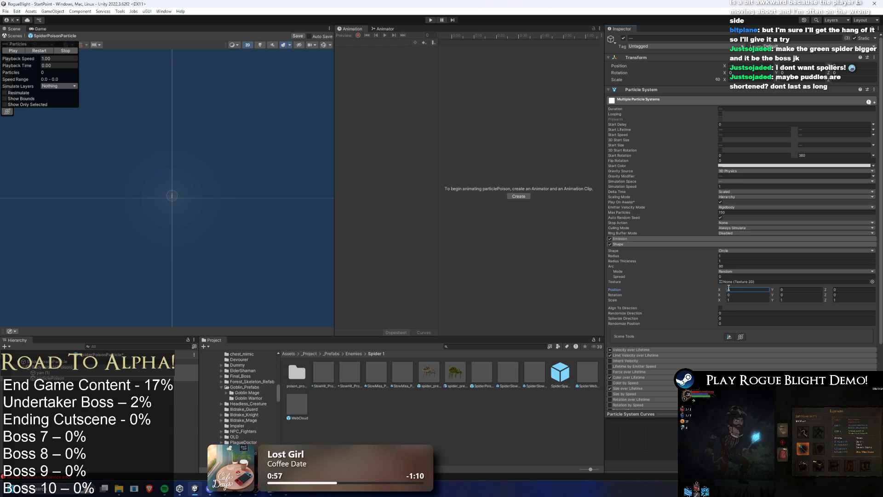
Step: Replay the combined poison burst several times, then select BodyParticle(Poison) alone
click(38, 54)
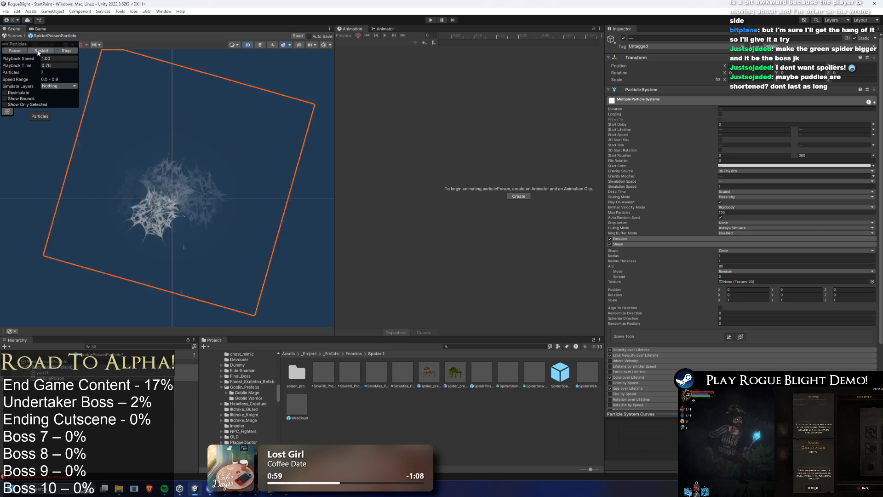
click(40, 52)
click(42, 51)
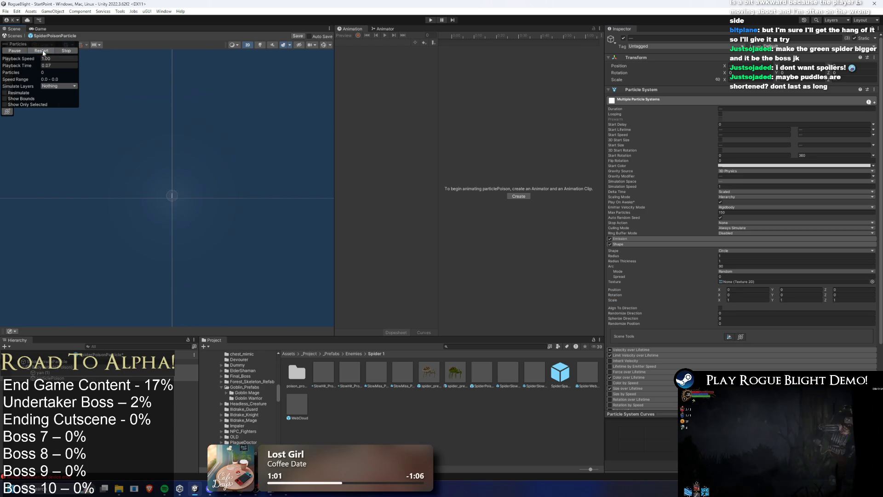
click(42, 51)
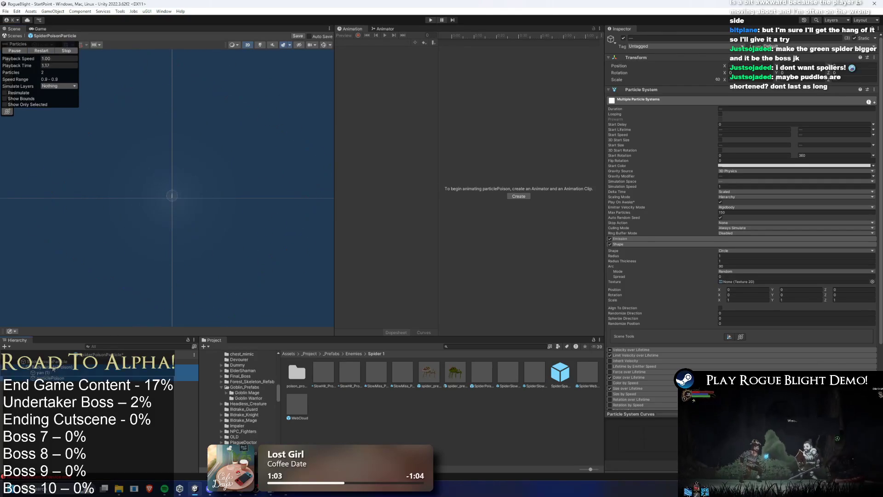
click(64, 366)
scroll(743, 259, down, 5)
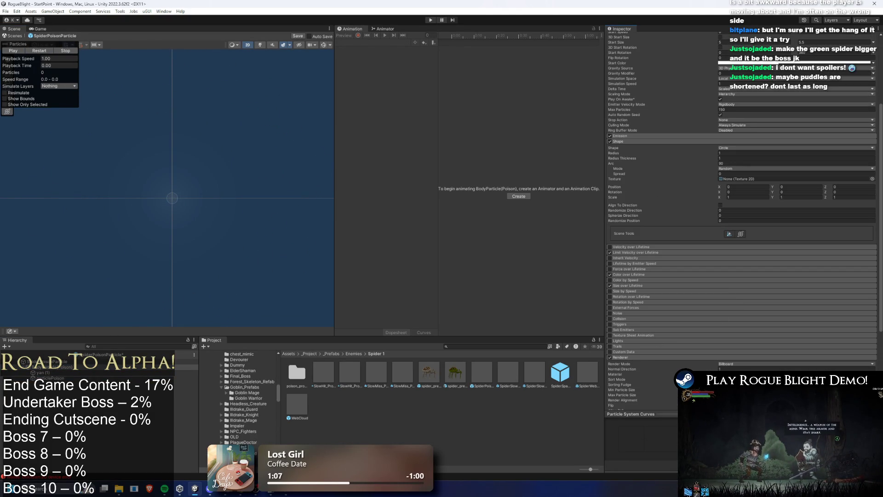
Step: Set SpiderPoisonParticle's Light 2D colour to bright green (16FF00)
click(138, 361)
scroll(760, 298, down, 5)
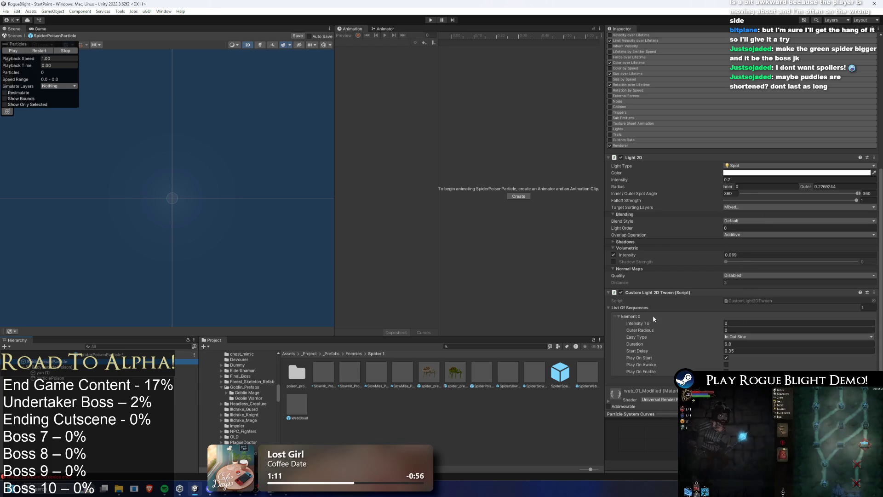
click(753, 173)
drag(779, 197, 810, 207)
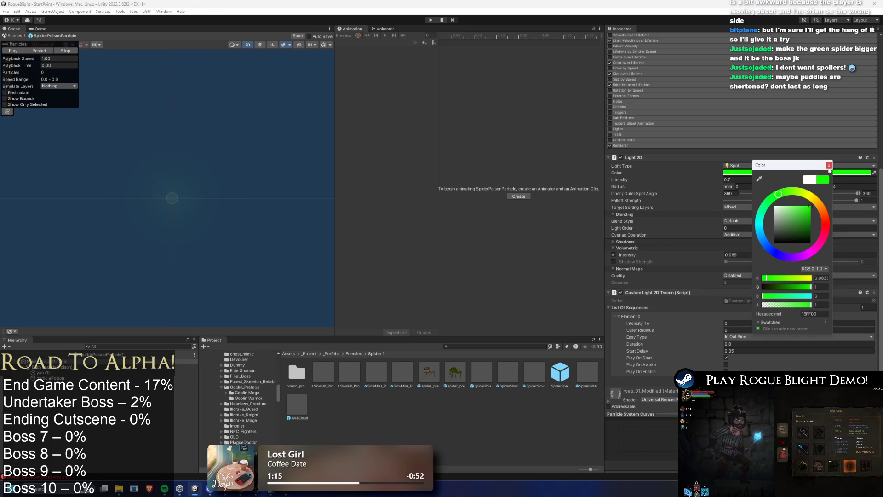
click(829, 165)
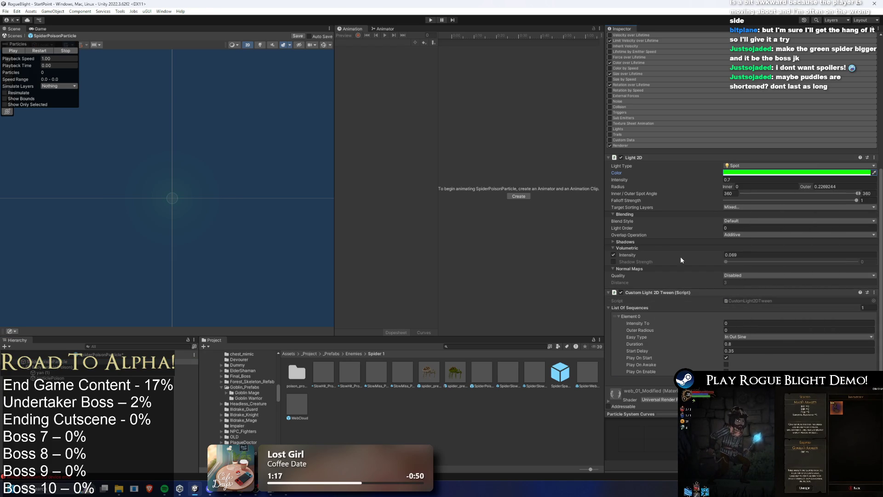
Step: Switch the particle renderer material to yanhuo_00258_AB
scroll(702, 214, up, 5)
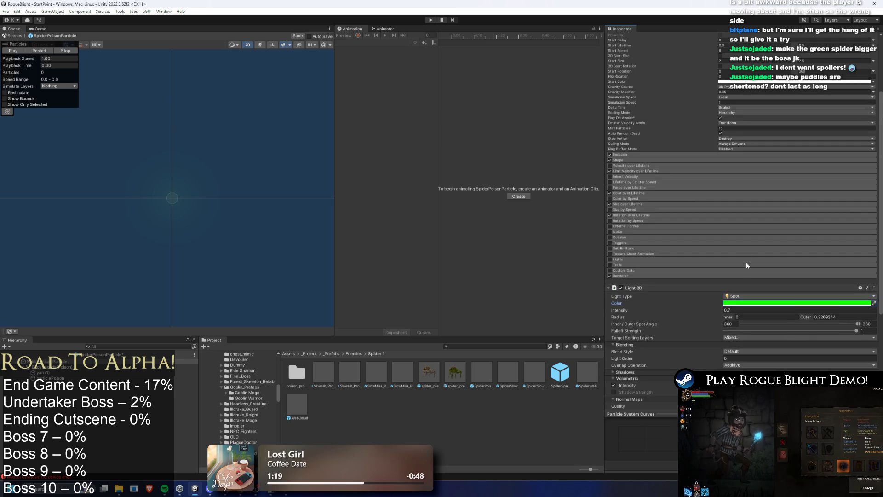
click(631, 276)
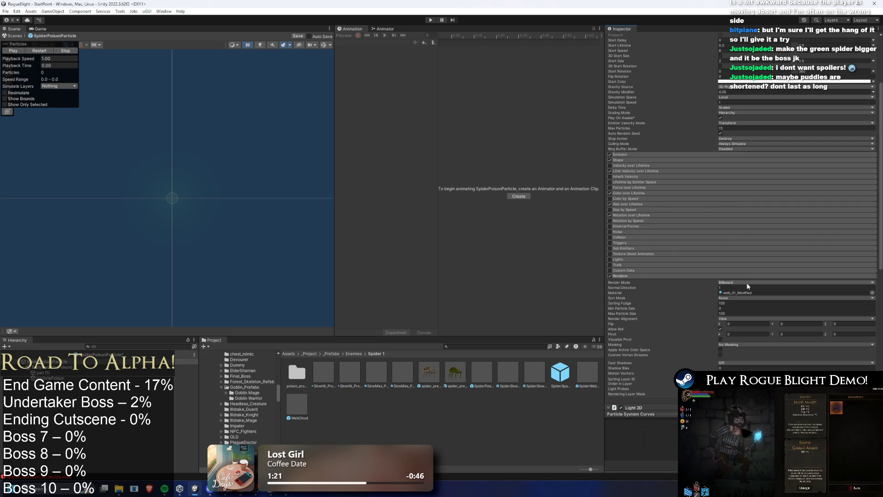
right_click(741, 292)
click(764, 319)
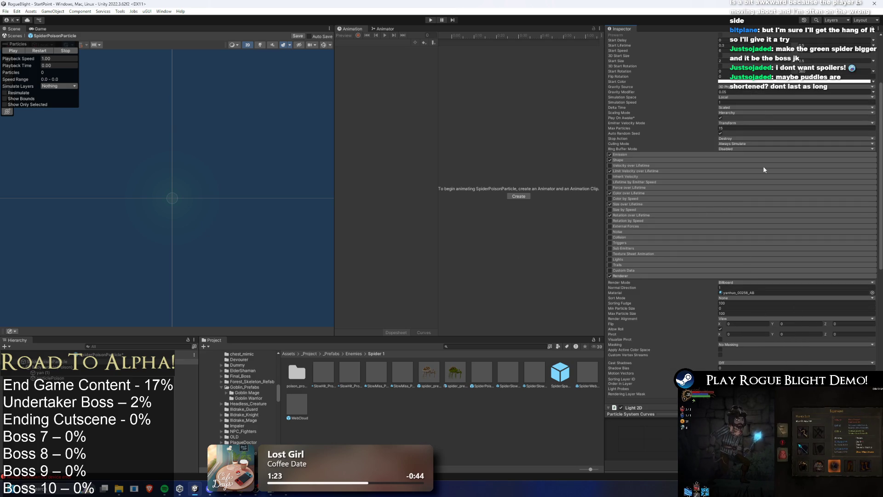
Step: Enable Color over Lifetime with dark green 187316 and replay the green poison cloud
click(632, 194)
click(745, 82)
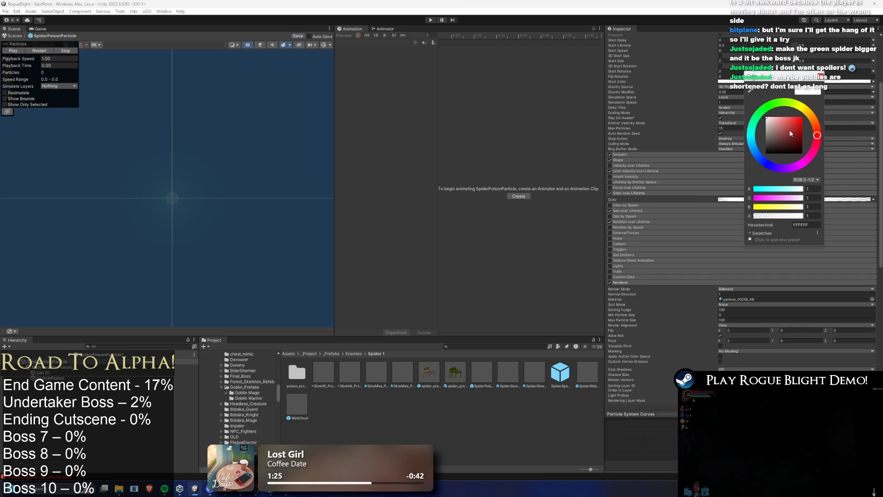
click(771, 104)
drag(780, 120, 796, 137)
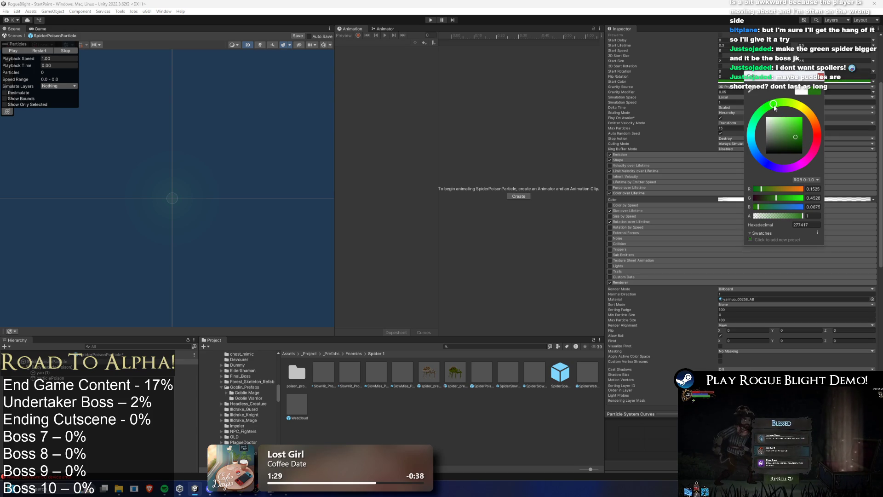
click(46, 39)
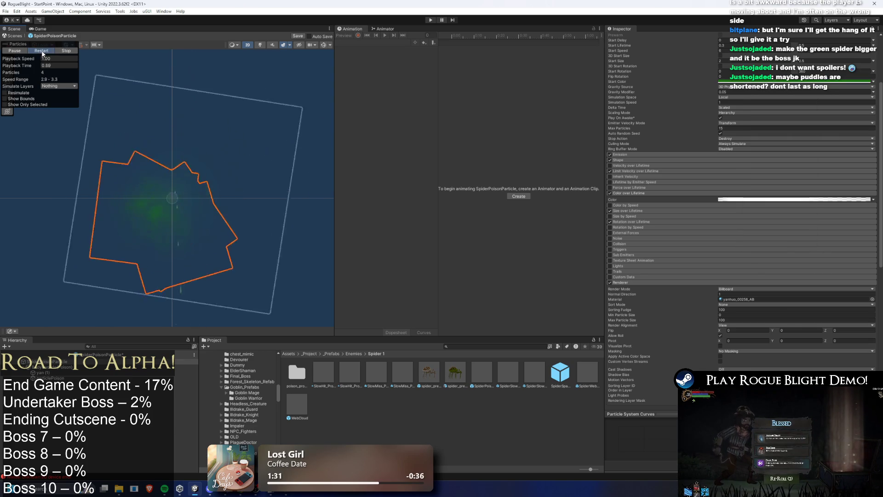
click(767, 82)
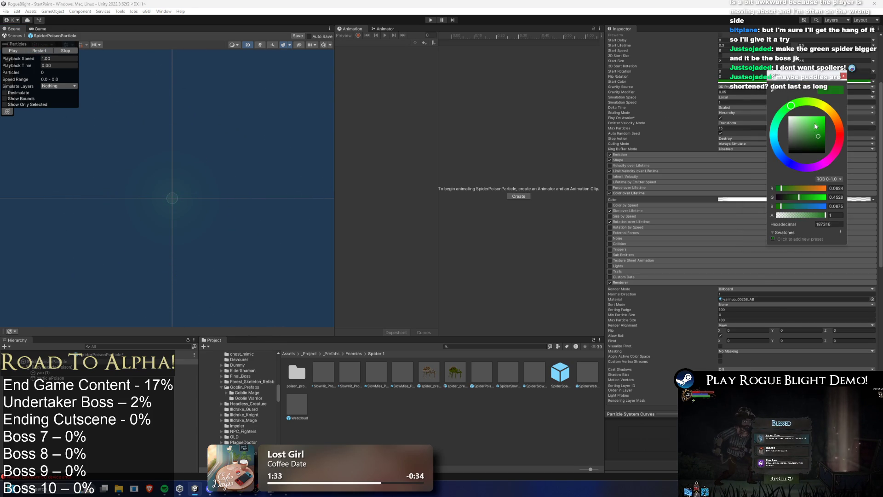
click(12, 50)
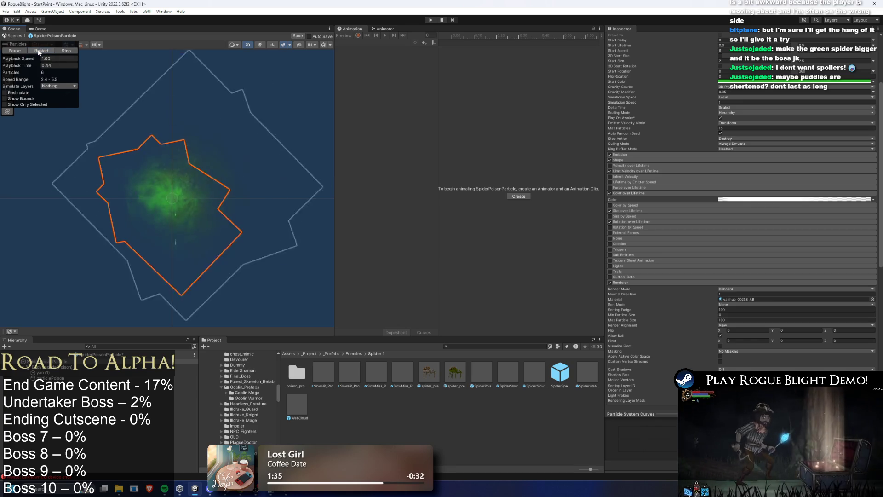
click(39, 50)
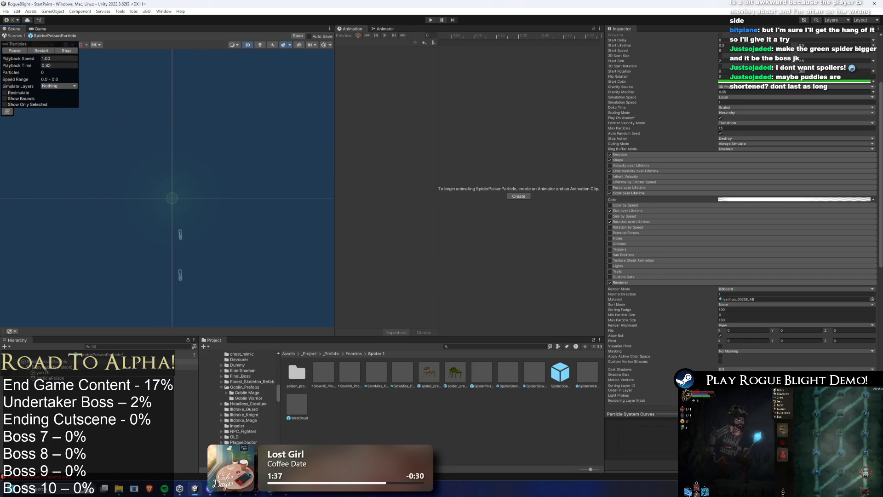
click(60, 366)
Step: Check particlePoison's green-to-yellow lifetime gradient, then replay SpiderPoisonParticle
key(Down)
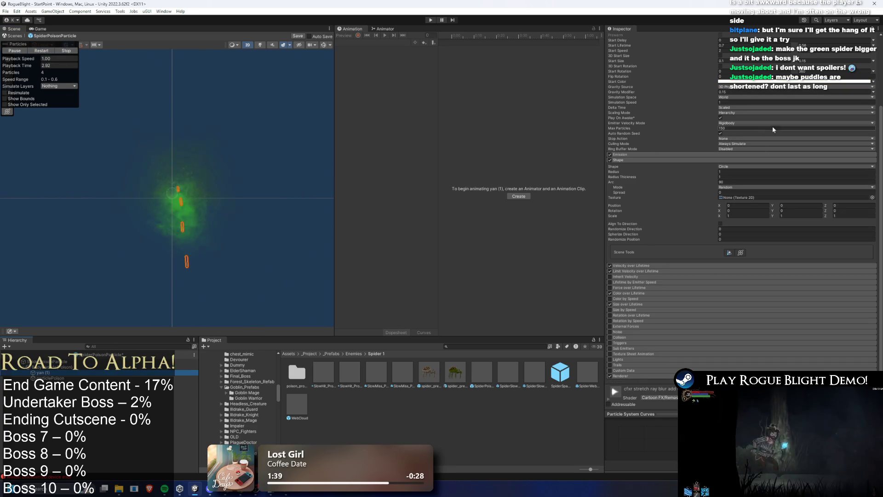
key(Down)
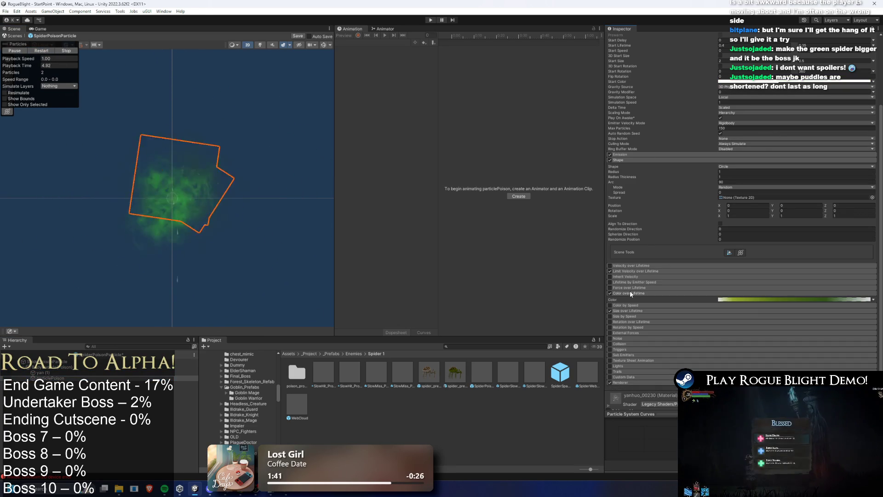
click(788, 298)
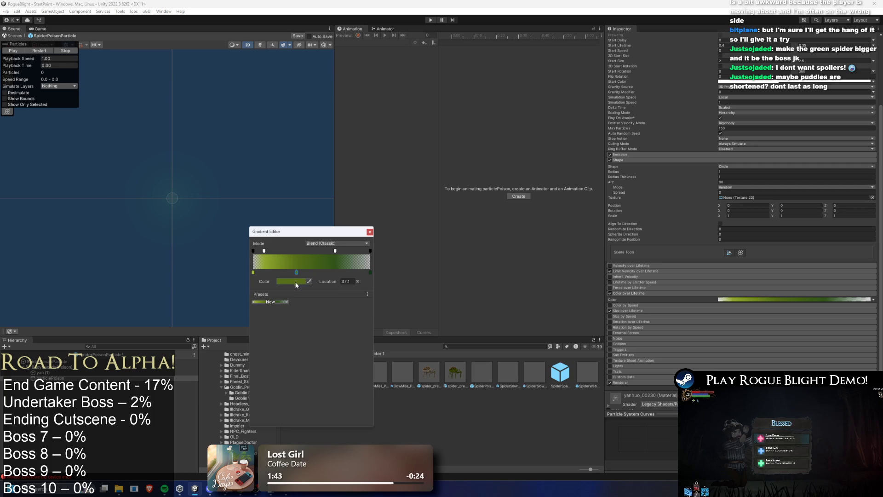
click(370, 232)
click(55, 362)
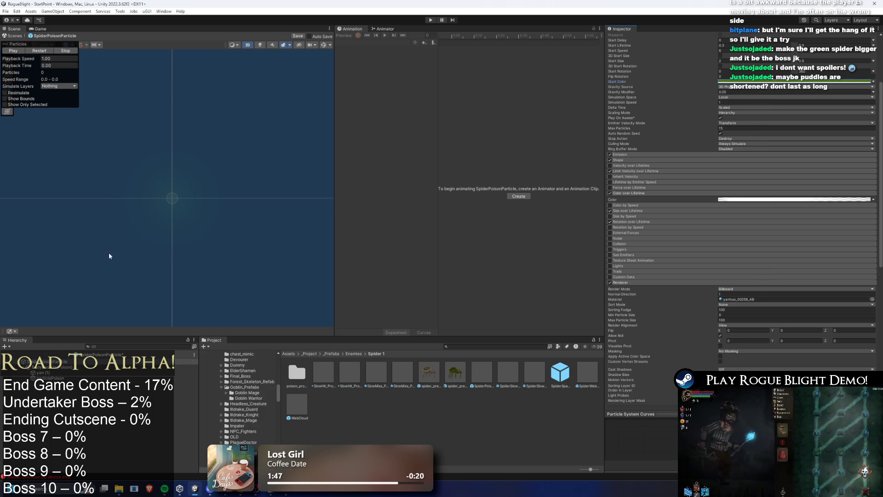
click(37, 51)
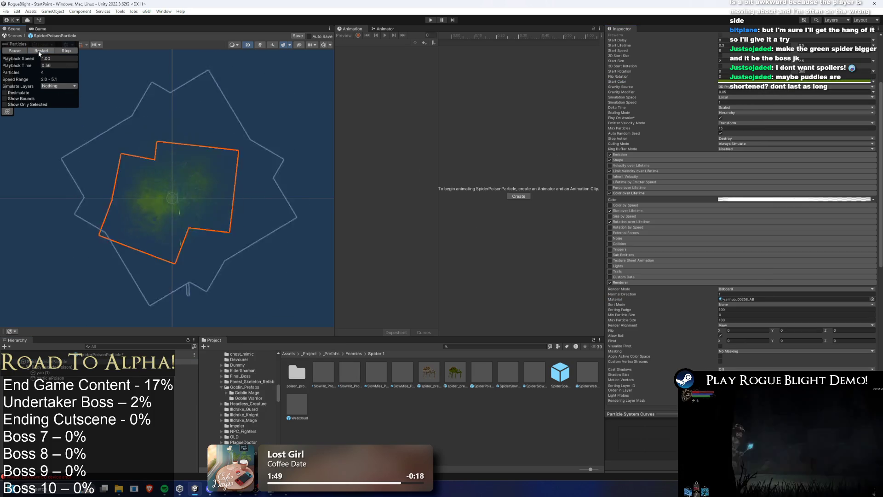
Step: Search the Project for 'brood', view OH_Broodmother_Prefab, then search 'brood item'
click(430, 20)
text(brood prefab)
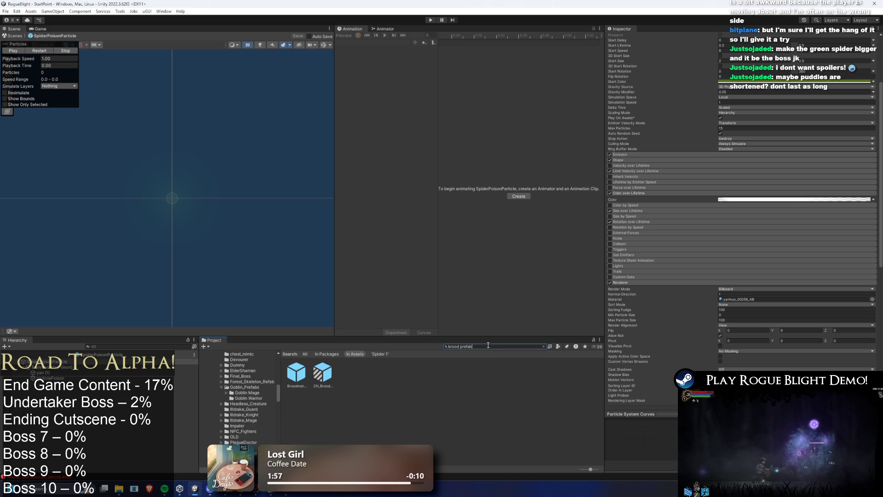
click(321, 373)
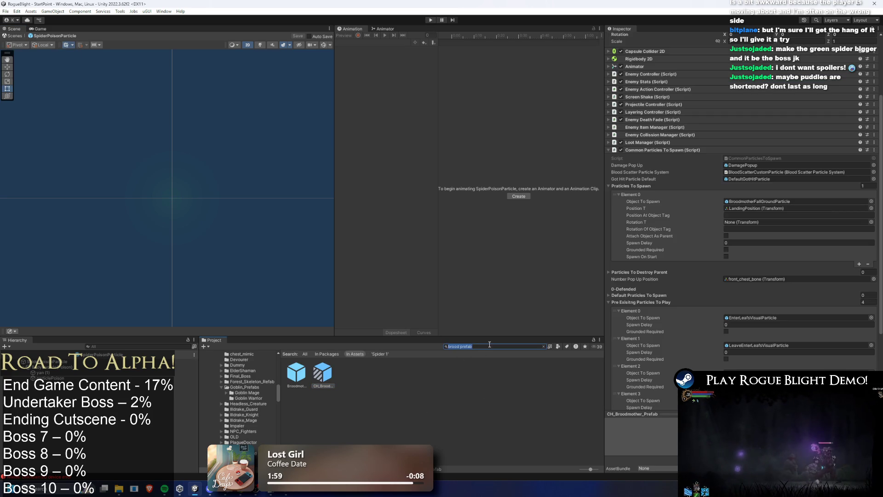
key(BackSpace)
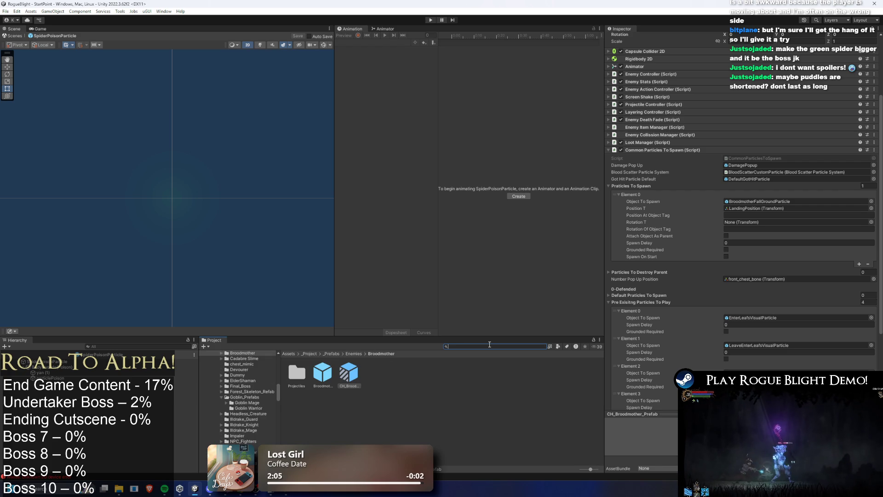
text(brood it)
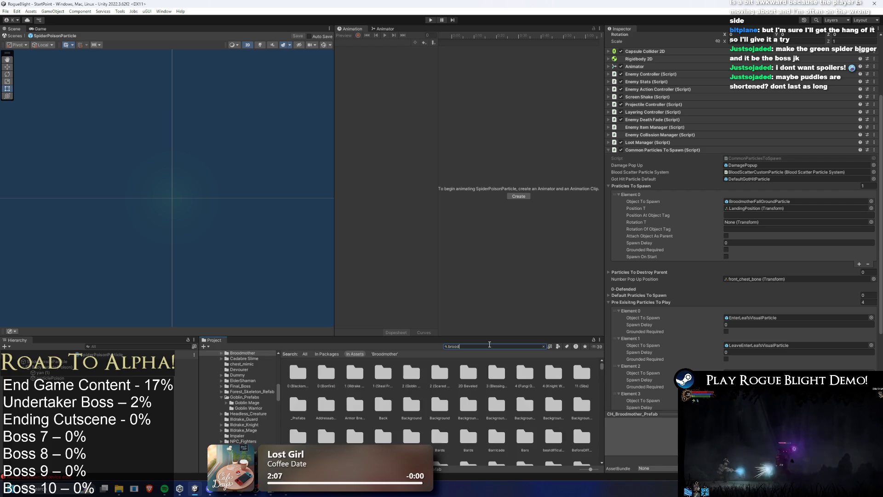
text(em)
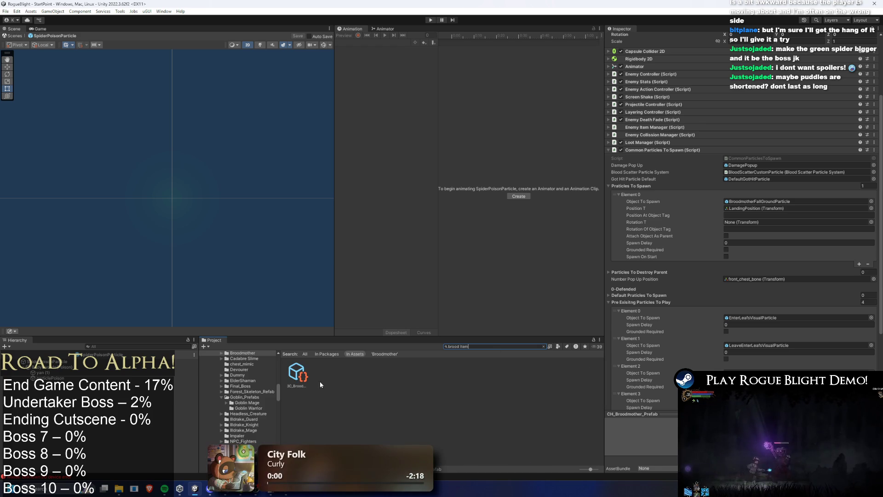
Step: Open BroodsNest_MonsterNode and set the second spawn group's monster to SpiderSpawner
click(297, 372)
double_click(762, 128)
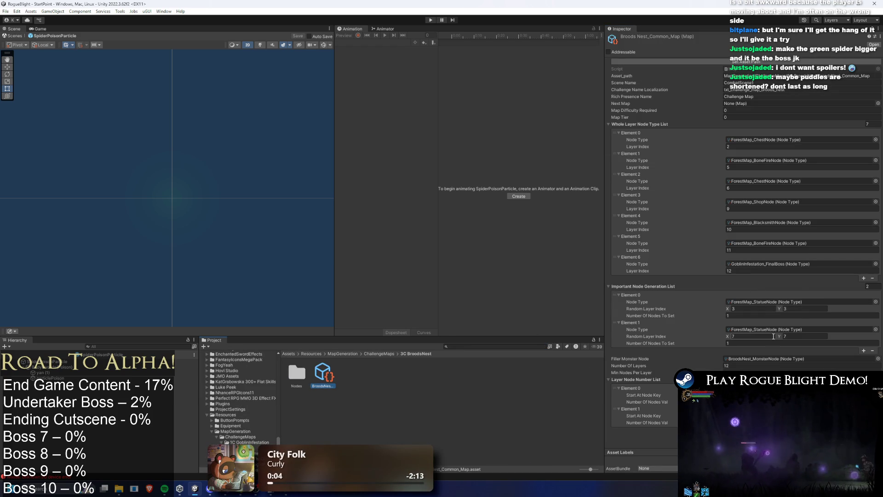
click(727, 359)
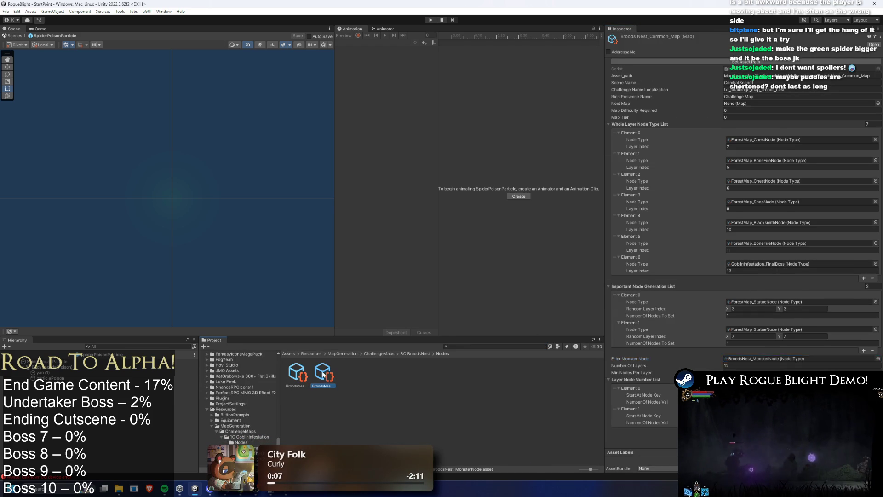
double_click(727, 359)
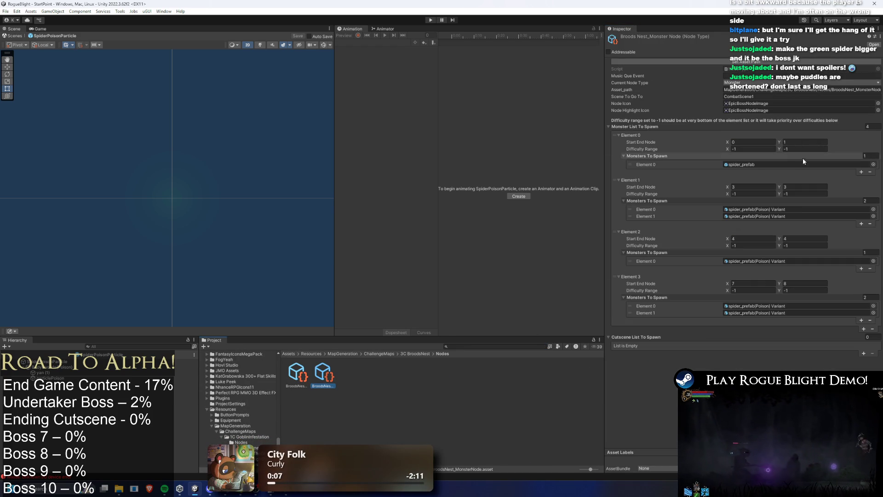
click(873, 209)
text(ba)
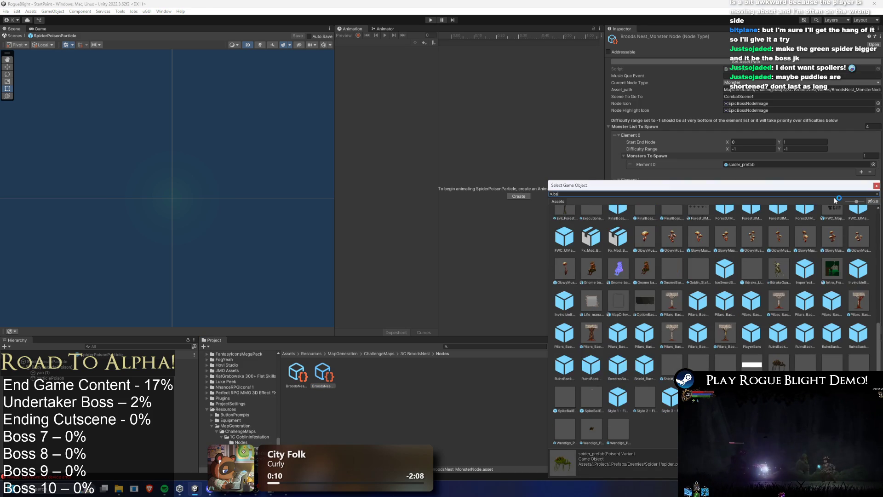
text(spider s)
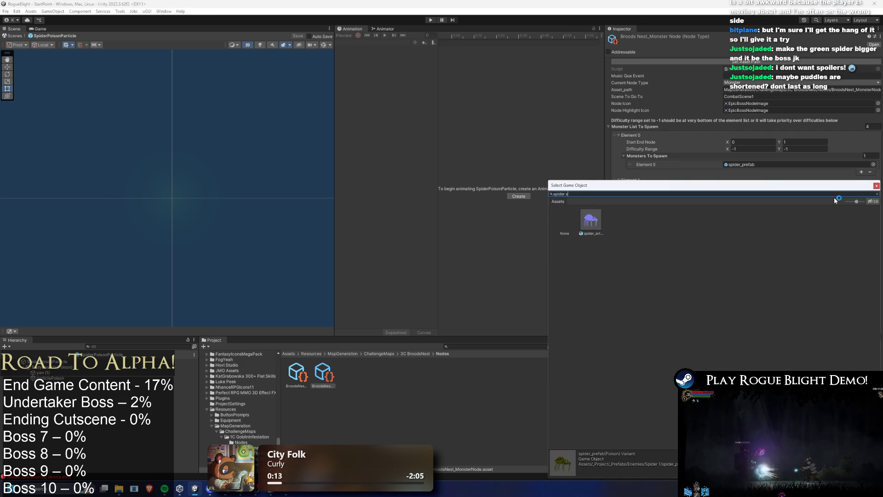
double_click(590, 220)
Step: Copy SpiderSpawner into the remaining four Monsters To Spawn entries and save
right_click(775, 212)
click(778, 228)
right_click(748, 217)
click(754, 258)
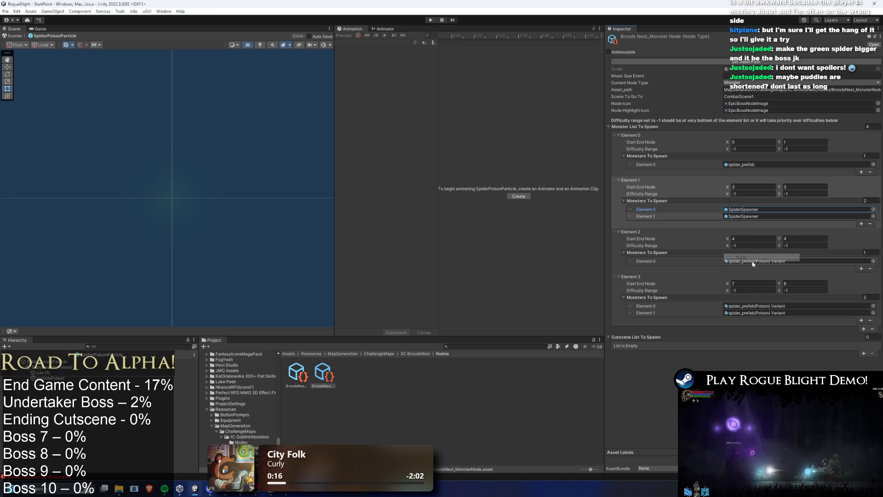
right_click(754, 261)
click(755, 301)
right_click(755, 308)
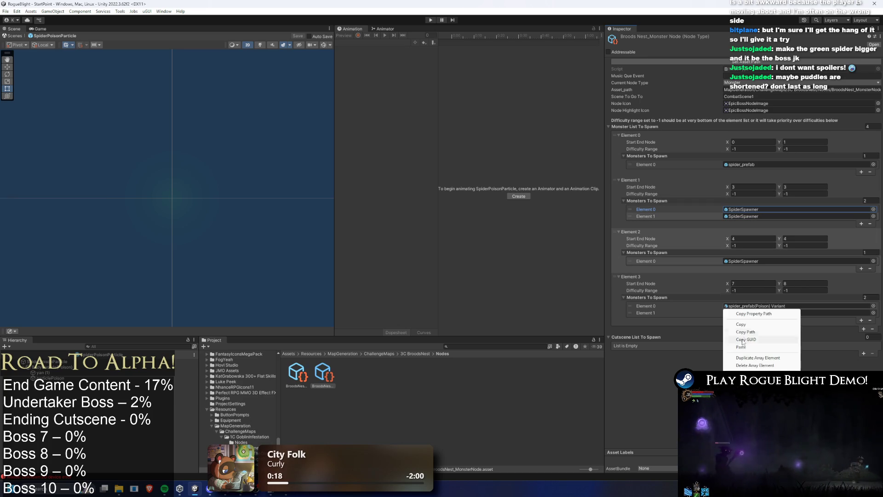
click(741, 347)
right_click(752, 313)
click(741, 354)
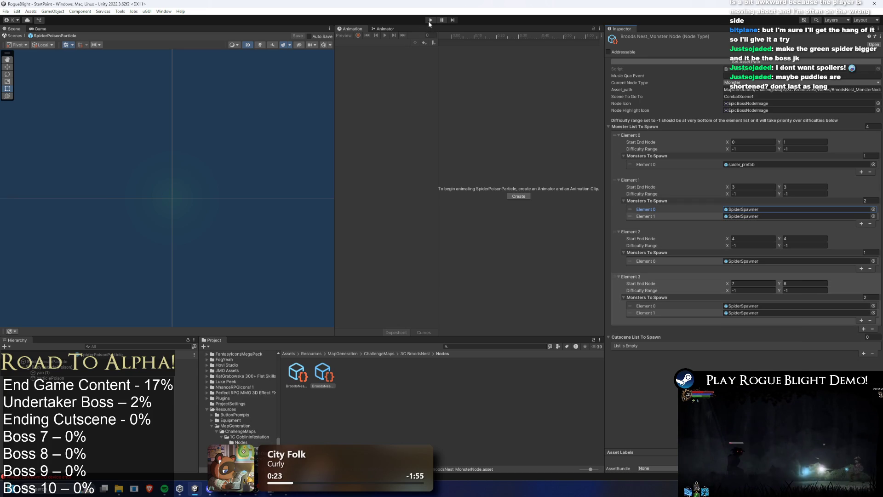
key(ctrl+s)
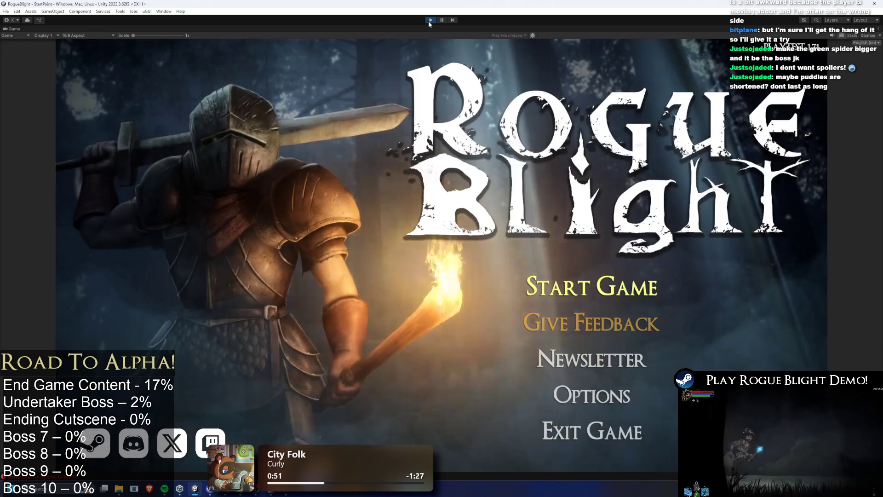
Step: Start a game from the title screen and attack the red spider in the forest
key(Return)
key(Return)
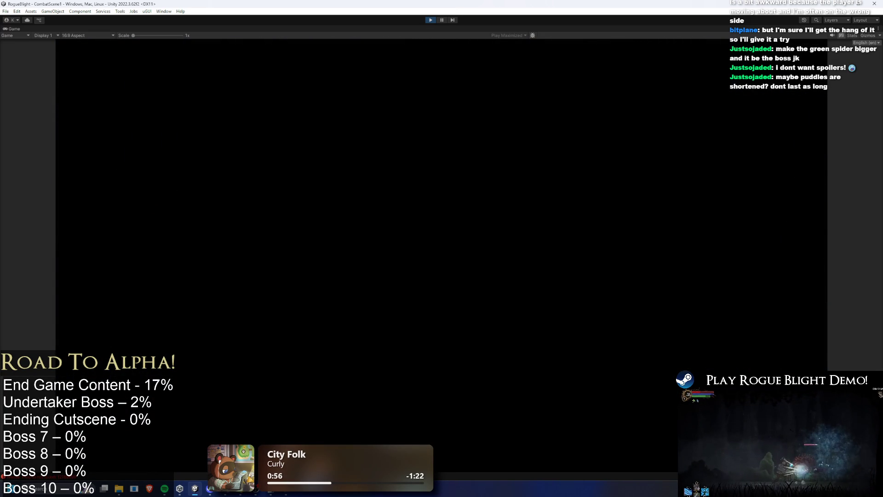
key(d)
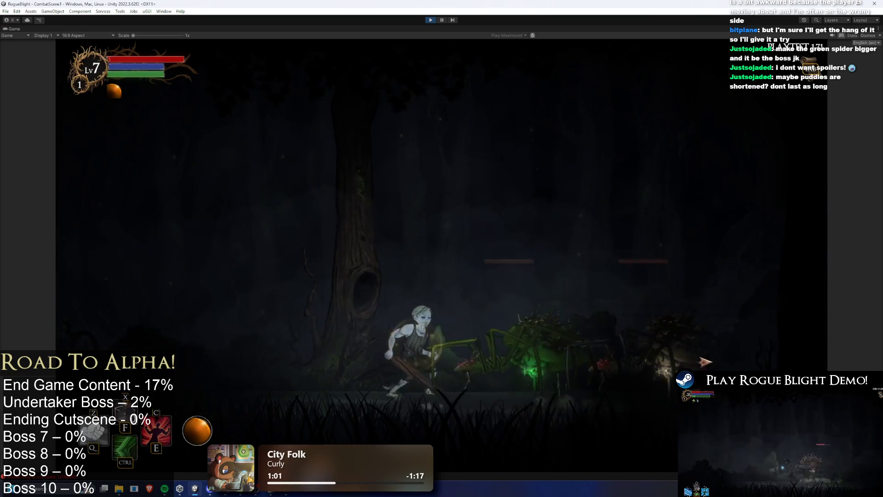
key(a)
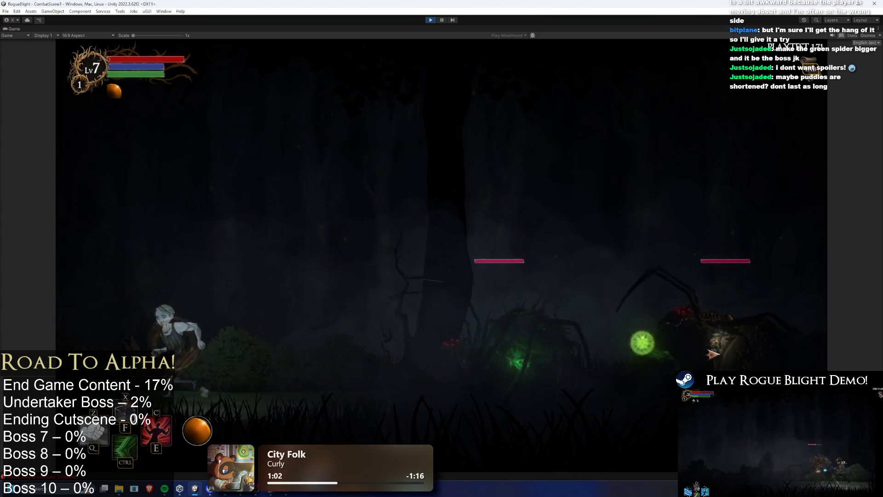
key(d)
key(space)
click(697, 349)
key(d)
key(a)
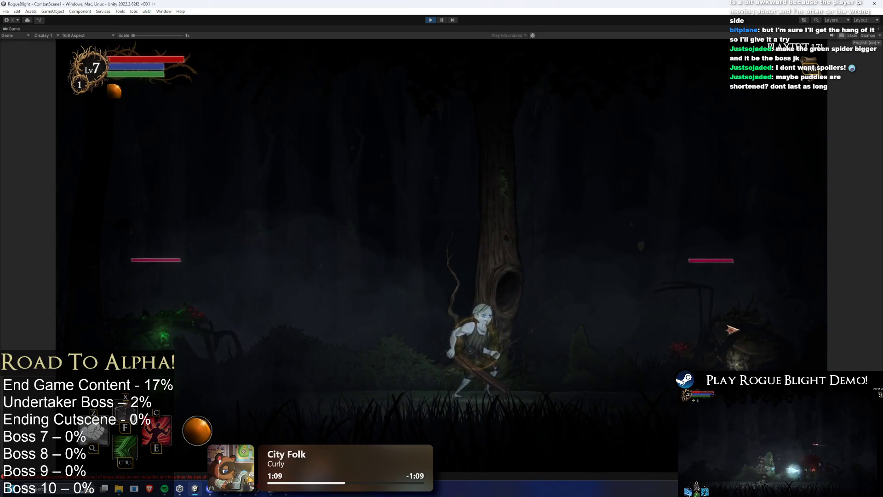
key(d)
key(d)
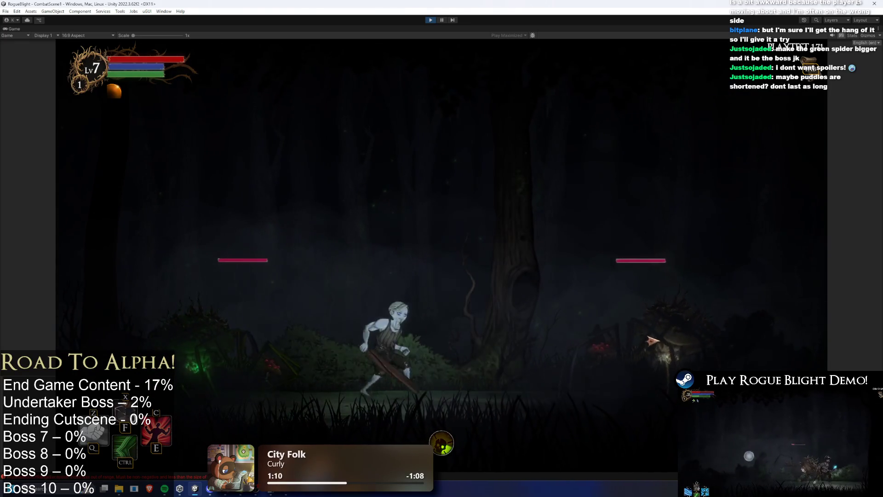
click(556, 357)
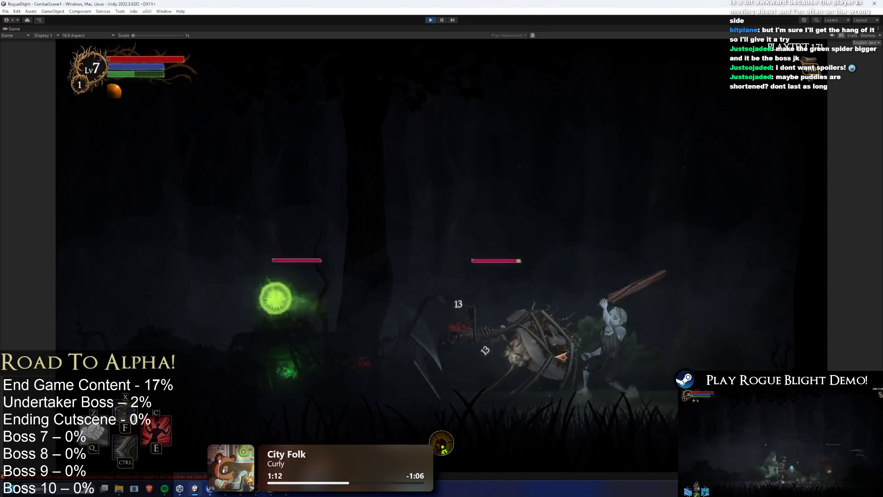
Step: Dodge the green spider's poison orbs by running, dashing and jumping around the spiders
key(d)
key(a)
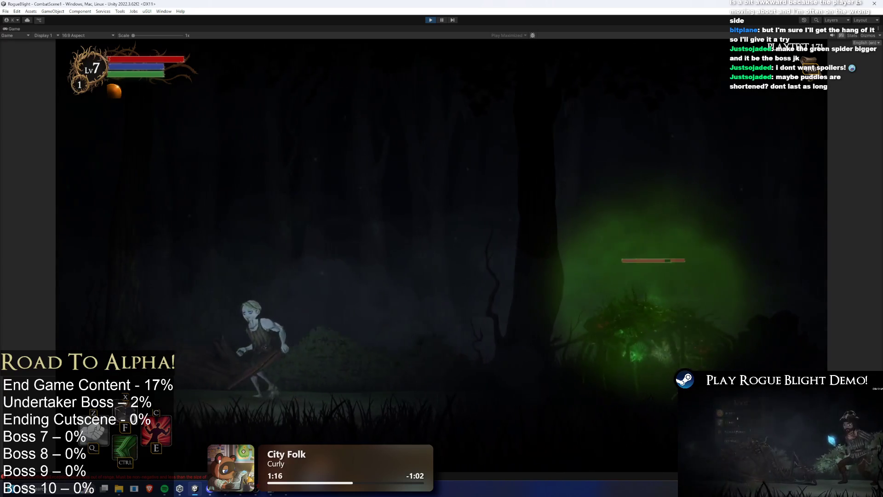
key(a)
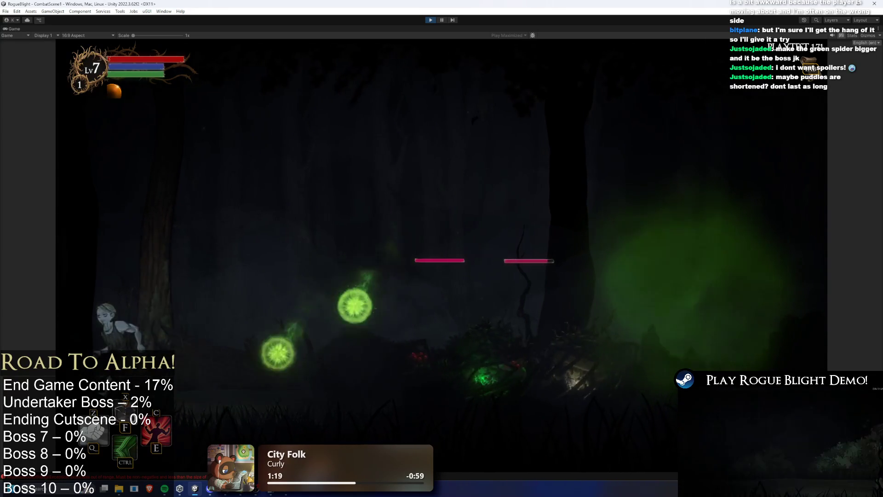
key(d)
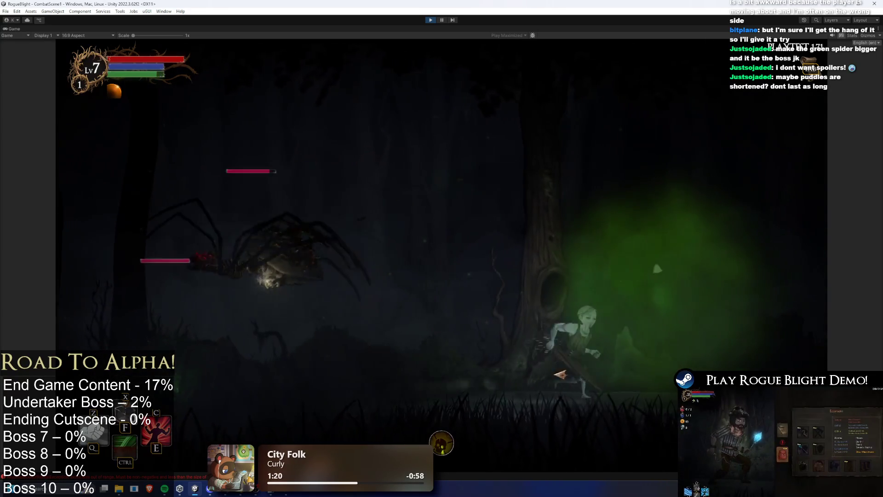
key(a)
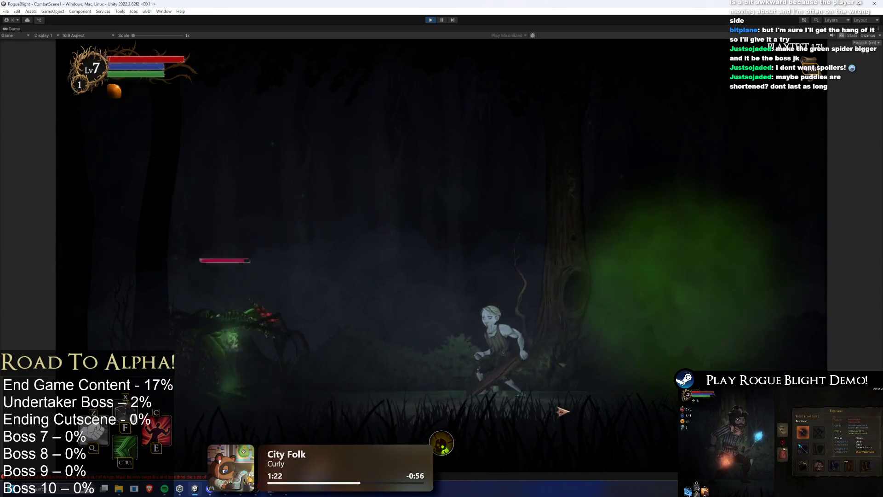
key(d)
key(a)
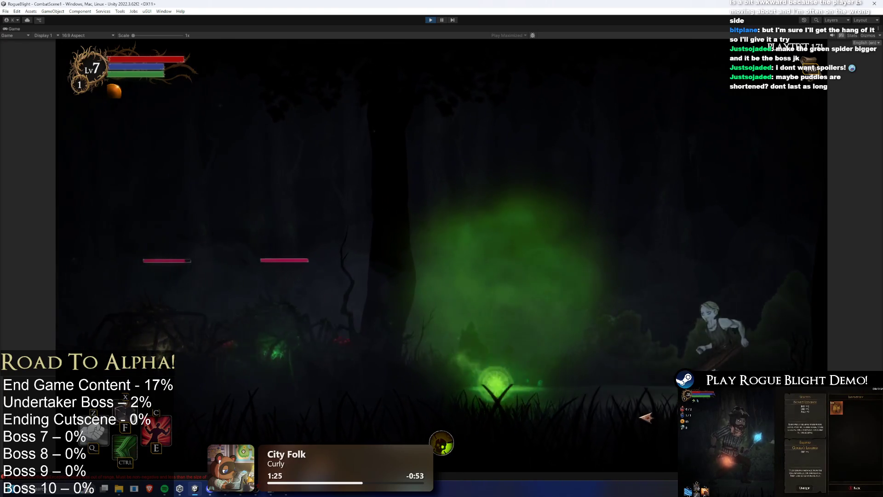
key(ctrl)
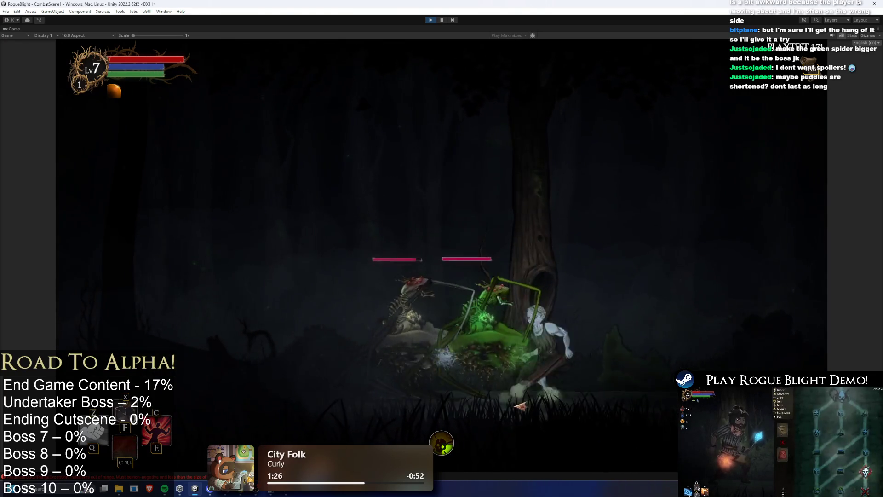
key(a)
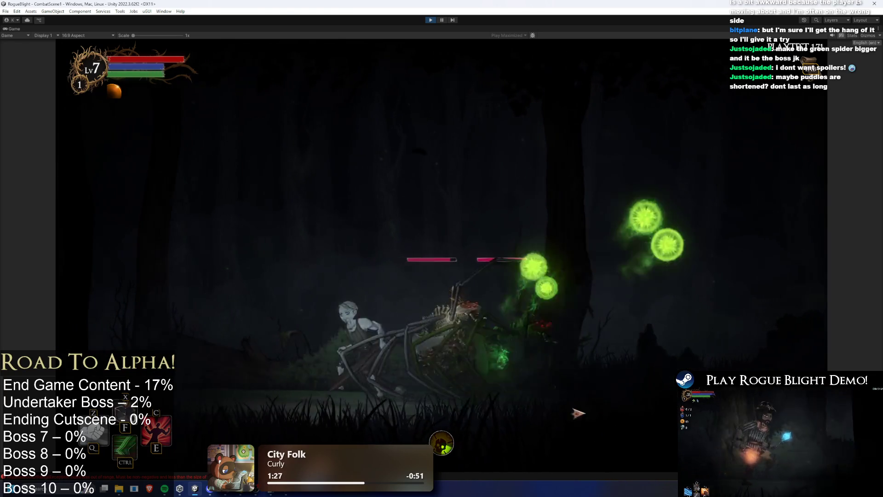
key(d)
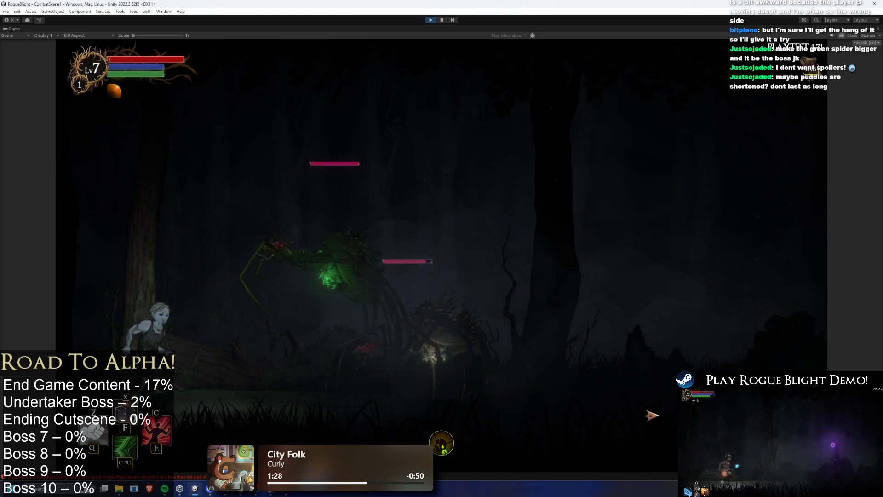
key(ctrl)
key(d)
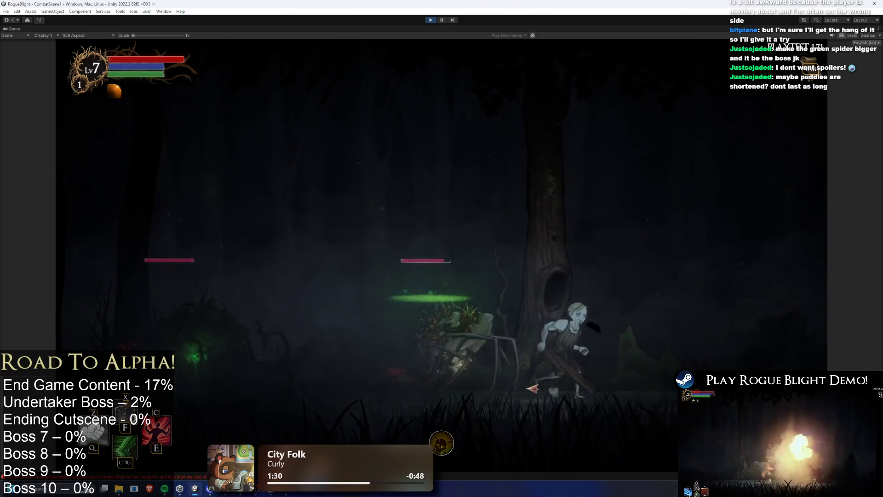
key(a)
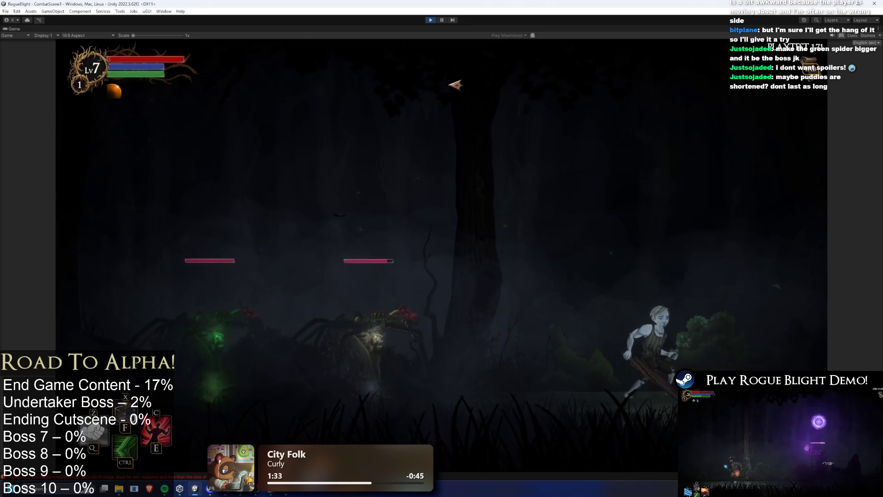
key(space)
key(a)
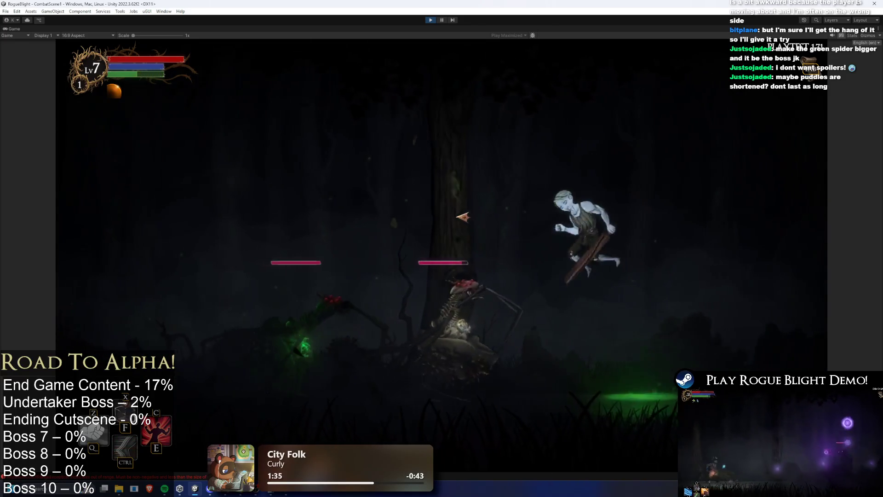
key(a)
text(spider_prefa)
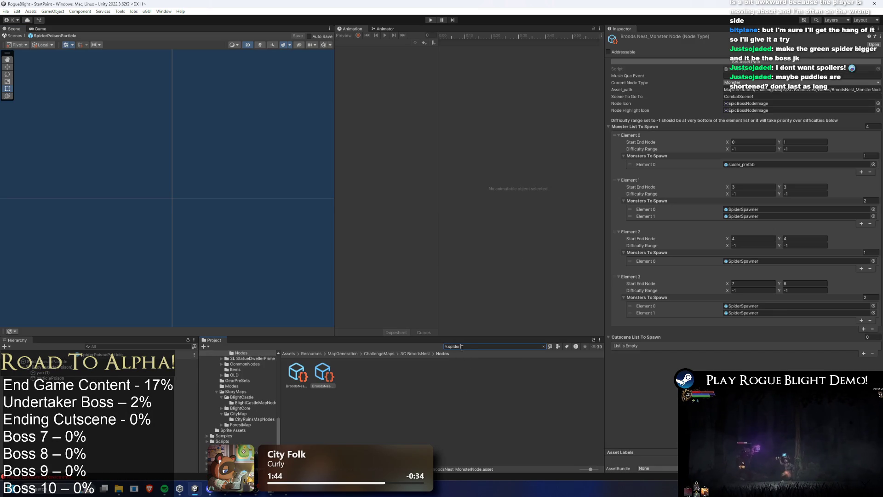
Step: Expand spider_prefab's Projectile Information list of eight attacks, then open spider_prefab
click(304, 369)
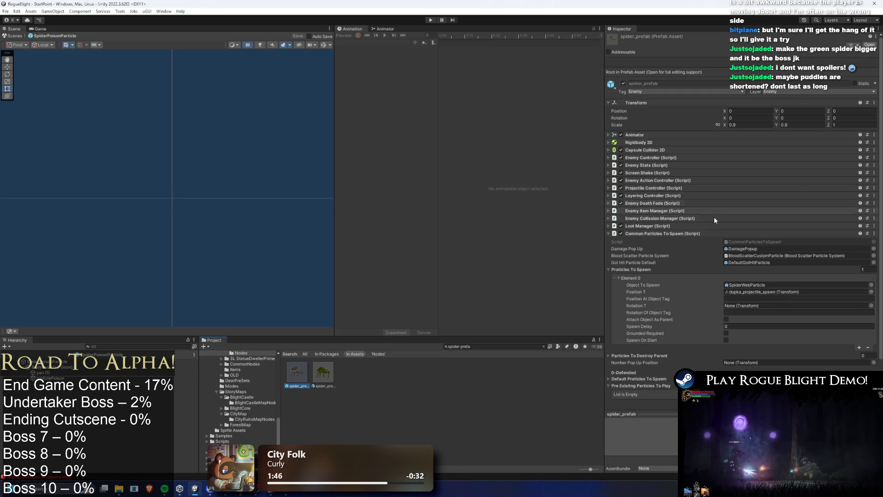
key(Right)
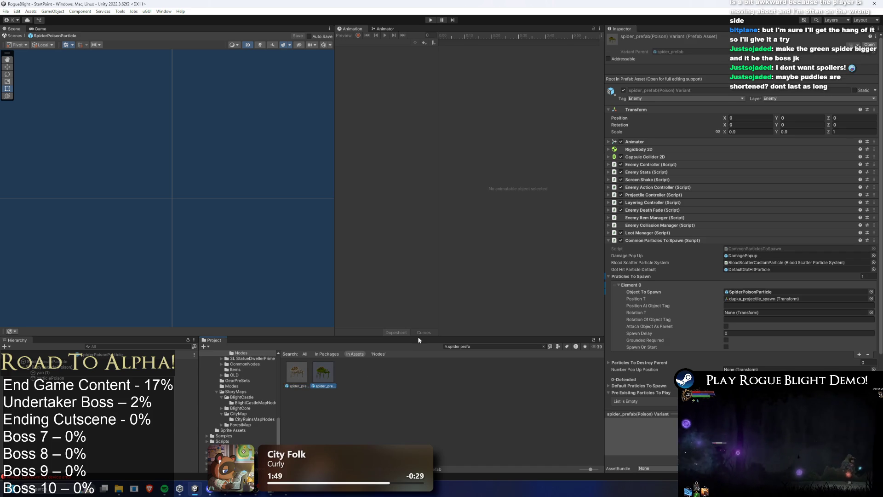
click(677, 195)
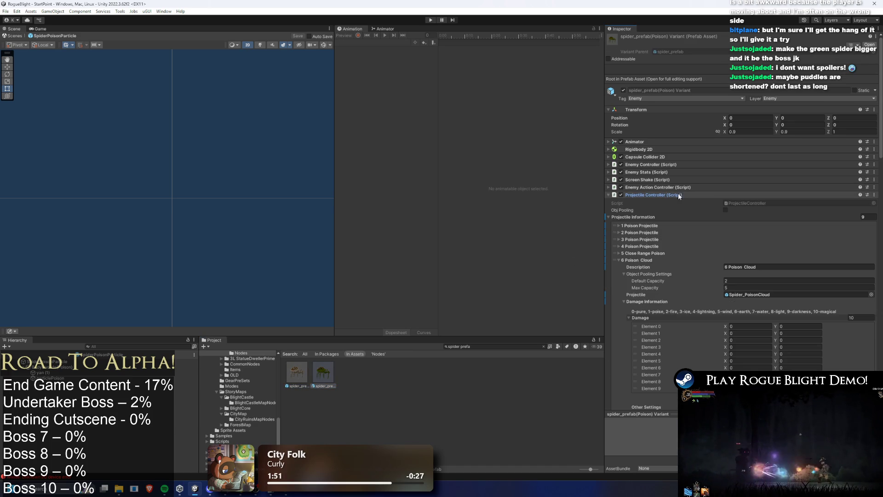
click(651, 225)
click(651, 226)
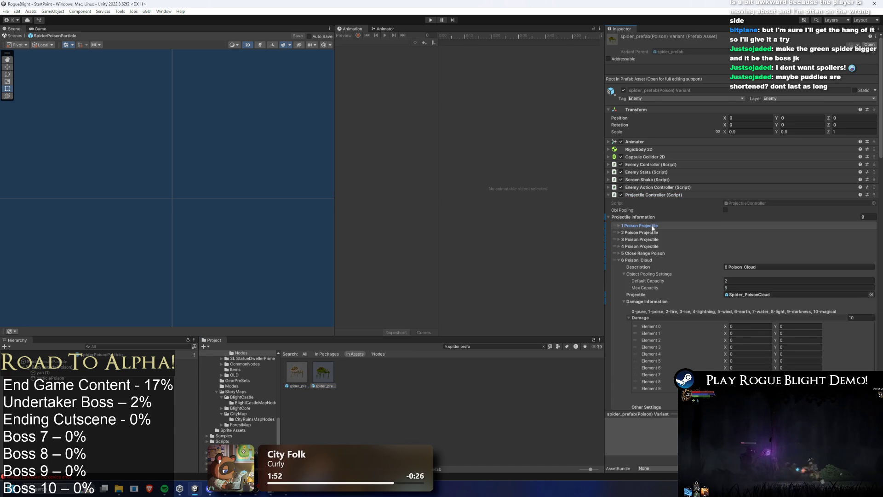
click(299, 365)
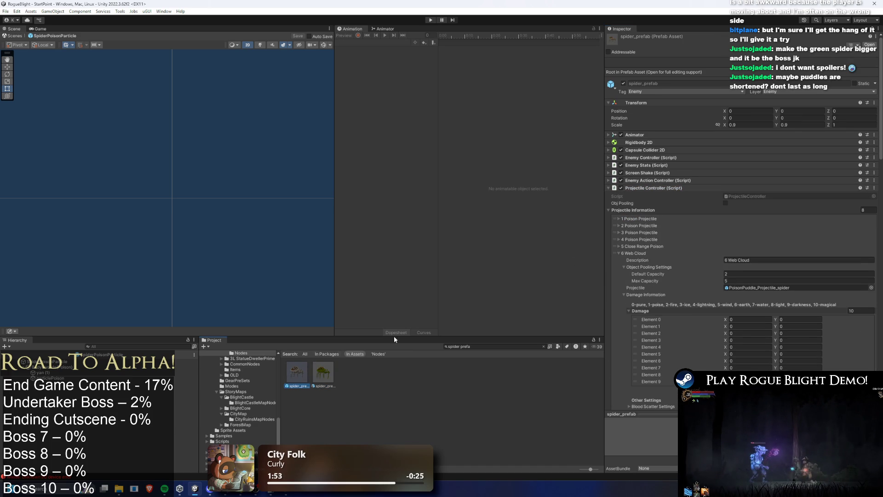
click(646, 253)
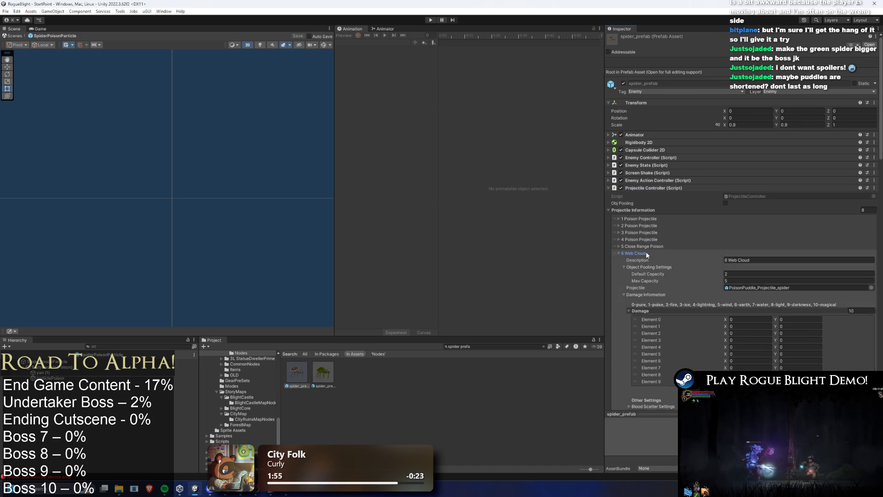
double_click(296, 374)
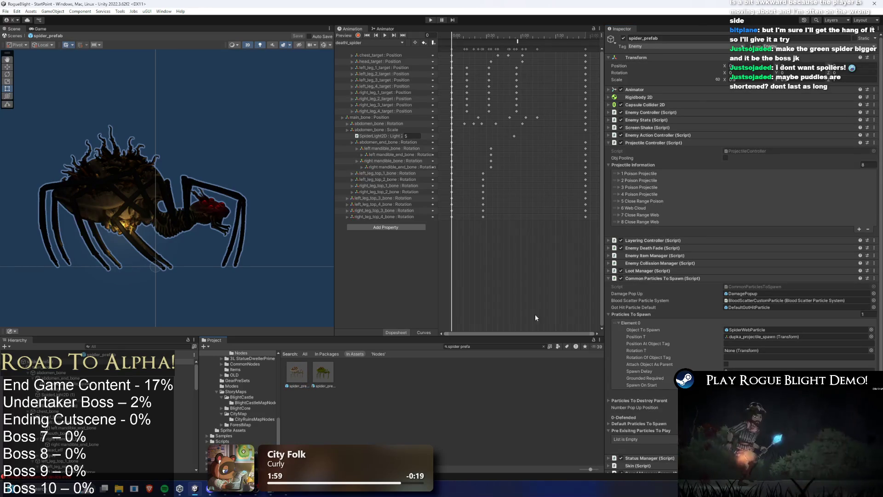
Step: Check entry 1's projectile, then rename it from '1 Poison Projectile' to '1 Web Projectile'
click(654, 174)
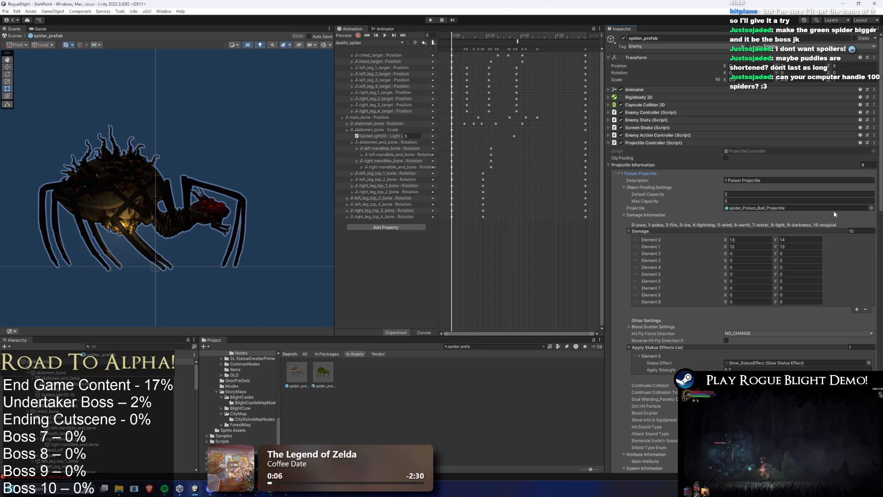
click(871, 208)
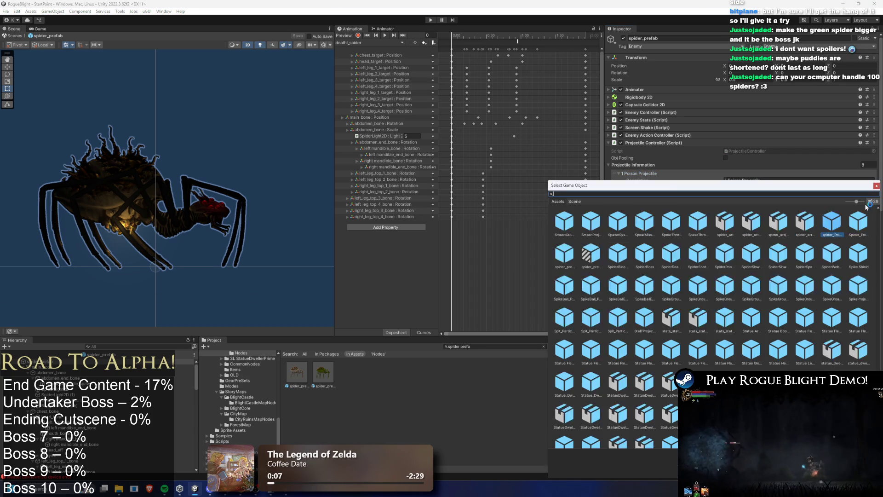
click(876, 186)
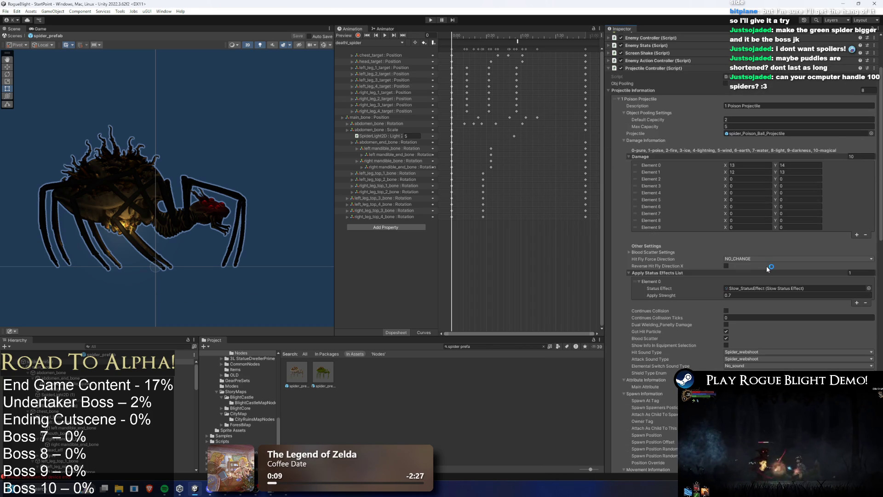
scroll(766, 265, down, 3)
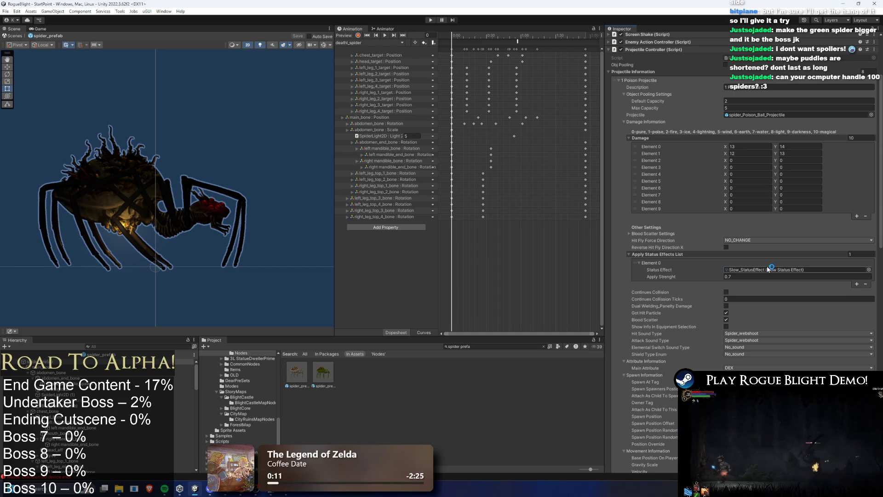
scroll(766, 266, up, 3)
click(643, 138)
click(643, 138)
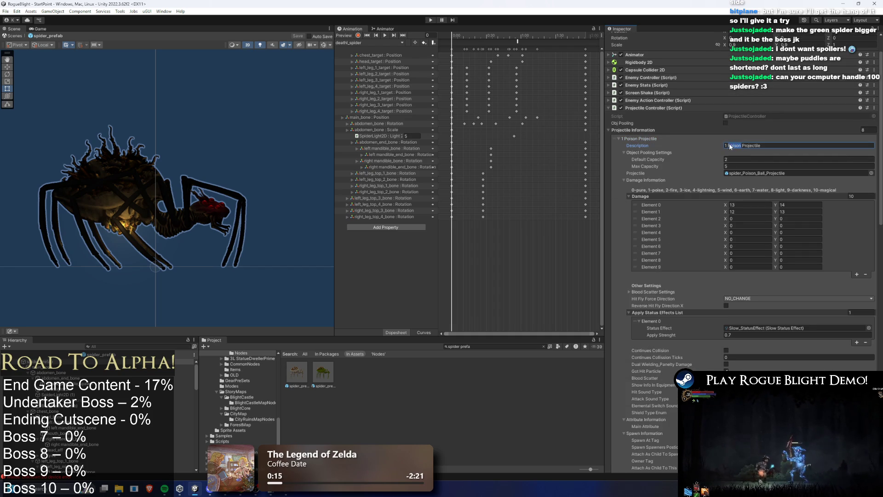
text(Web)
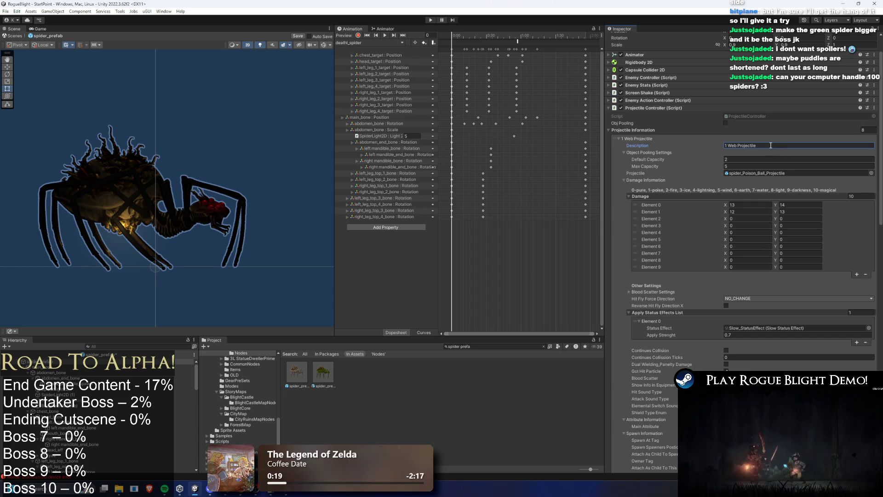
click(635, 138)
Step: Rename projectile entries 2, 3 and 4 from Poison Projectile to Web Projectile
click(646, 145)
double_click(733, 152)
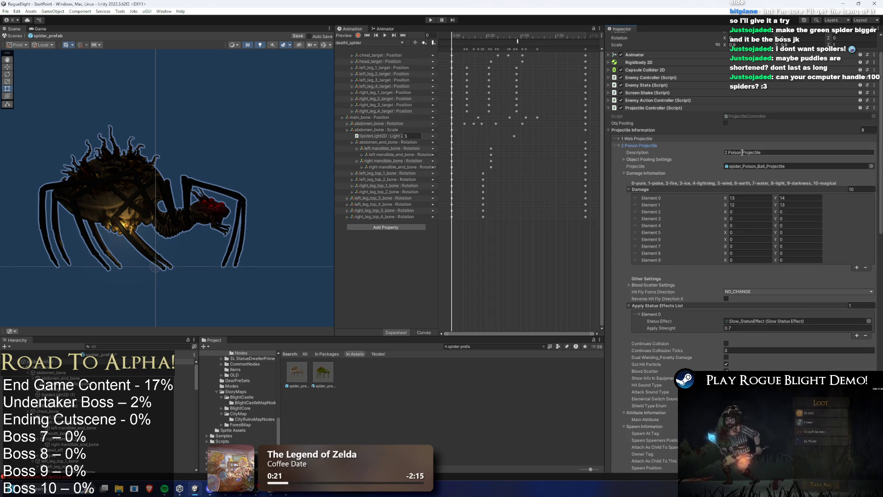
text(Web)
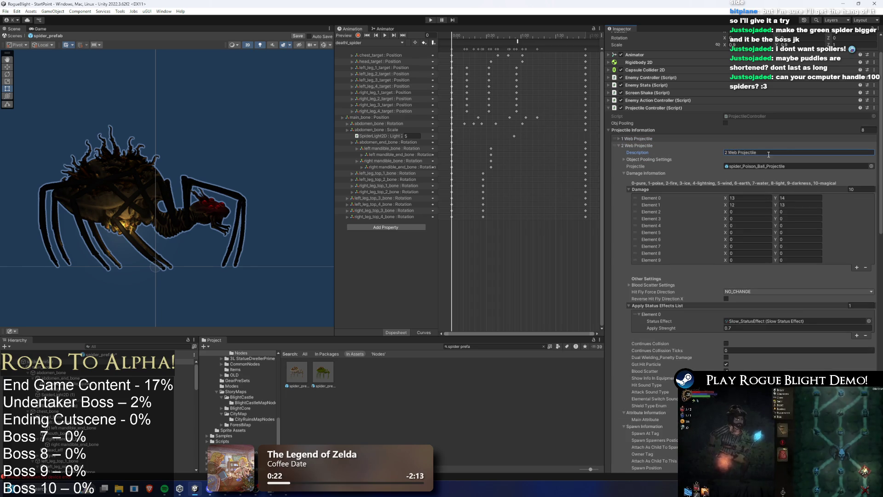
click(637, 145)
click(640, 152)
click(737, 160)
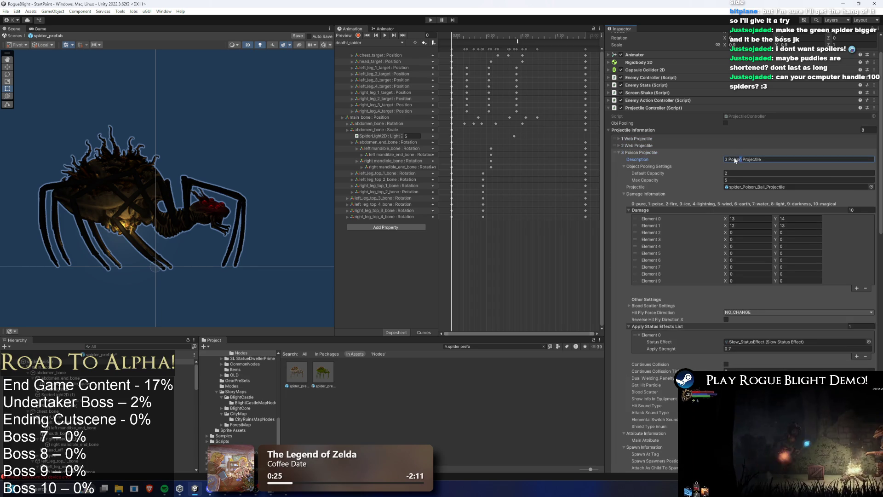
double_click(737, 160)
text(P)
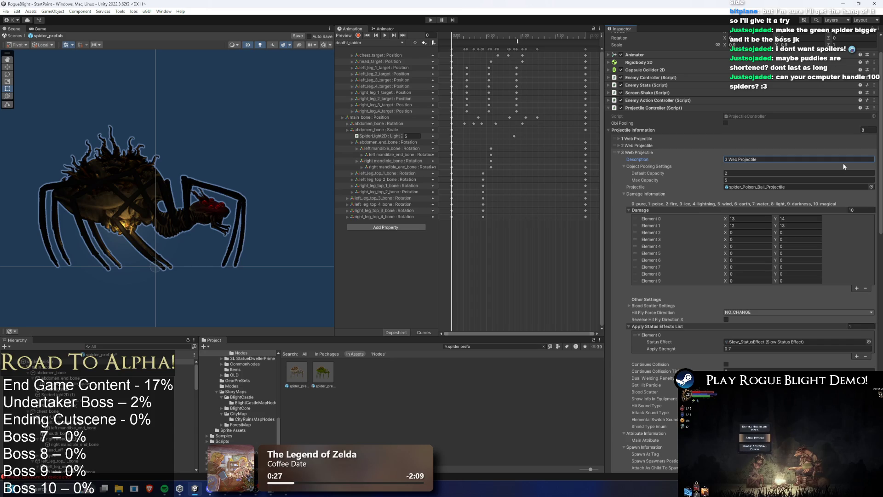
click(659, 153)
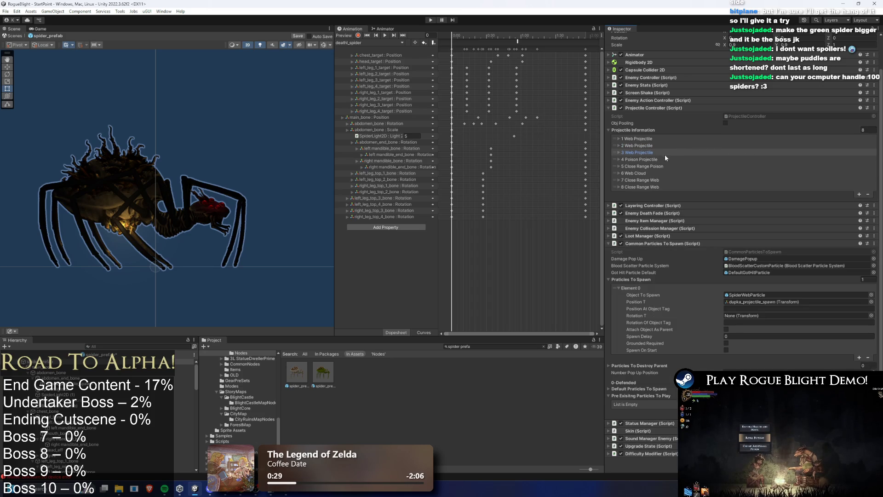
click(658, 159)
double_click(732, 167)
text(4 Web Projectile)
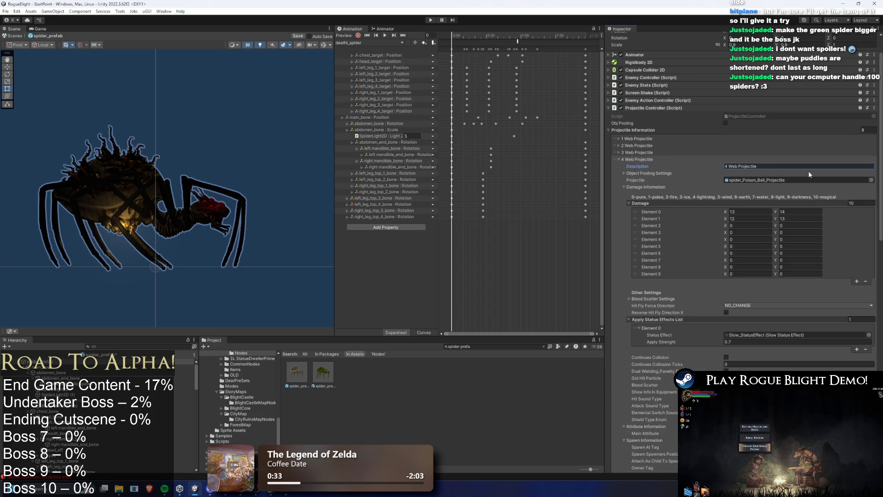
click(649, 160)
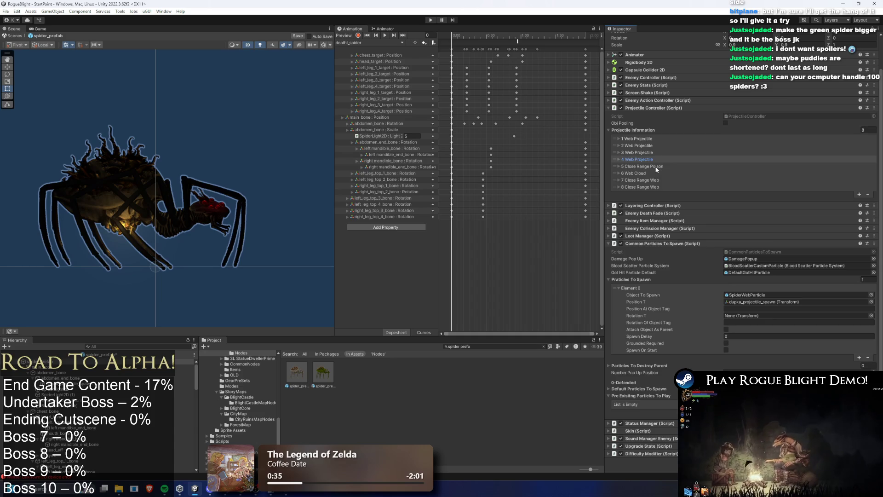
Step: Rename entry 5 to '5 Close Range Web', review entries 6 and 7, and locate entry 1's projectile asset
click(656, 167)
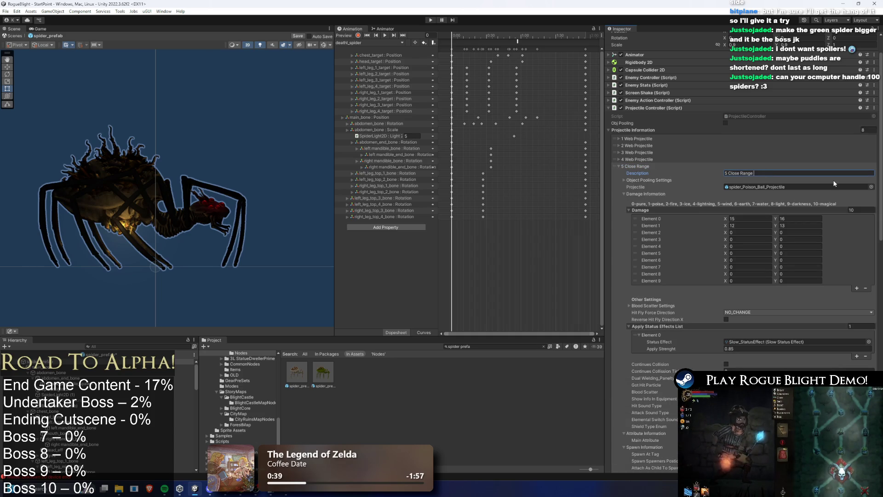
click(652, 167)
click(653, 173)
click(644, 173)
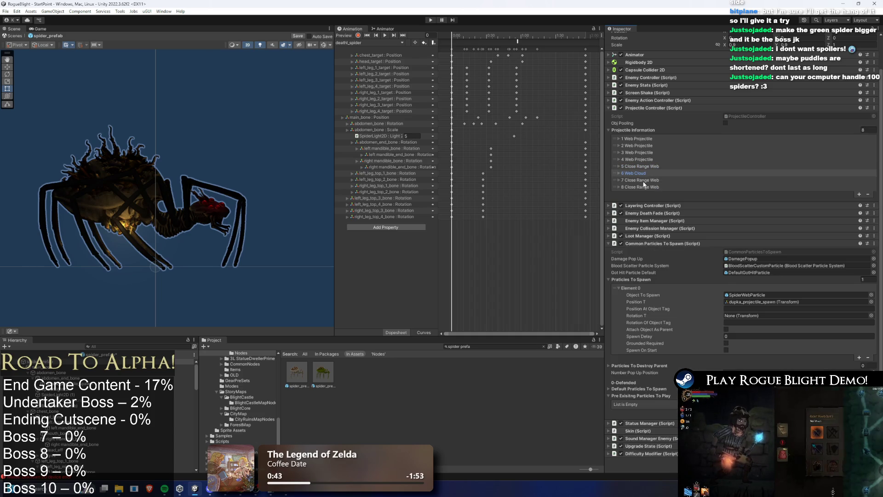
click(643, 180)
double_click(759, 186)
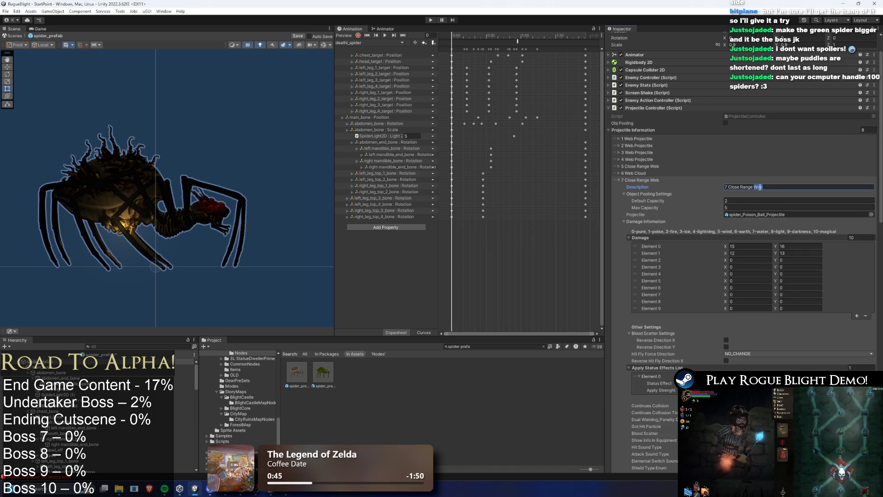
click(653, 180)
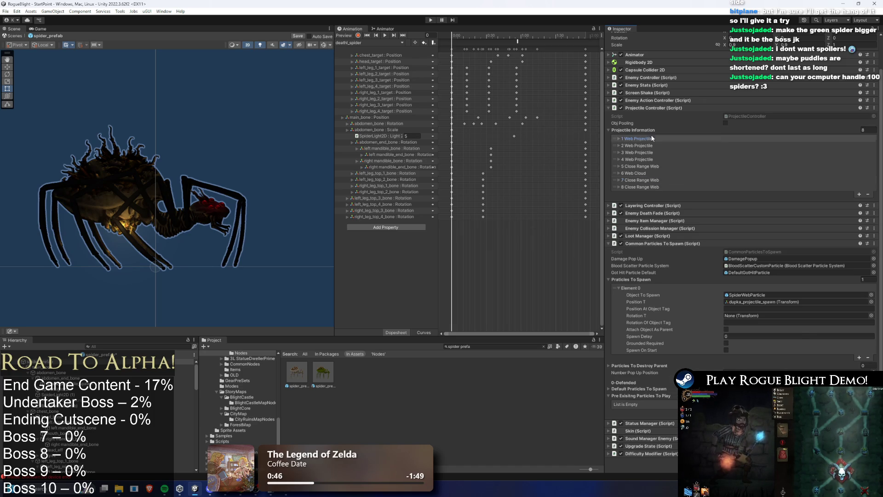
click(652, 139)
click(798, 173)
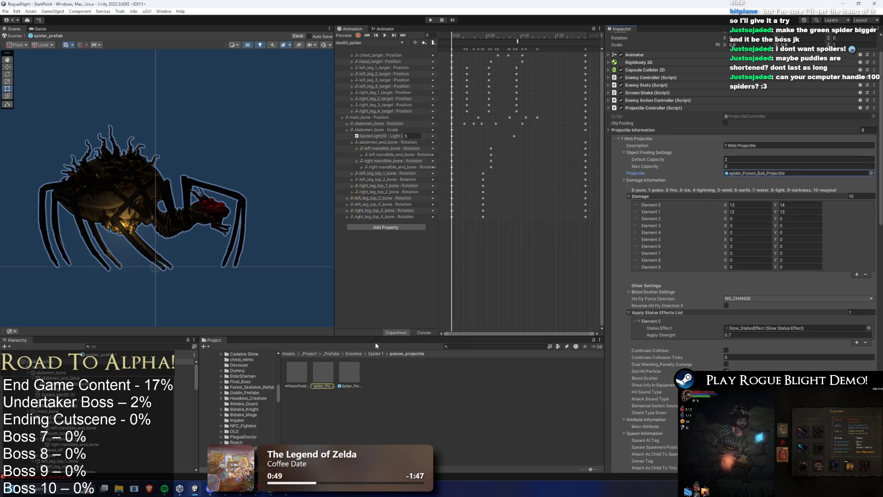
Step: Drag SpiderWebParticle into the 1 Web Projectile slot, replacing spider_Poison_Ball_Projectile, then deselect
click(871, 173)
text(spider web)
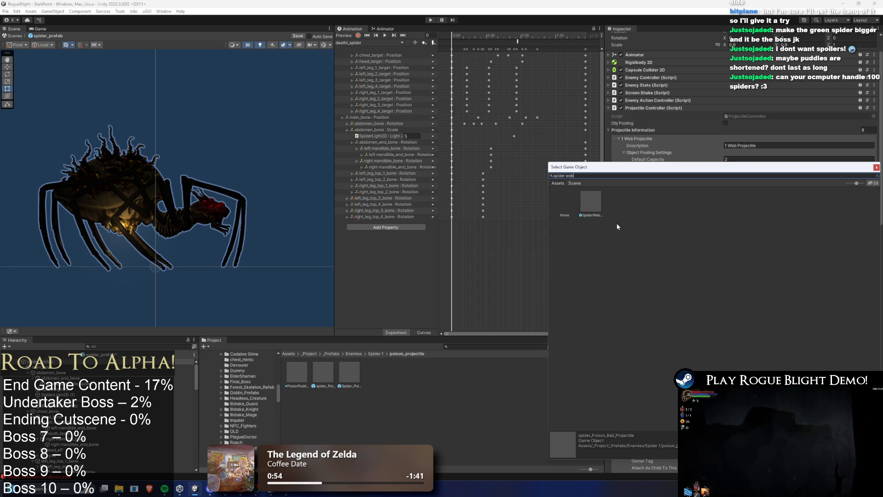
click(597, 205)
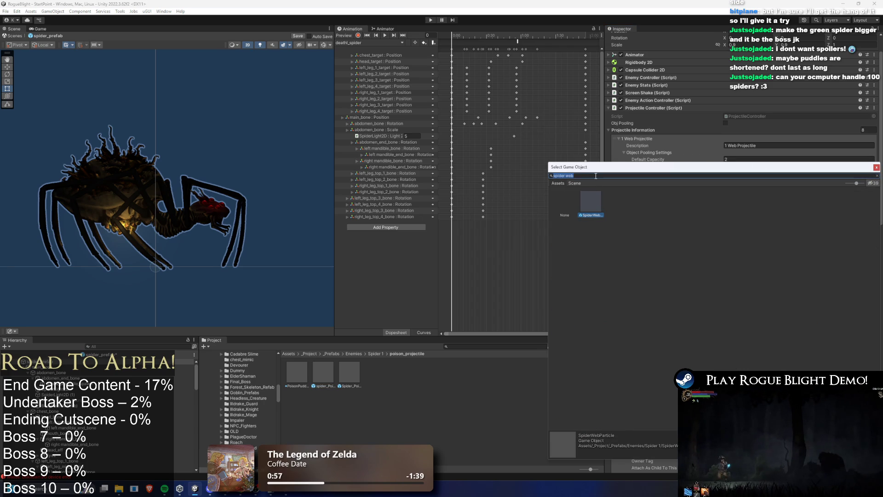
text(webproj)
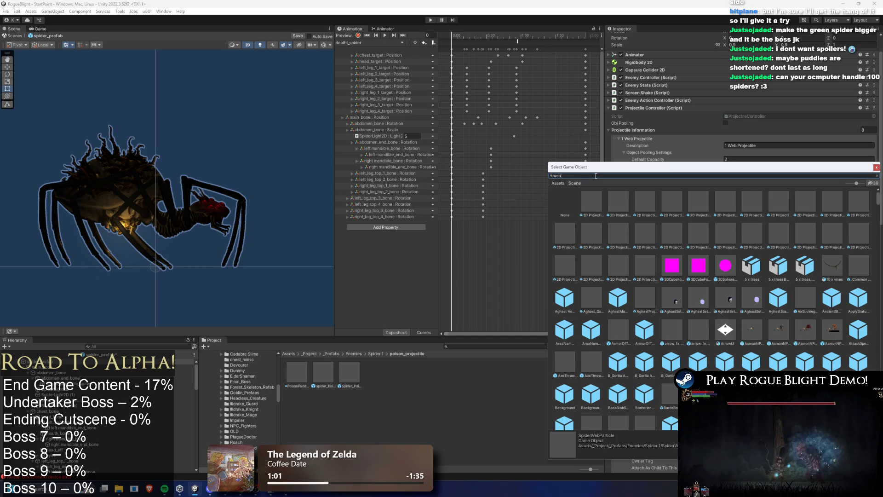
text( cl)
double_click(619, 204)
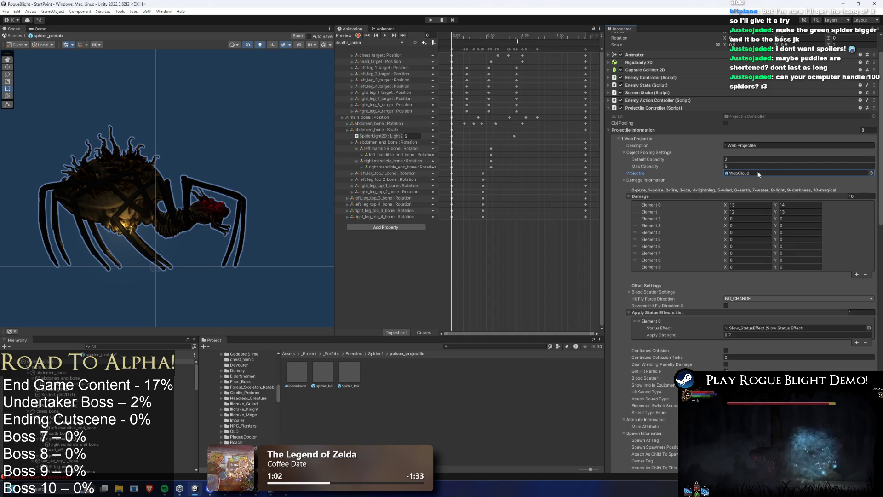
drag(555, 379, 754, 173)
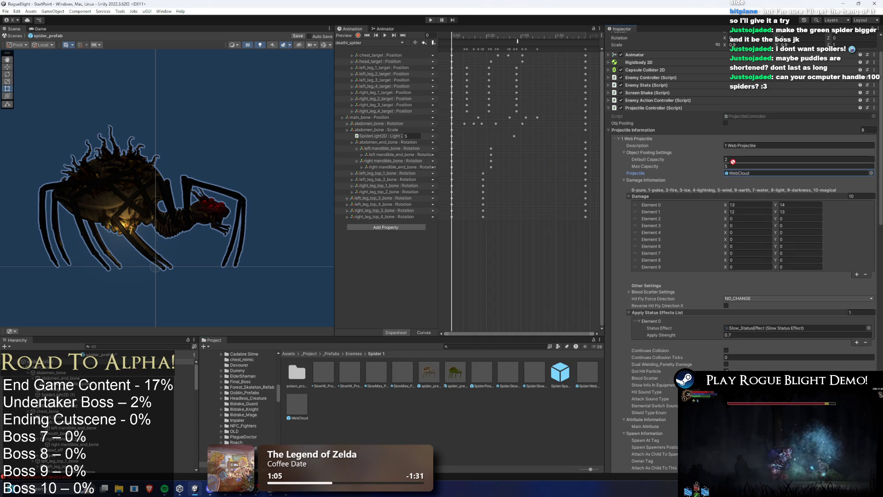
drag(579, 378, 732, 204)
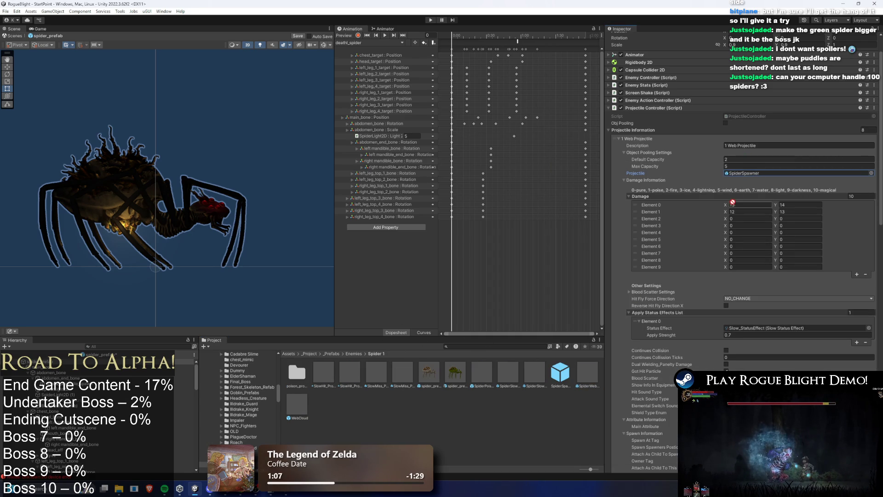
drag(749, 175, 750, 173)
click(485, 398)
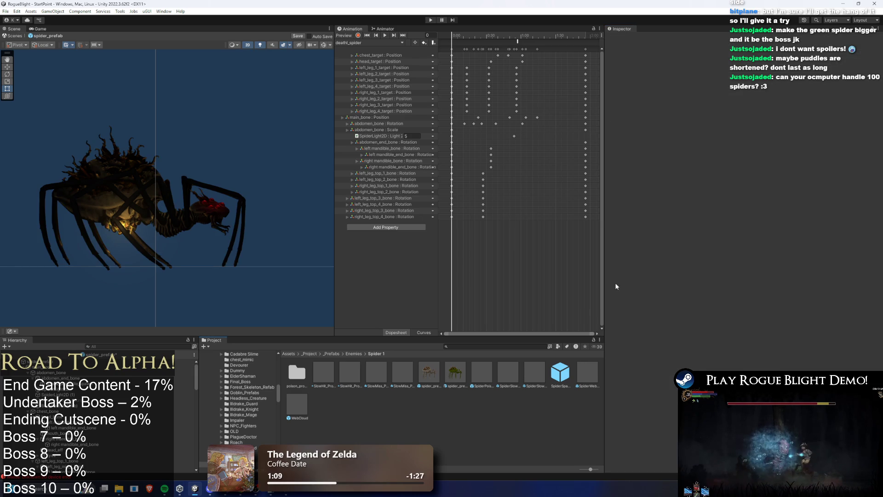
Step: Undo back to spider_prefab, set entry 1's projectile to SpiderSlowProjectile, and copy that reference
key(ctrl+z)
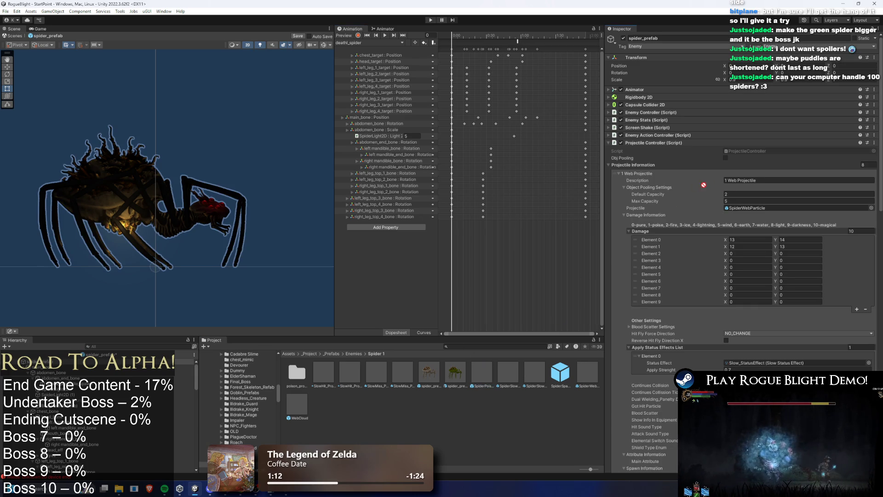
key(ctrl+z)
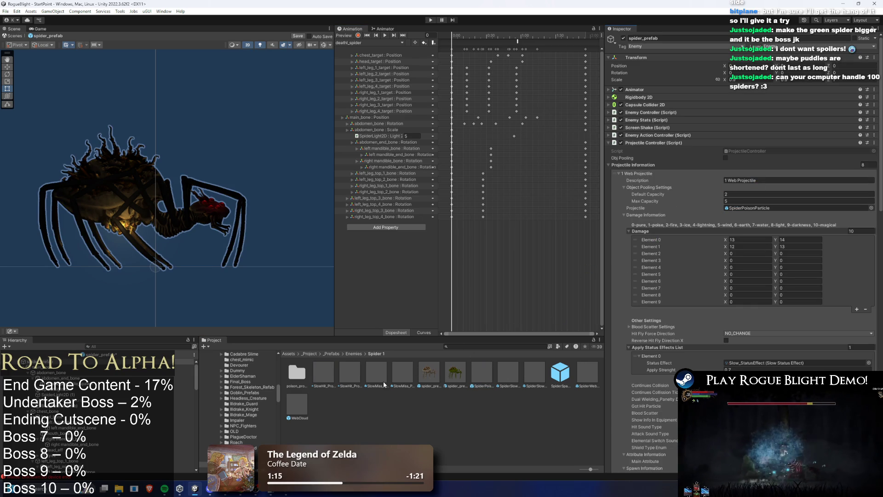
mouse_move(345, 376)
mouse_down()
mouse_move(717, 208)
mouse_move(759, 207)
mouse_up()
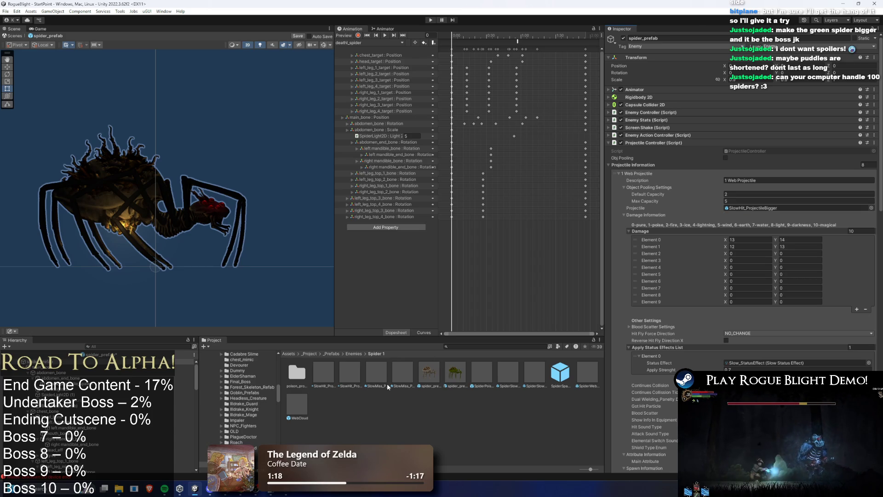
drag(569, 284, 754, 209)
click(756, 208)
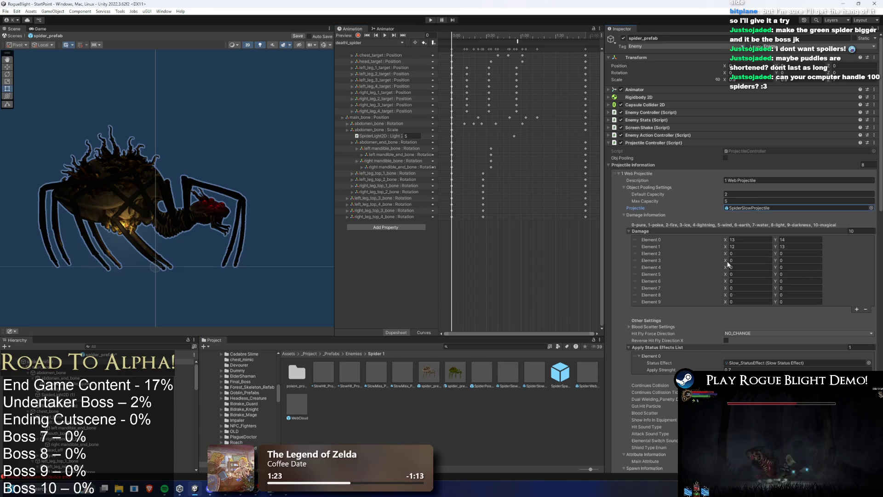
right_click(752, 209)
key(Escape)
click(658, 176)
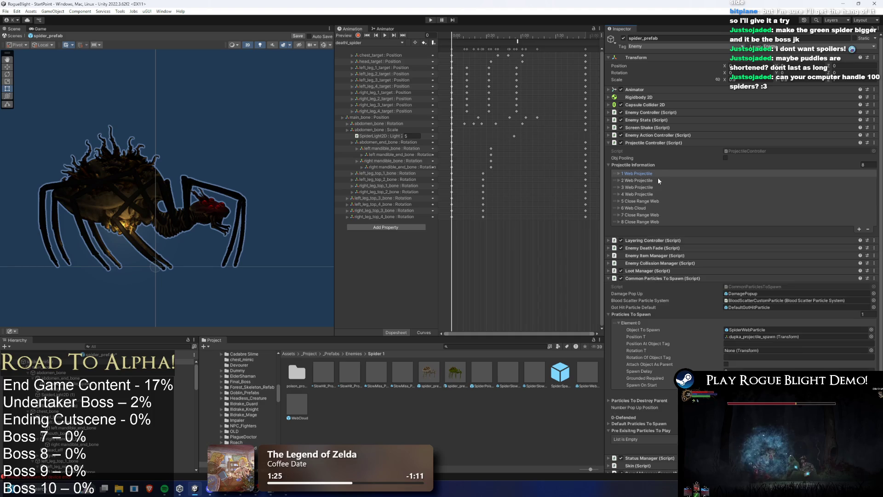
Step: Paste SpiderSlowProjectile into the projectiles of Web Projectile entries 2, 3 and 4
click(638, 180)
right_click(767, 206)
click(766, 234)
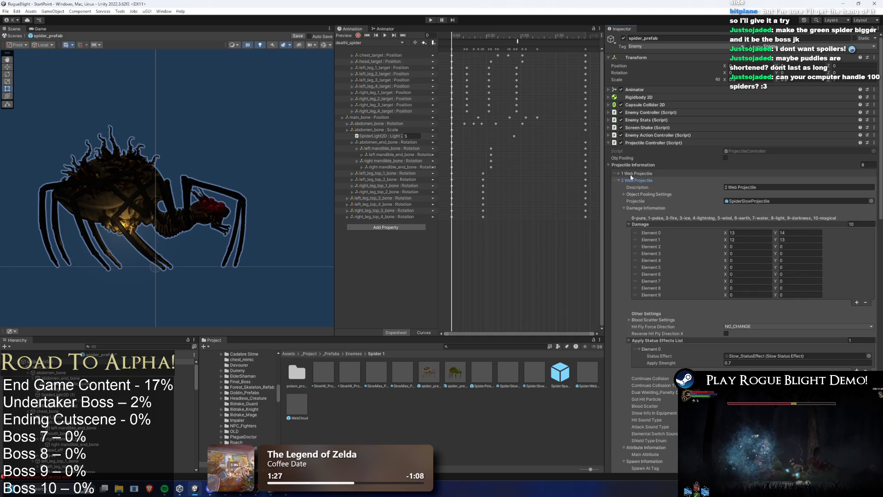
click(637, 182)
click(644, 188)
right_click(727, 222)
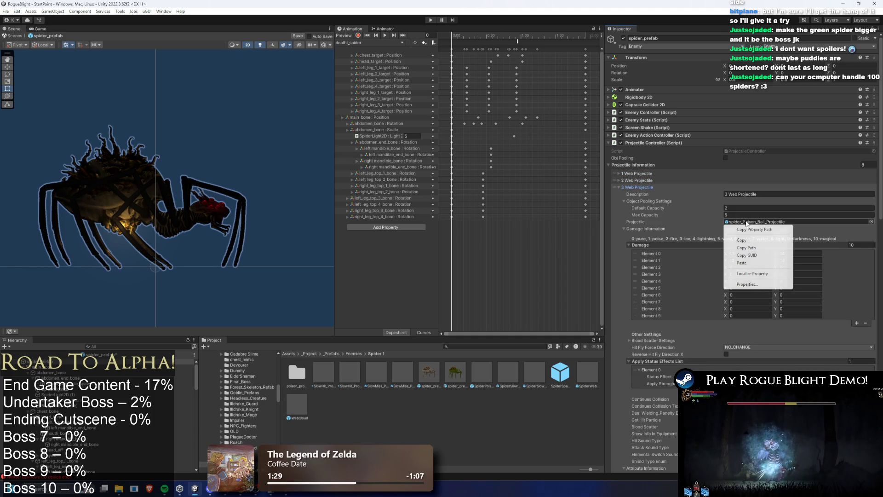
click(759, 249)
click(640, 187)
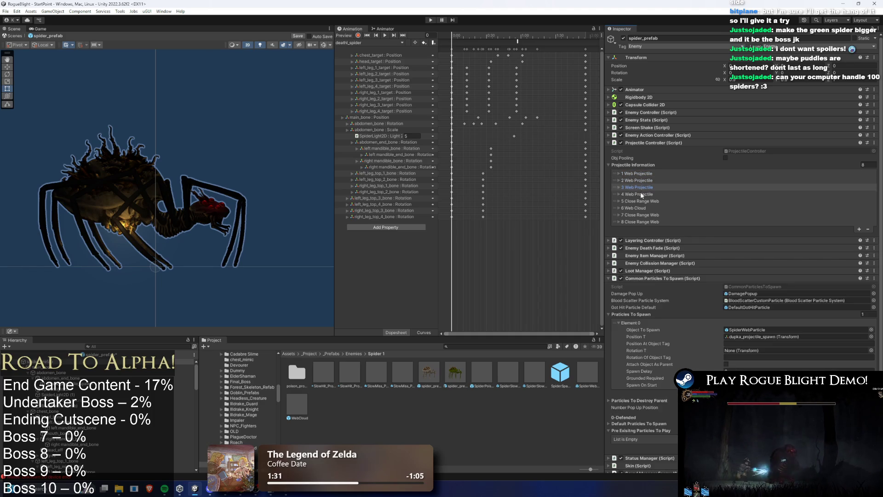
click(642, 194)
right_click(726, 216)
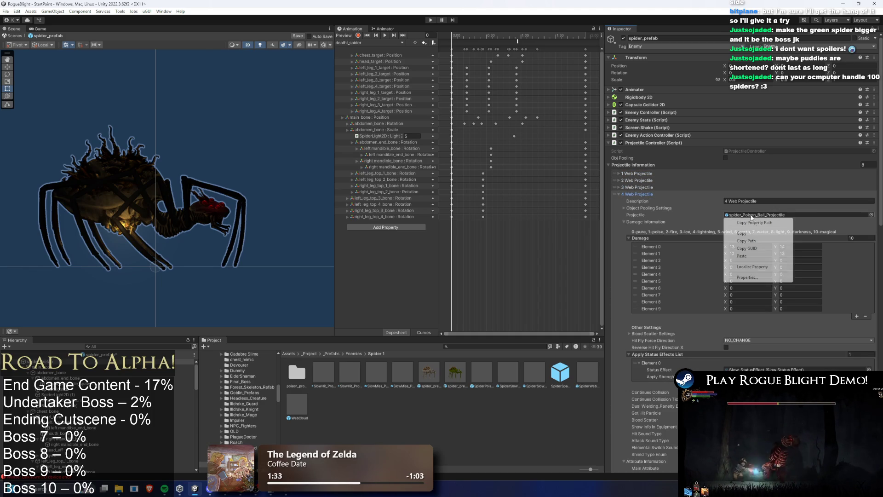
click(761, 241)
click(631, 193)
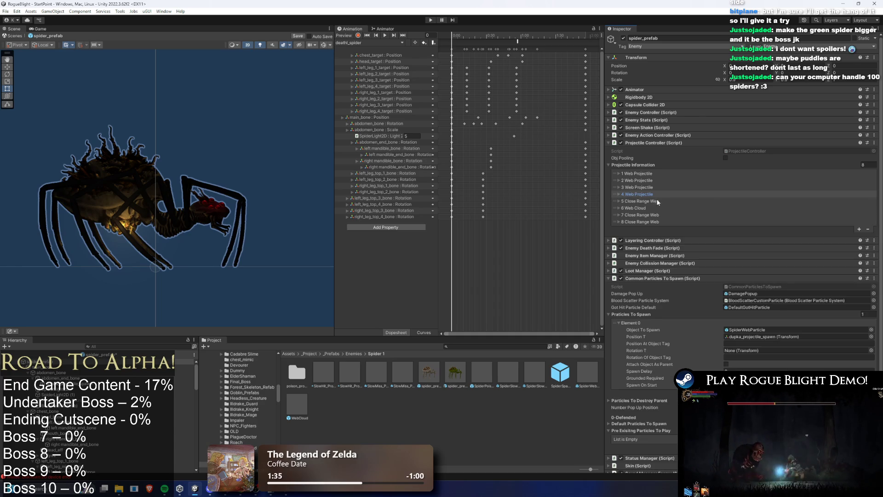
Step: Locate the 5 Close Range Web entry's current projectile asset in the Project window
click(658, 200)
click(750, 222)
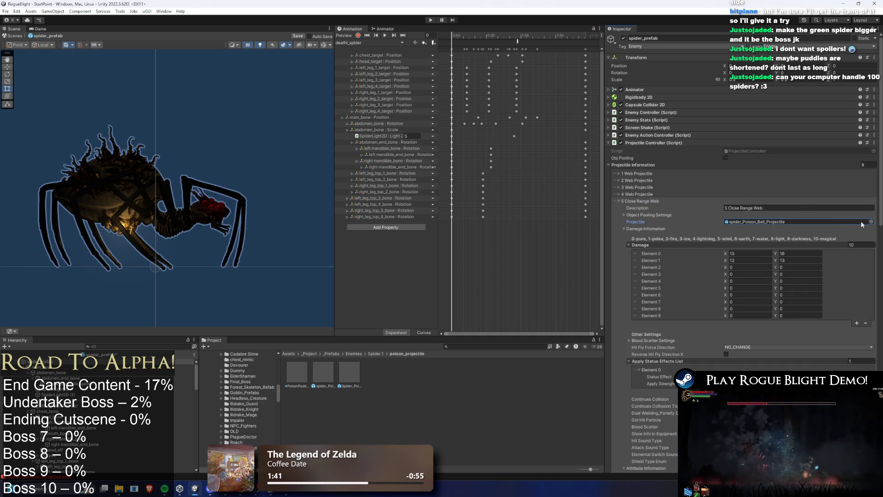
click(655, 193)
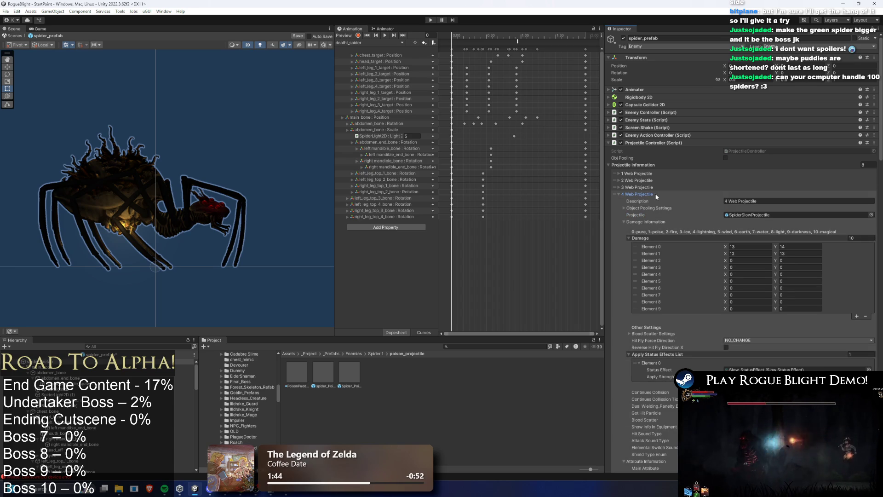
Step: Set the 5 Close Range Web entry's projectile to SpiderSlowProjectileBigger
click(872, 222)
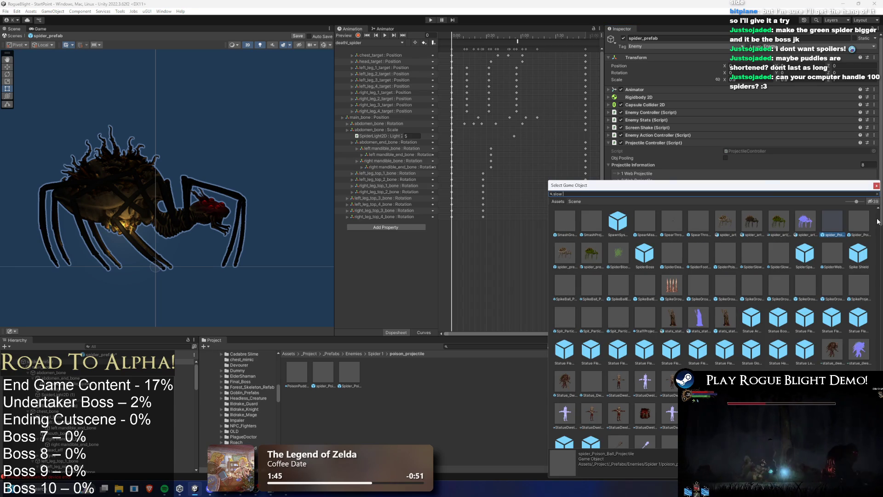
text(slow bug)
click(651, 220)
click(877, 194)
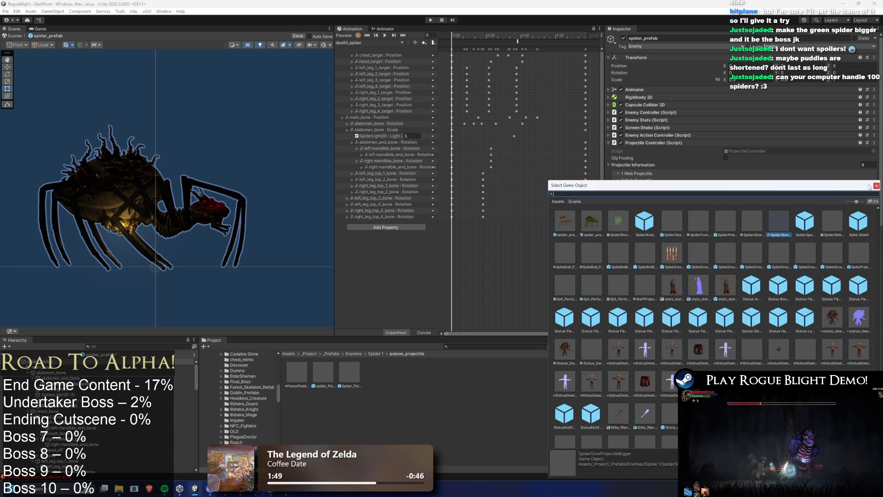
click(877, 185)
click(619, 198)
Step: Assign WebCloud as the 6 Web Cloud entry's projectile
click(655, 207)
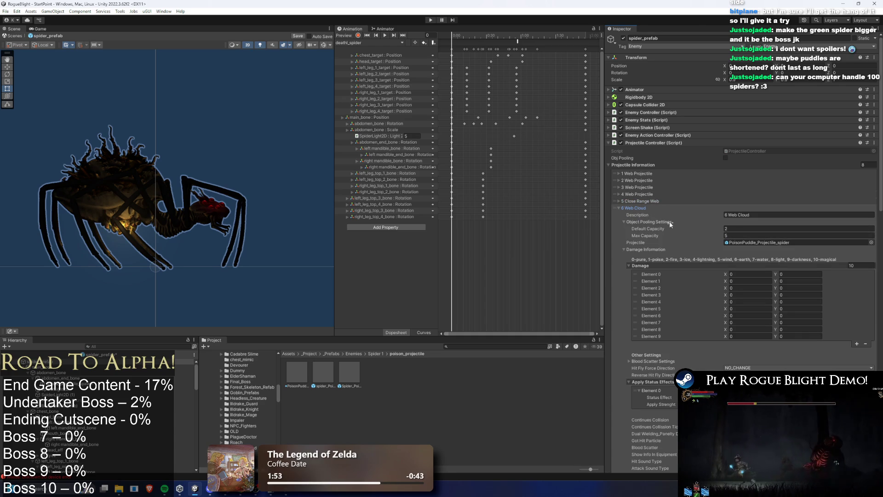
click(870, 242)
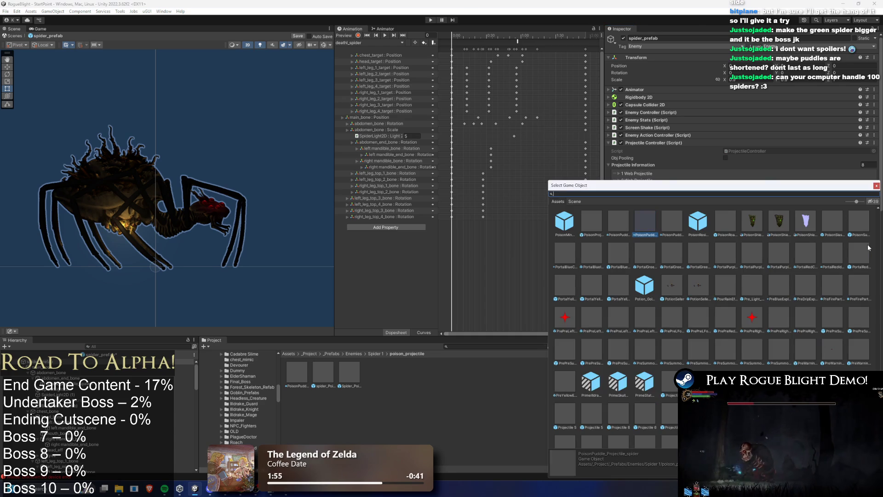
text(web cloud)
double_click(593, 220)
click(651, 207)
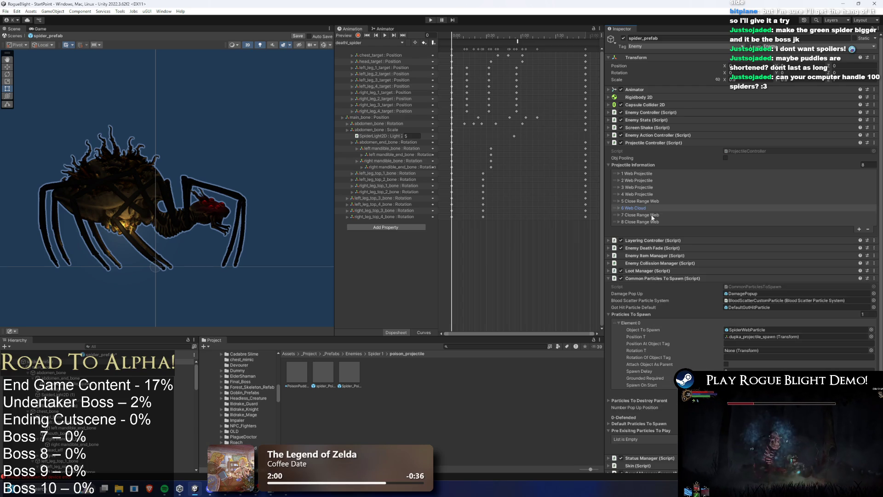
Step: Paste SpiderSlowProjectile into Close Range Web entries 7 and 8, then save the prefab
click(650, 215)
right_click(746, 250)
click(741, 261)
click(644, 215)
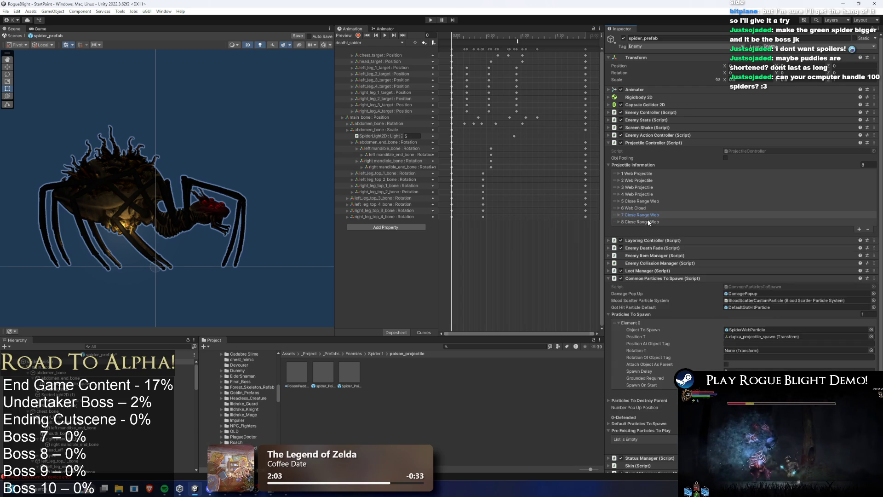
click(648, 221)
right_click(757, 255)
click(759, 298)
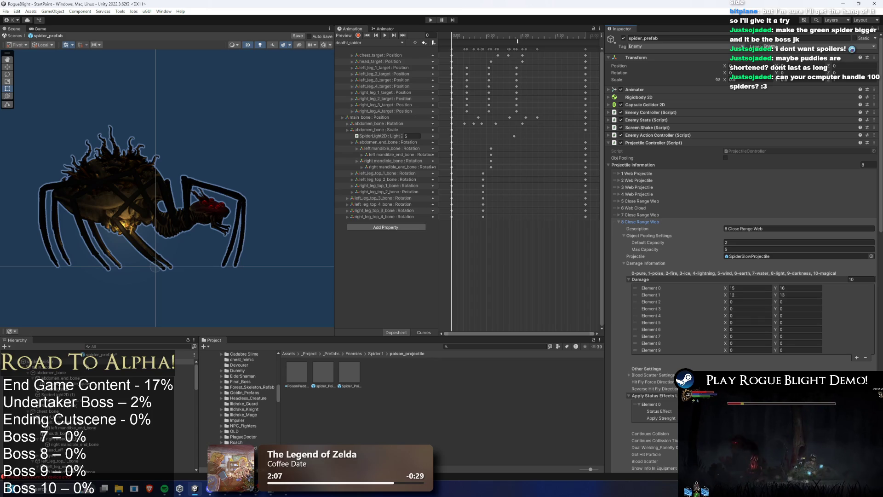
key(ctrl+s)
text(poison spider prefab)
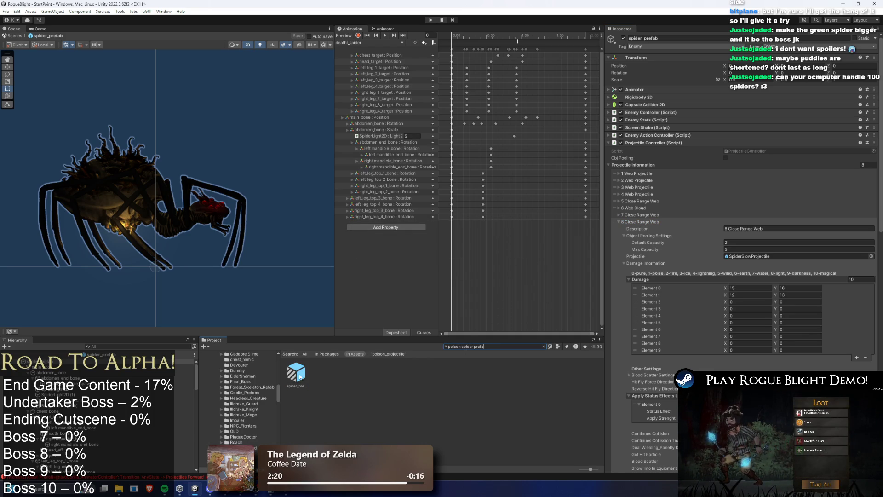
Step: Open spider_prefab(Poison) Variant and bring up the object picker for entry 1's Projectile field
double_click(296, 373)
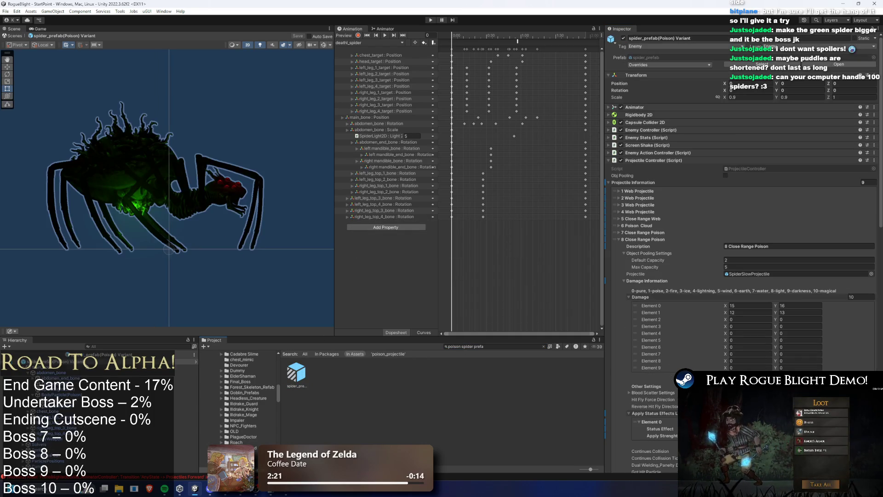
click(651, 240)
click(649, 240)
click(649, 240)
click(649, 240)
click(649, 240)
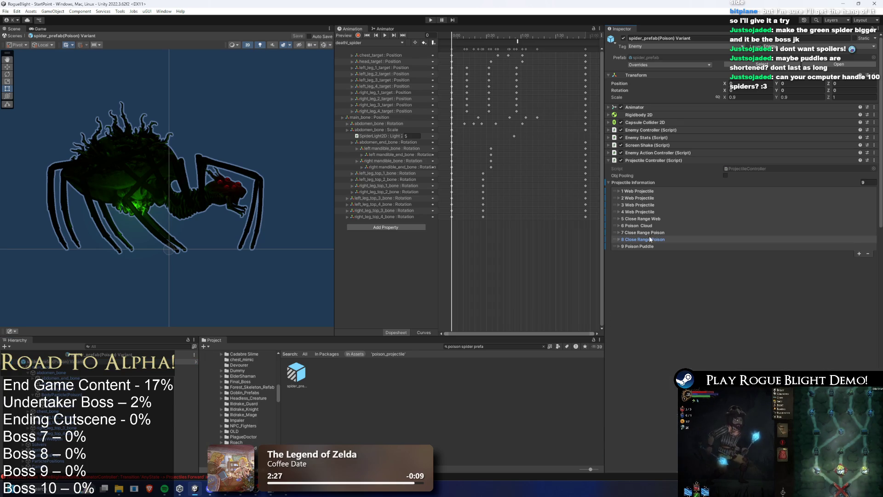
click(652, 191)
click(872, 225)
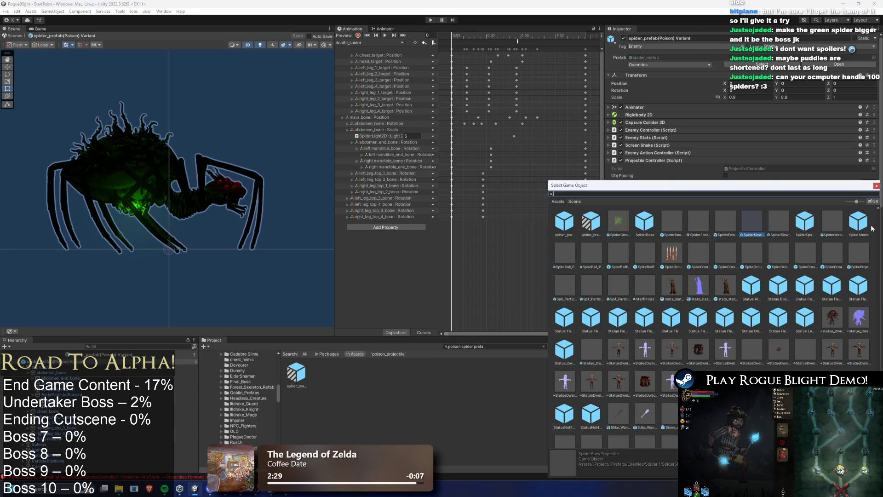
Step: Search the picker for 'spider poison' and assign spider_Poison_Ball_Projectile to entry 1
text(spider proison)
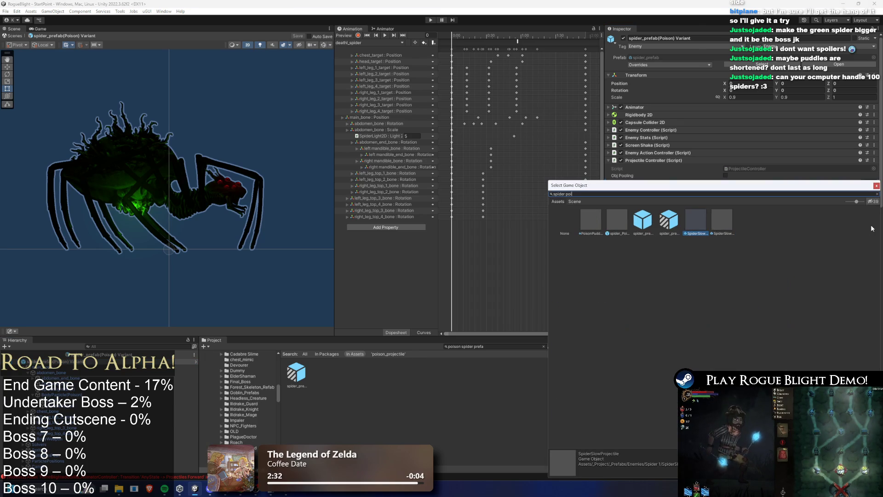
key(ctrl+a)
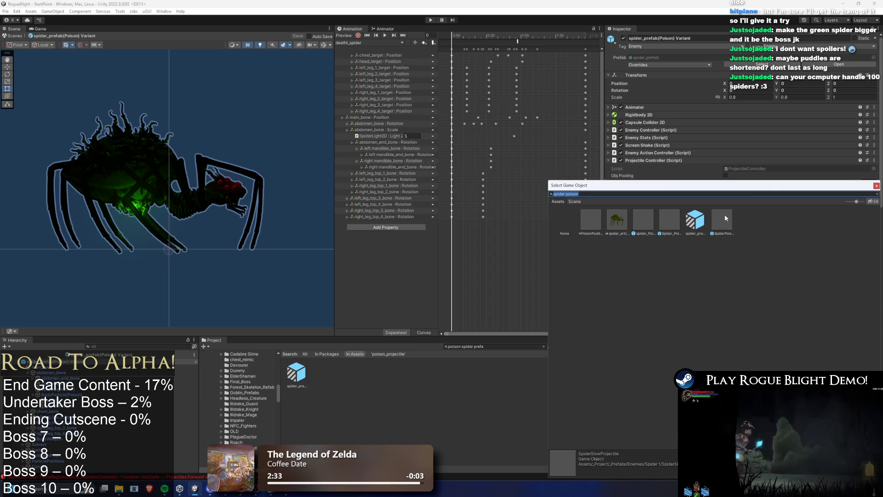
click(672, 217)
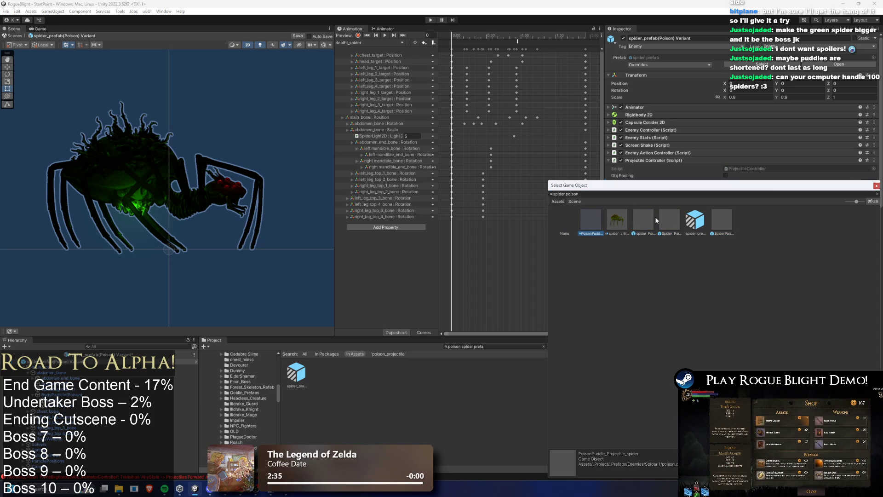
double_click(641, 223)
Step: Copy entry 1's spider_Poison_Ball_Projectile reference and paste it into entry 2
right_click(726, 228)
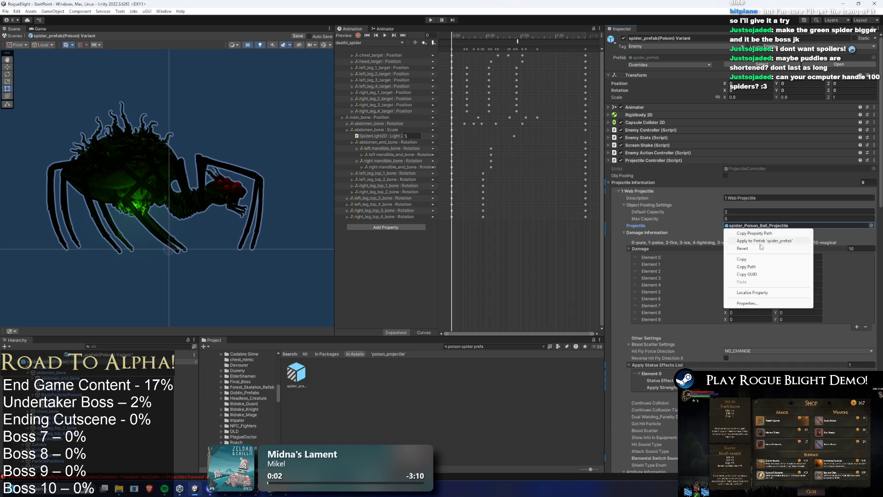
click(754, 260)
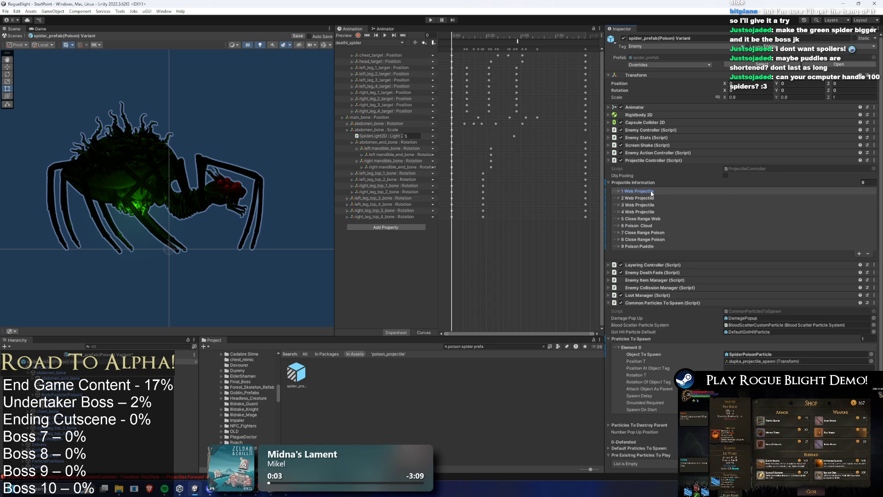
click(619, 191)
click(619, 197)
right_click(726, 220)
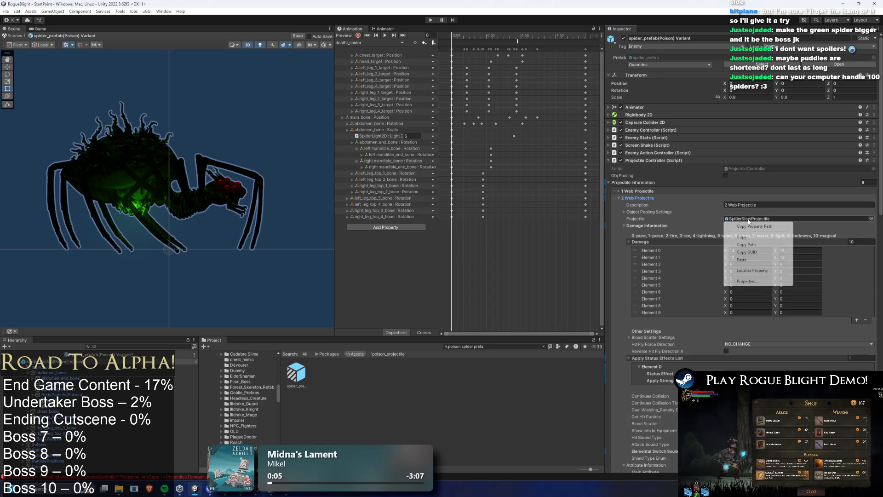
click(754, 260)
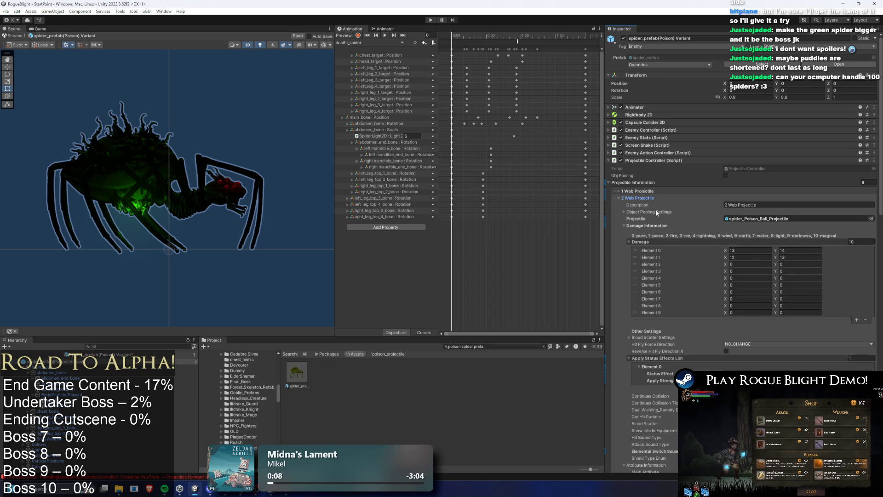
Step: Paste spider_Poison_Ball_Projectile into Web Projectile entries 3 and 4
click(619, 198)
click(619, 205)
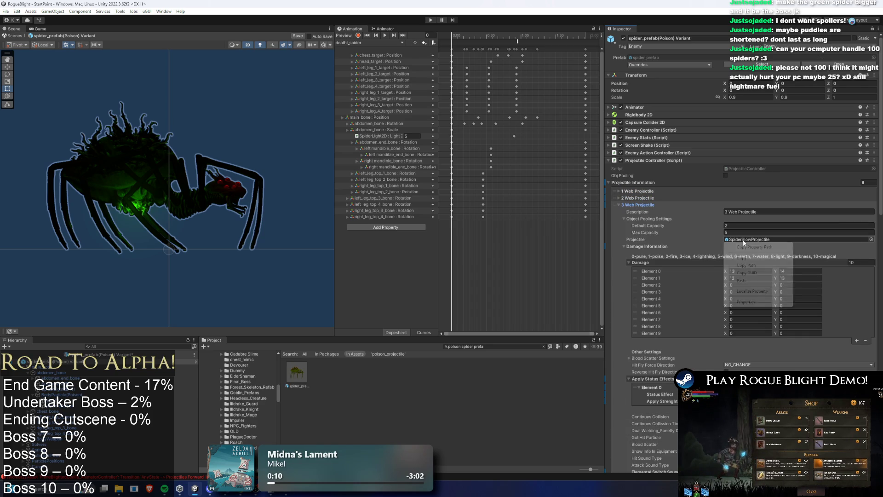
right_click(726, 241)
click(750, 281)
click(650, 205)
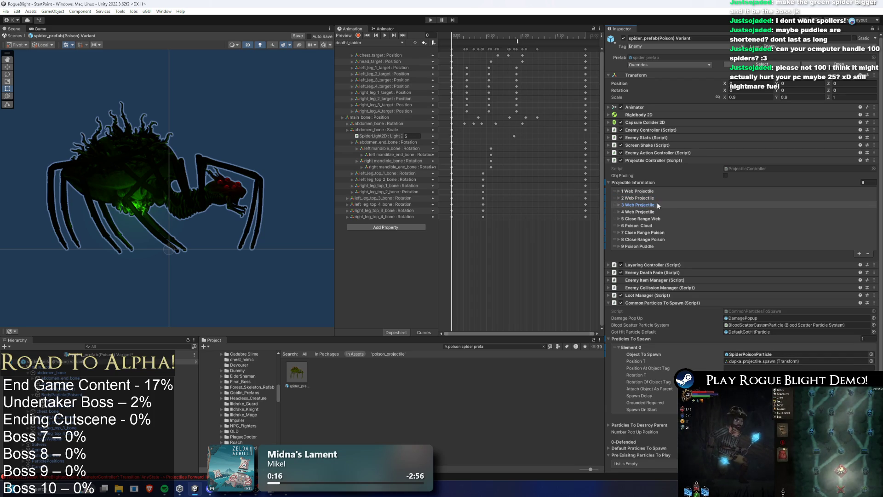
click(650, 205)
click(650, 205)
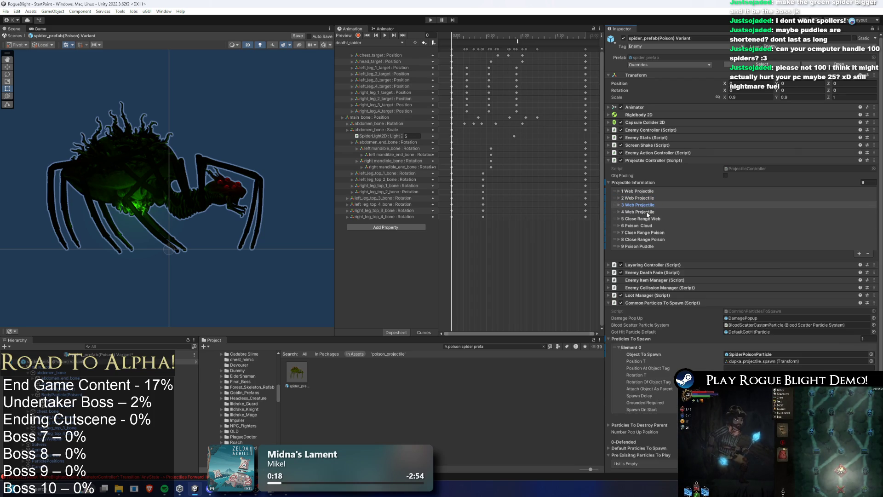
click(639, 212)
right_click(735, 264)
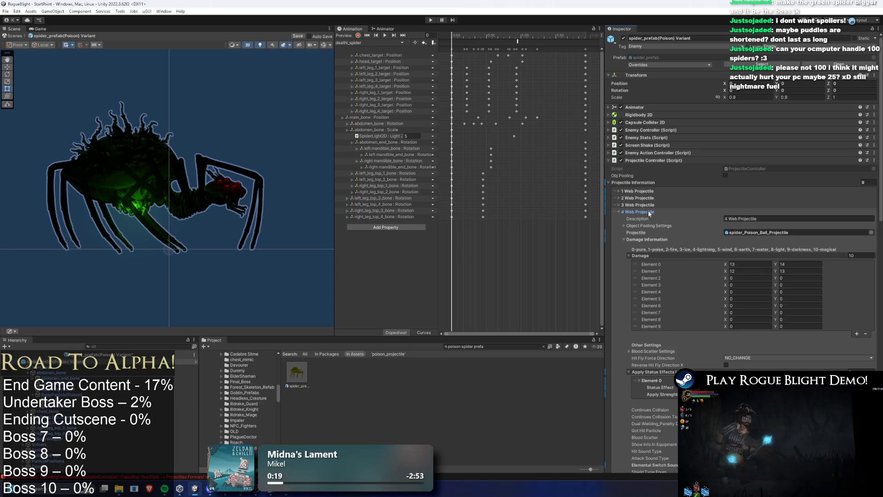
click(640, 212)
Step: Review entries 5 Close Range Web and 6 Poison Cloud, leaving their projectiles unchanged
click(653, 219)
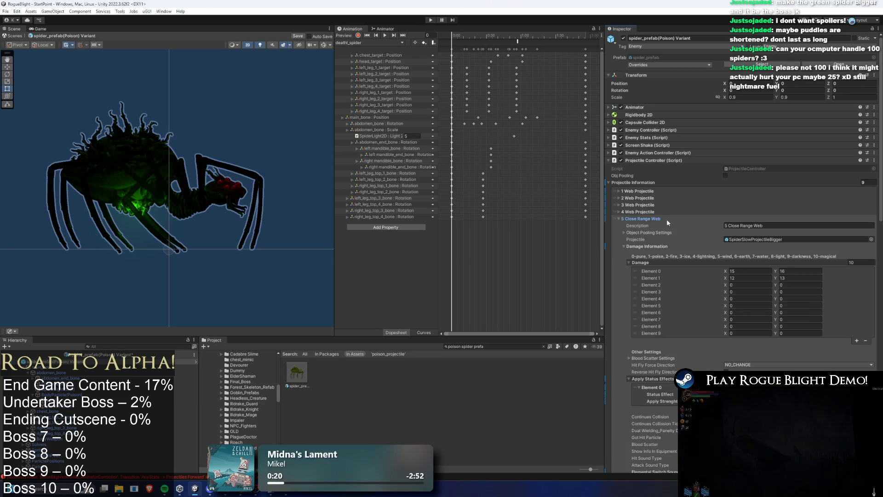
right_click(766, 241)
click(745, 276)
click(640, 219)
click(646, 226)
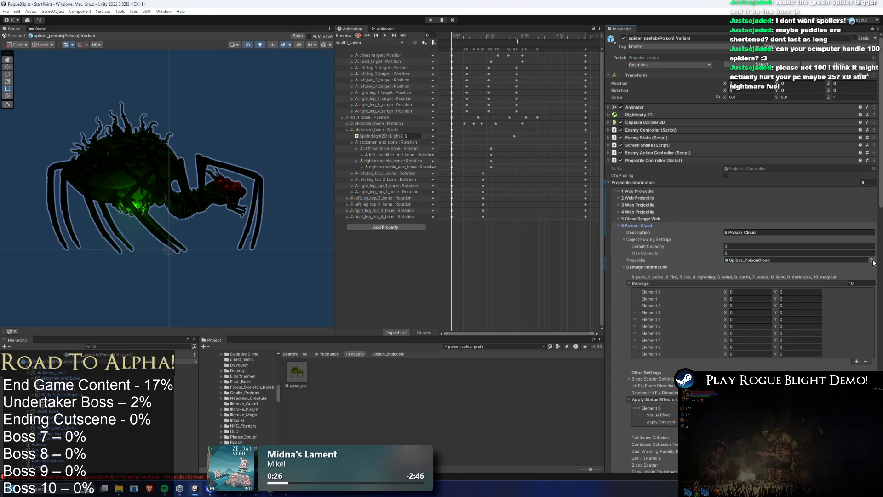
click(644, 225)
Step: Paste spider_Poison_Ball_Projectile into Close Range Poison entries 7 and 8, then check 9 Poison Puddle
click(644, 233)
right_click(766, 266)
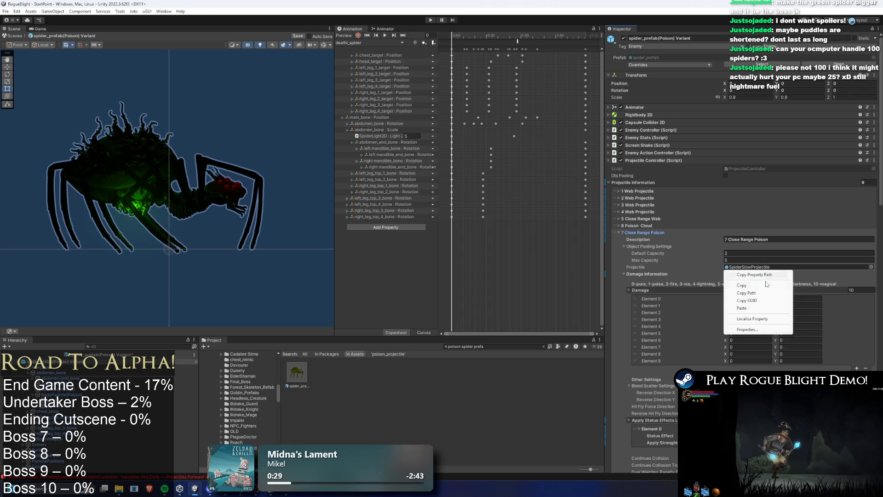
click(742, 308)
click(643, 232)
click(644, 240)
right_click(729, 274)
click(753, 317)
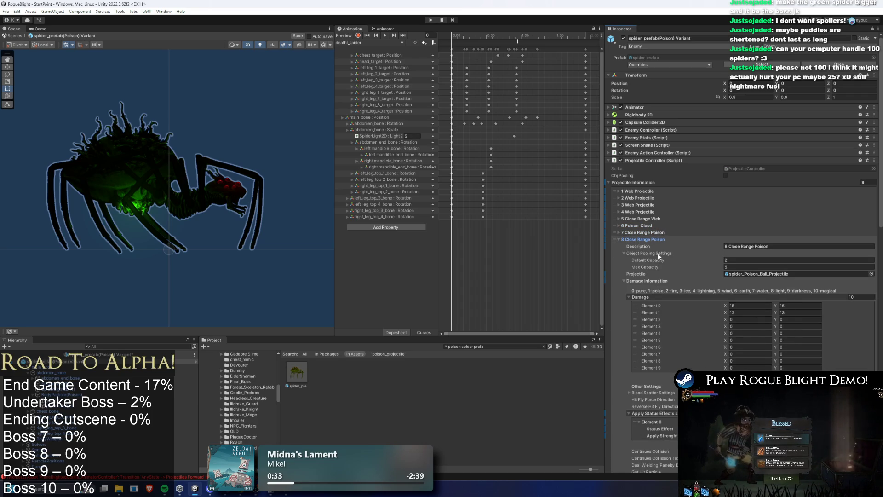
click(644, 240)
click(639, 247)
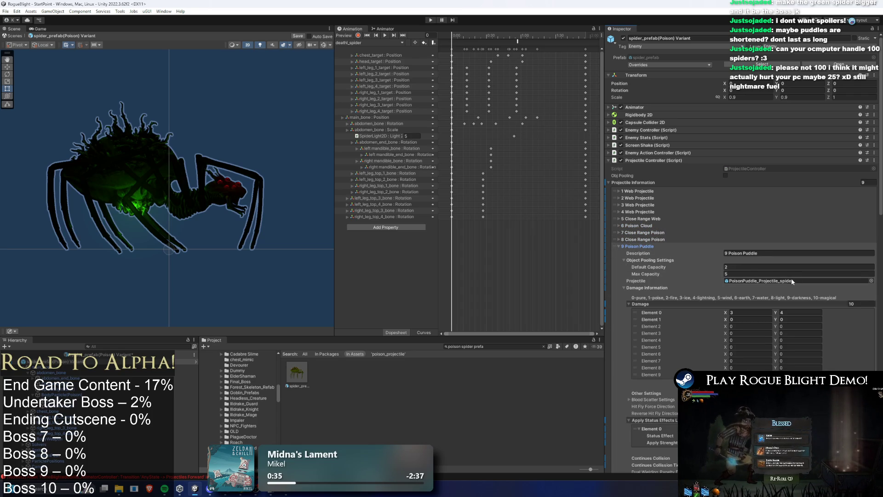
click(618, 246)
text(spider spaw)
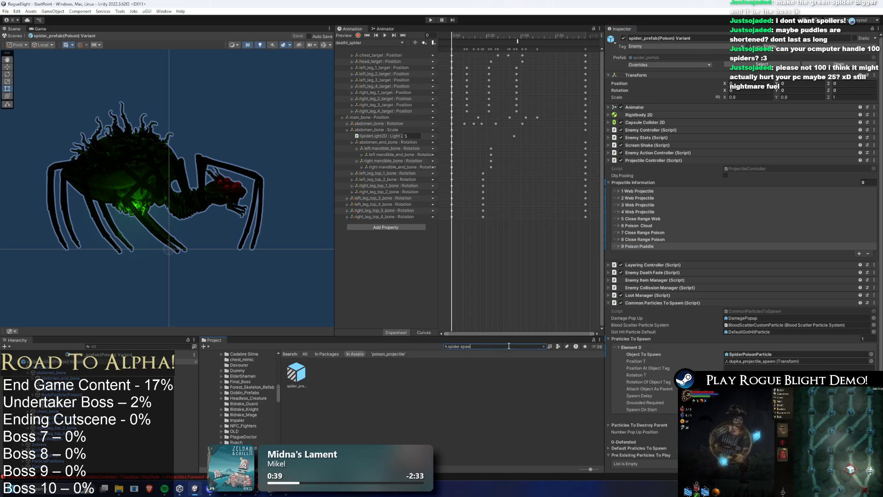
Step: Enter play mode to test the spiders in the Brood's Nest level
click(431, 20)
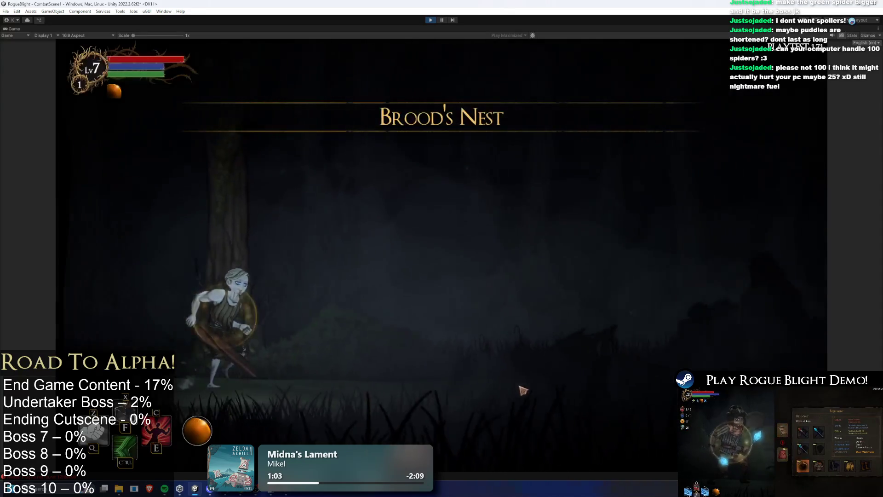
Step: Fight the green spiders, alternating sword strikes with retreats and jumps over their projectiles
key(d)
click(665, 423)
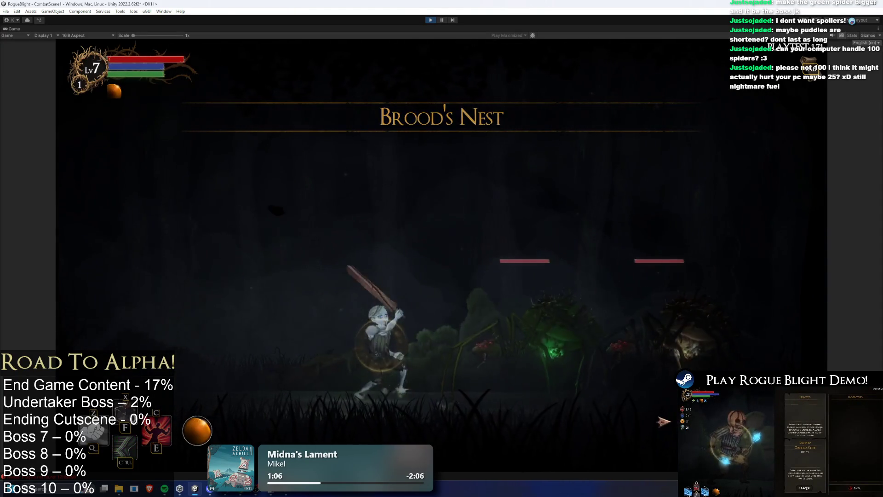
key(a)
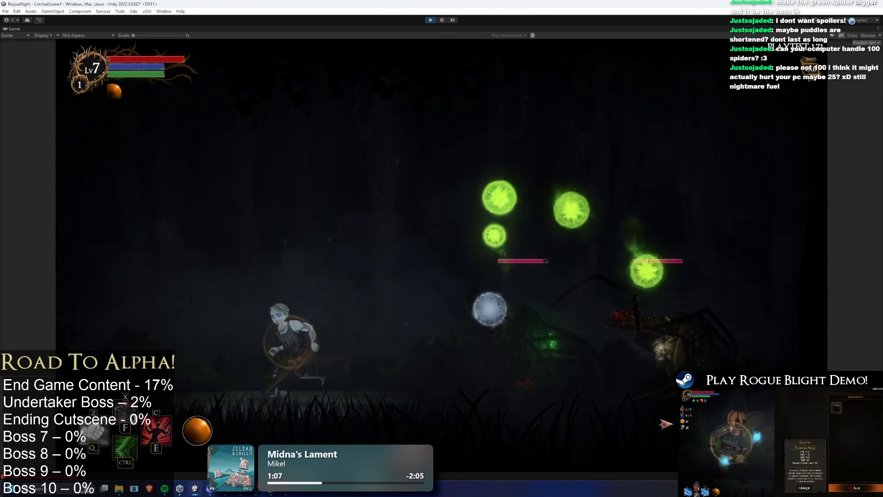
key(a)
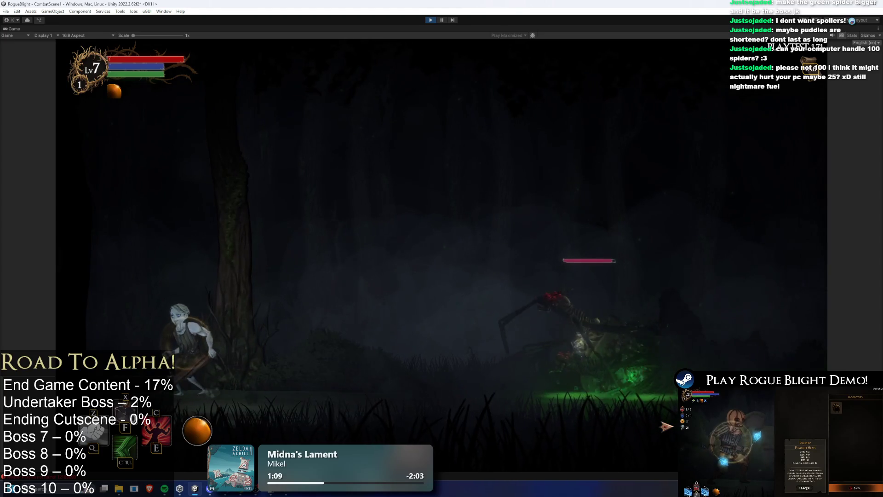
key(d)
click(666, 428)
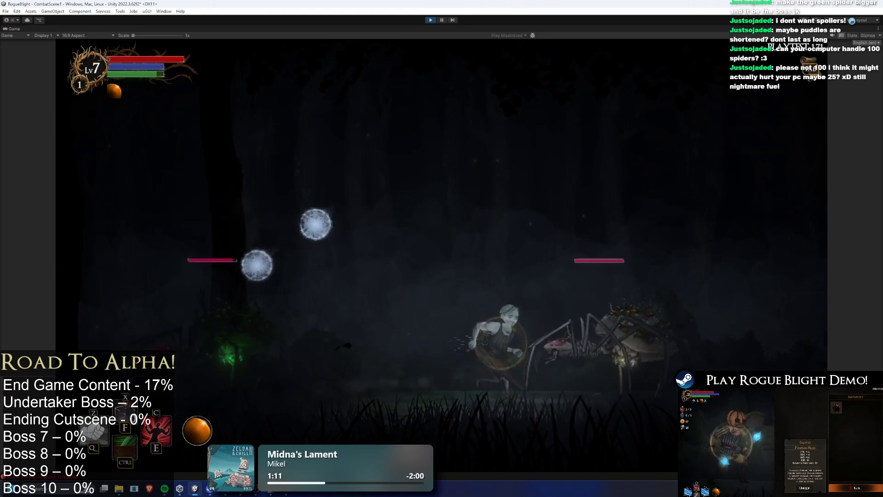
key(a)
key(d)
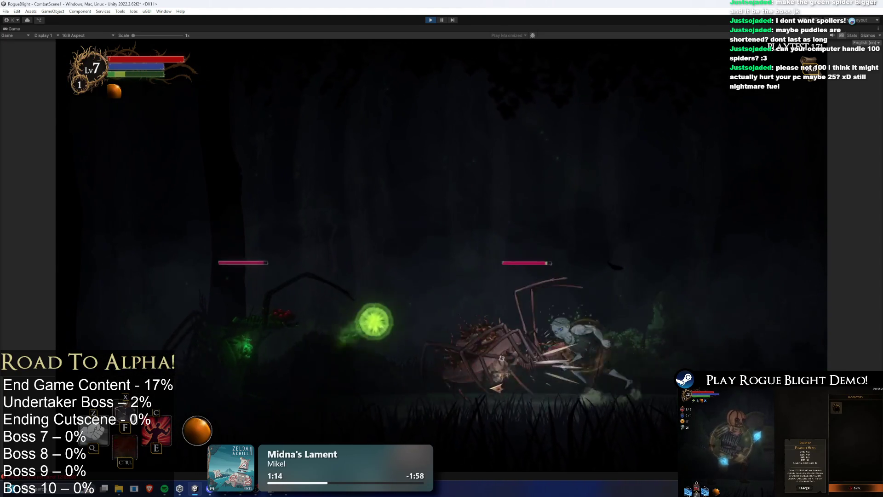
key(d)
key(a)
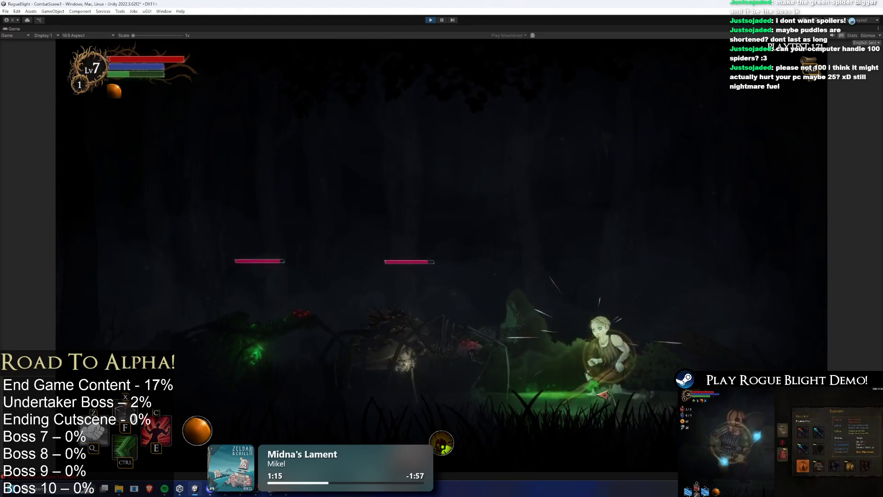
key(space)
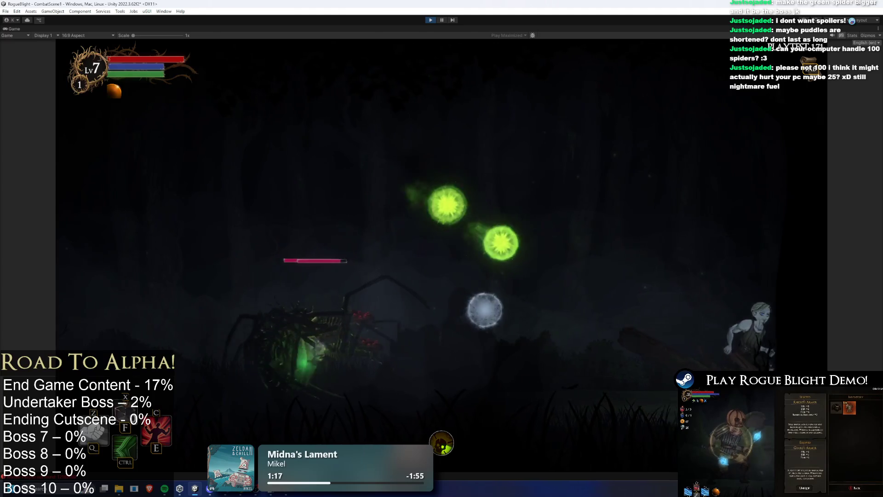
key(space)
Step: Keep running back and forth past the spiders, then pause to restore the editor layout
key(a)
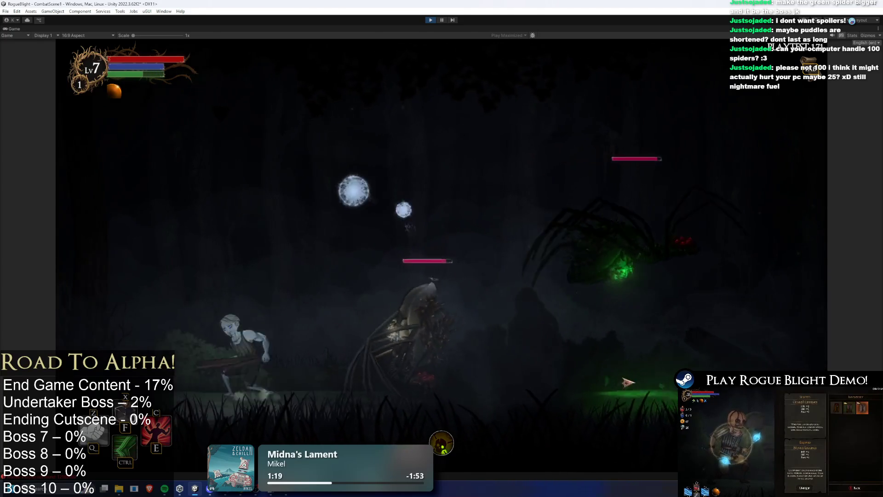
key(a)
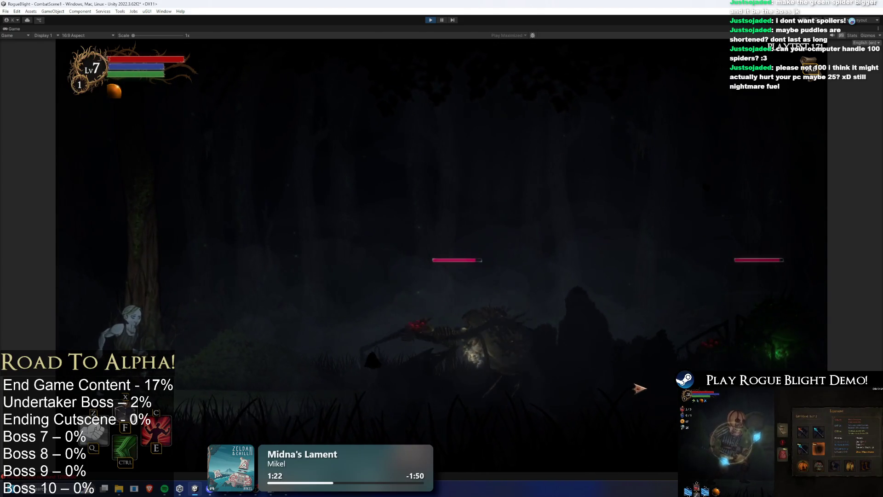
key(a)
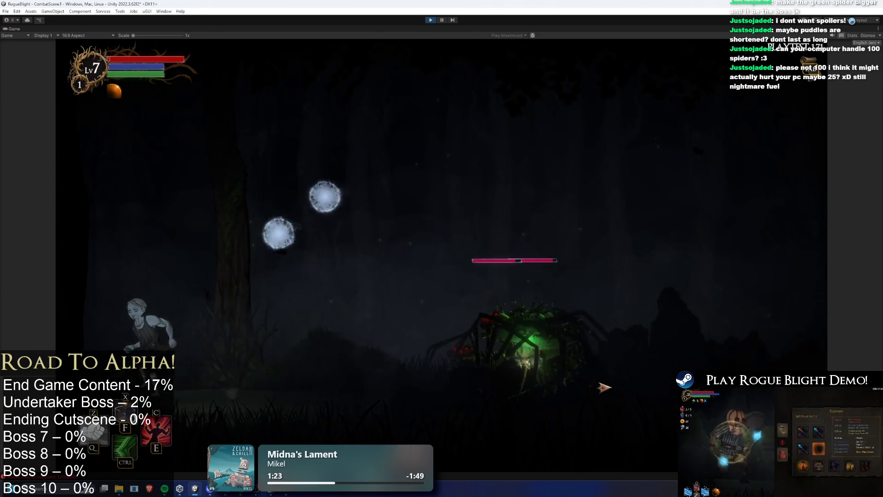
key(d)
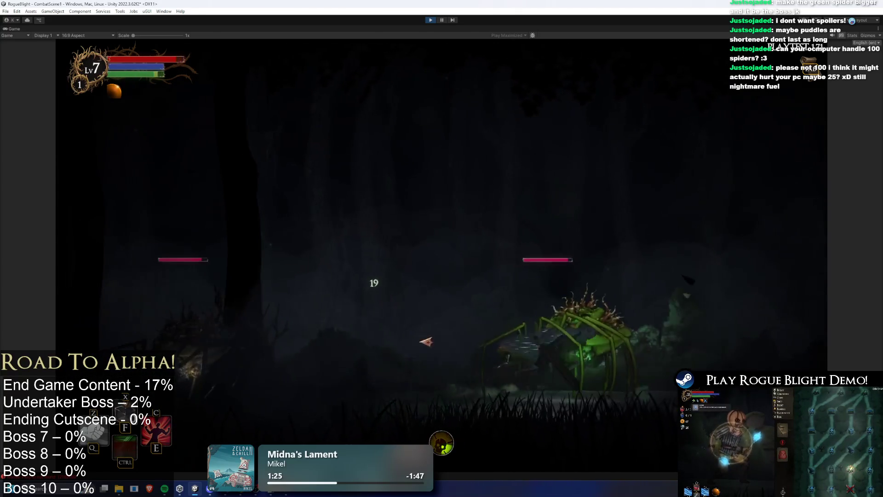
key(d)
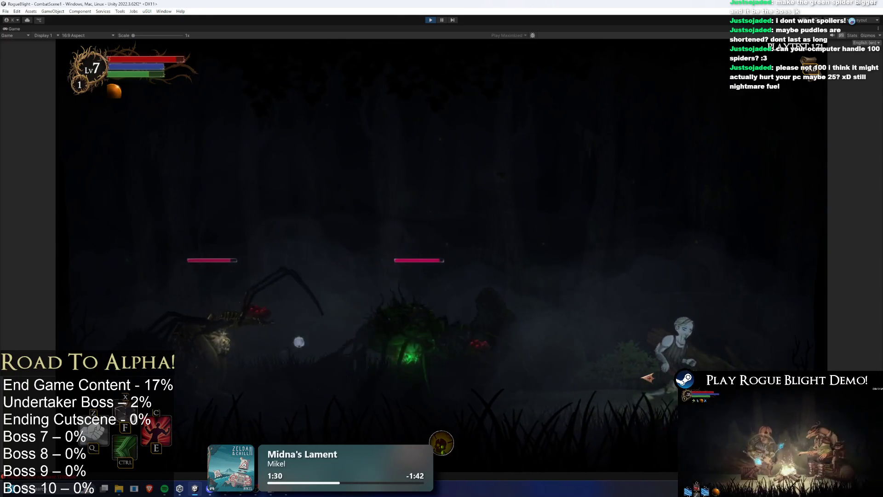
key(d)
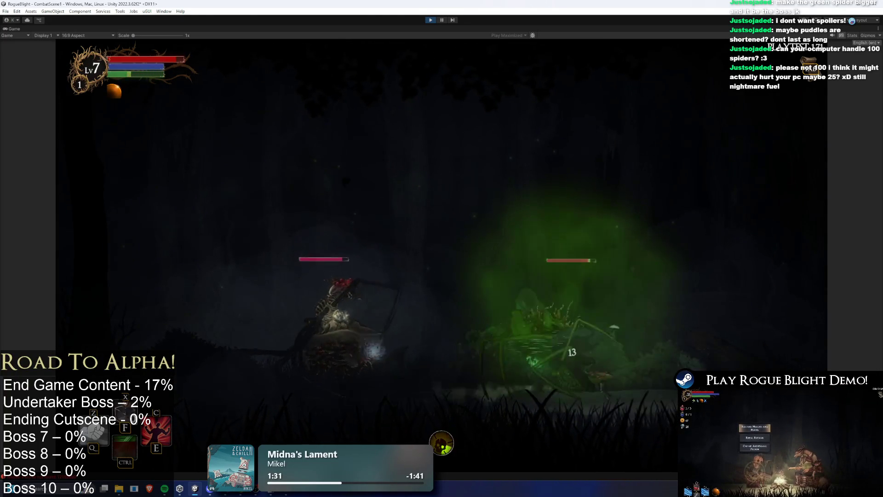
key(a)
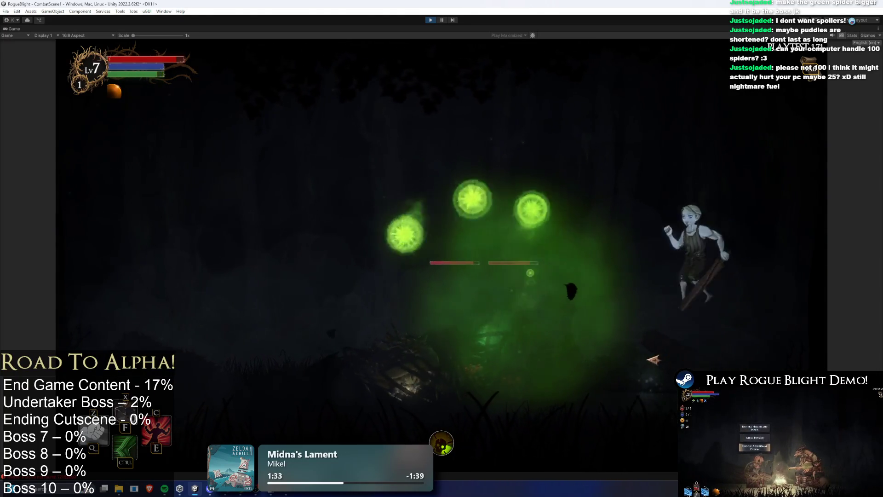
key(a)
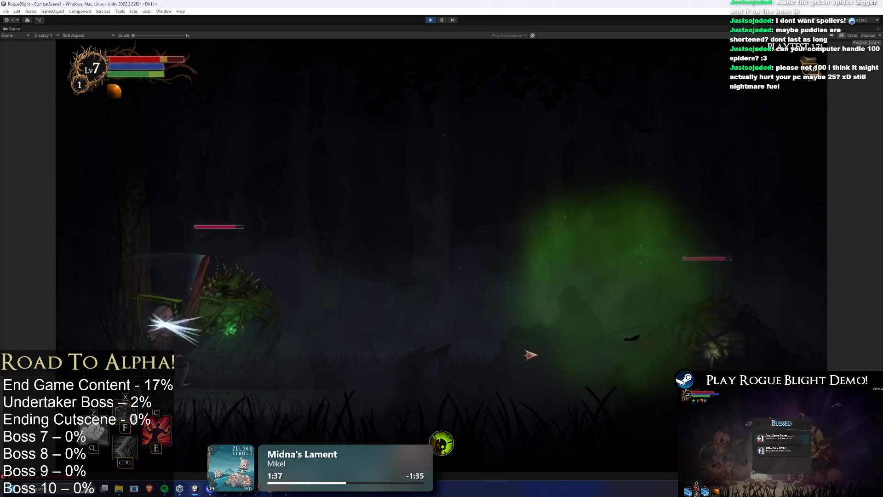
key(d)
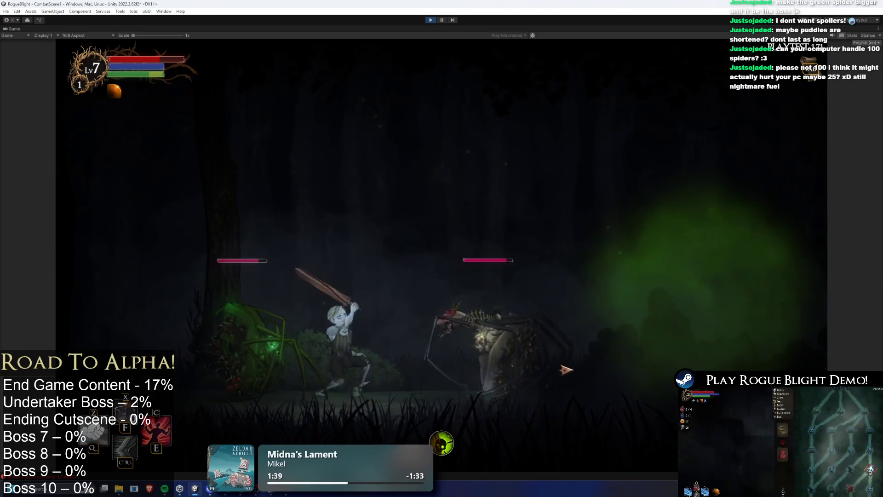
key(d)
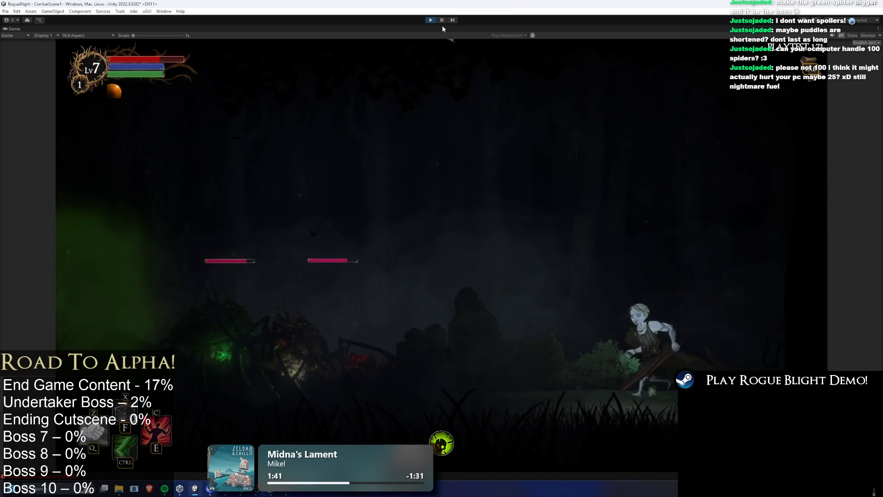
key(ctrl+shift+p)
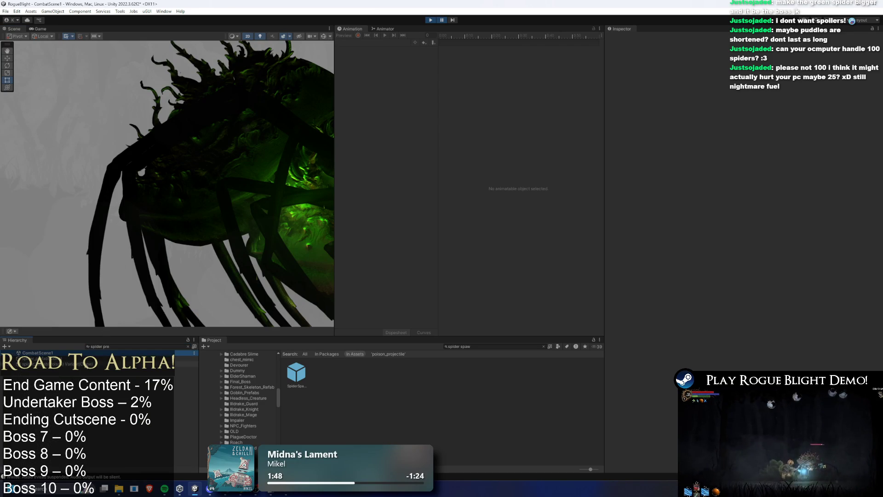
Step: Inspect a spawned spider clone's Enemy Action Controller, including the Long Range pattern's action percentages
click(120, 359)
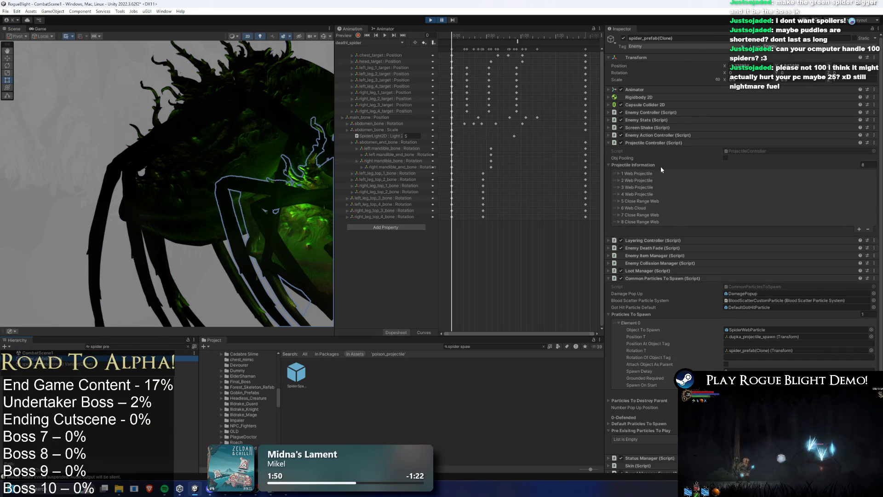
click(655, 144)
click(663, 135)
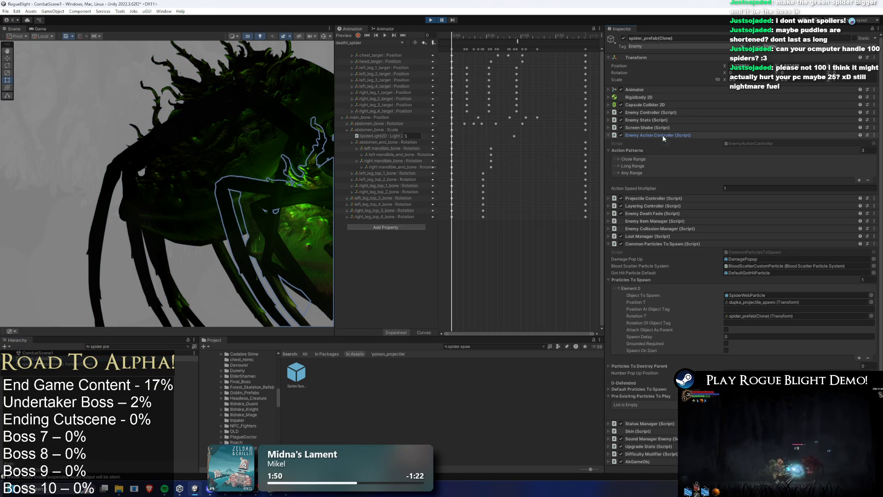
click(639, 167)
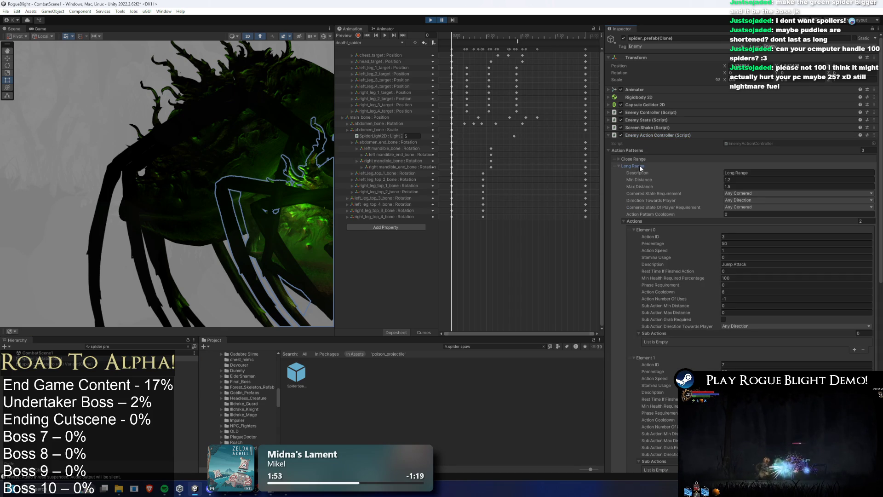
click(741, 370)
click(743, 242)
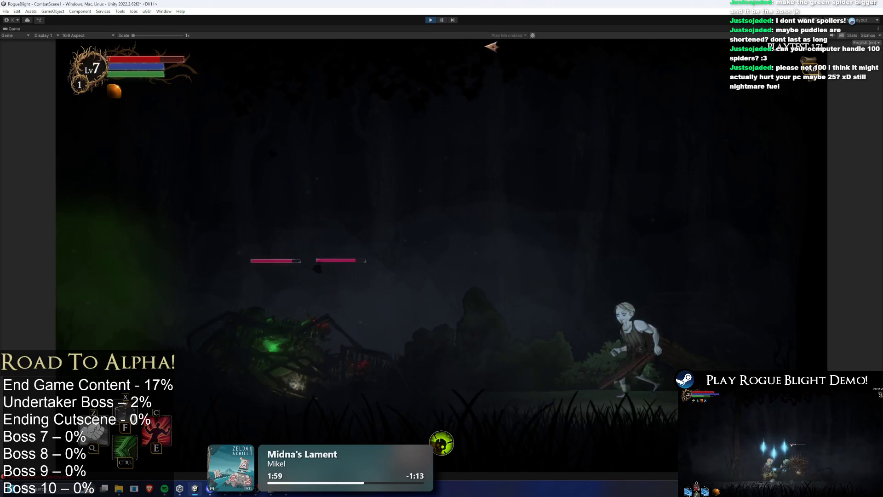
Step: Enable cheats with F1, then fight the spiders with weapon swings, jumps and dashes
key(a)
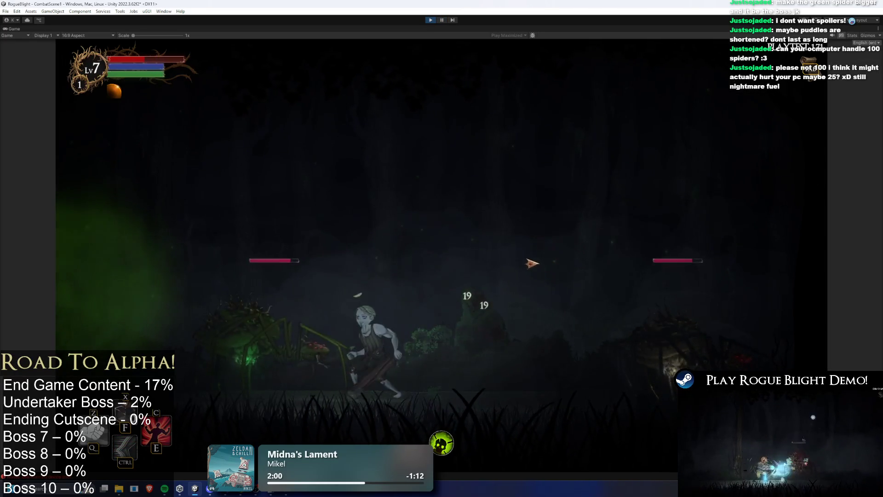
key(F1)
click(533, 263)
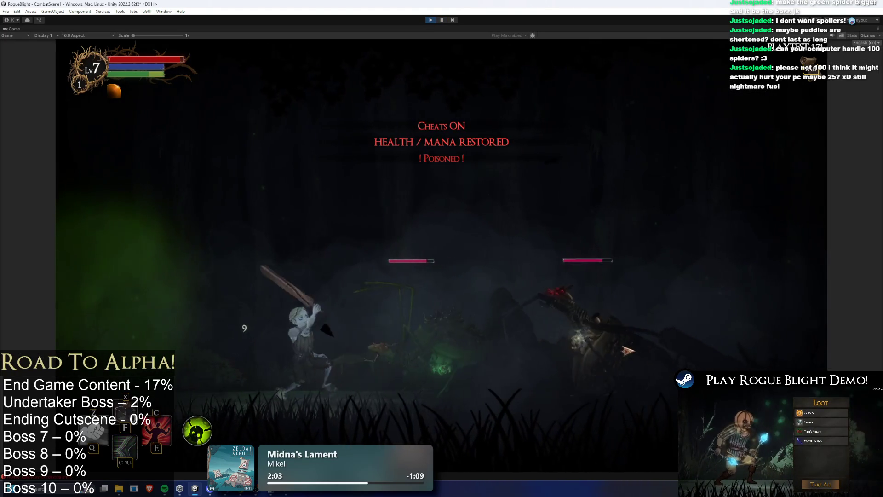
key(a)
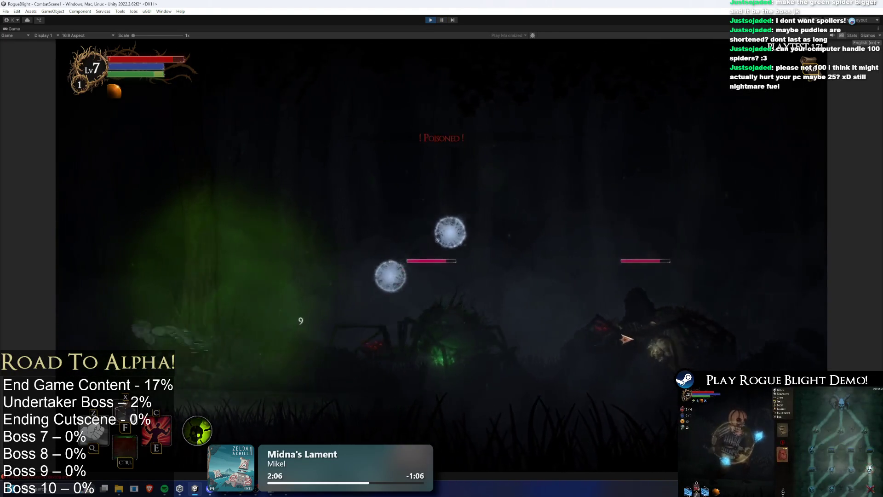
key(d)
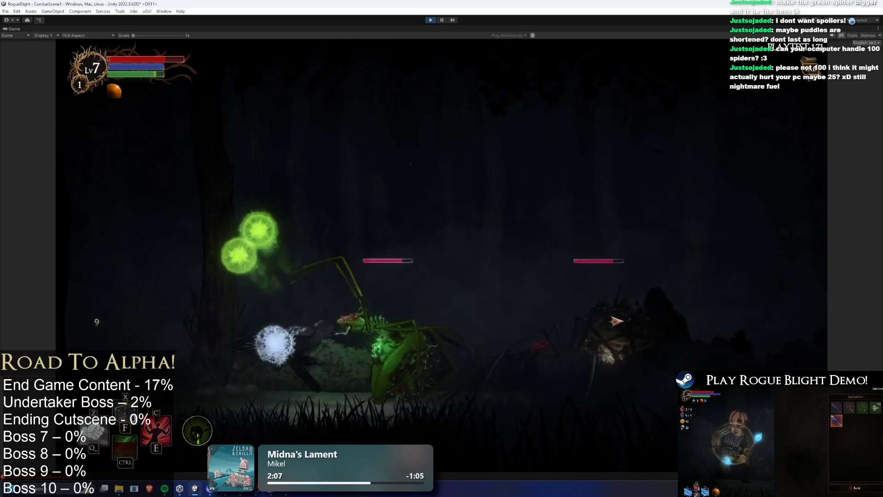
key(a)
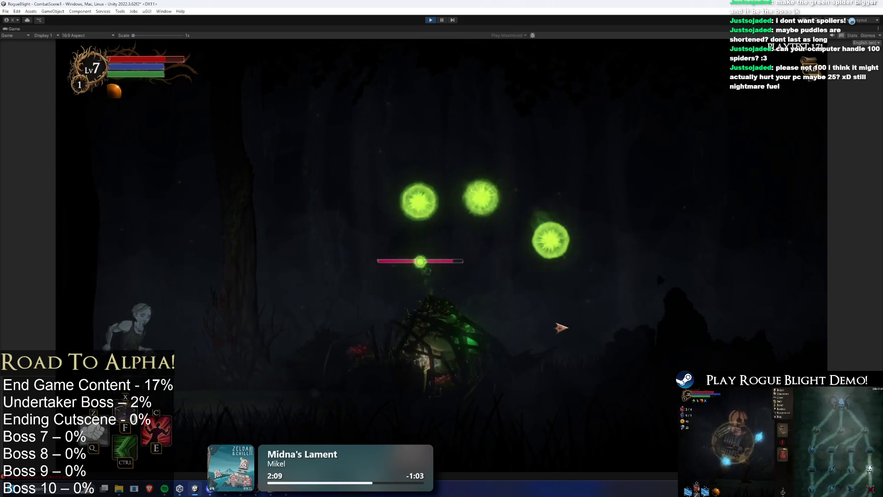
key(d)
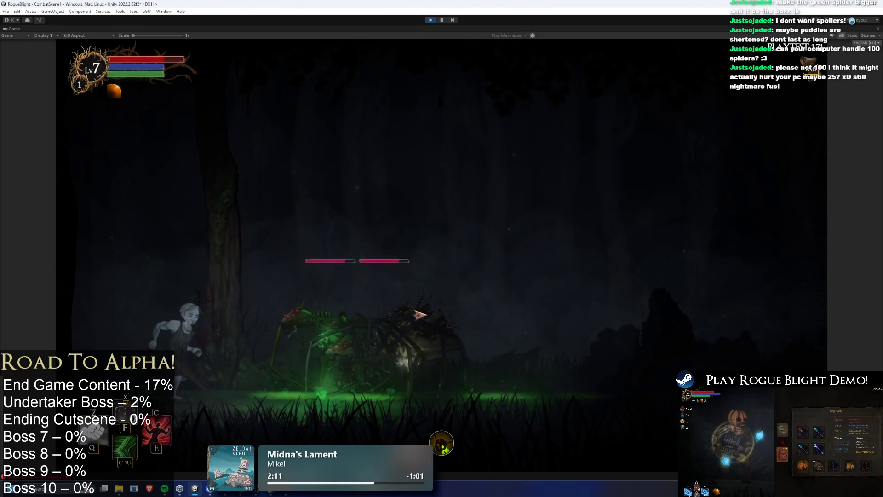
key(space)
key(d)
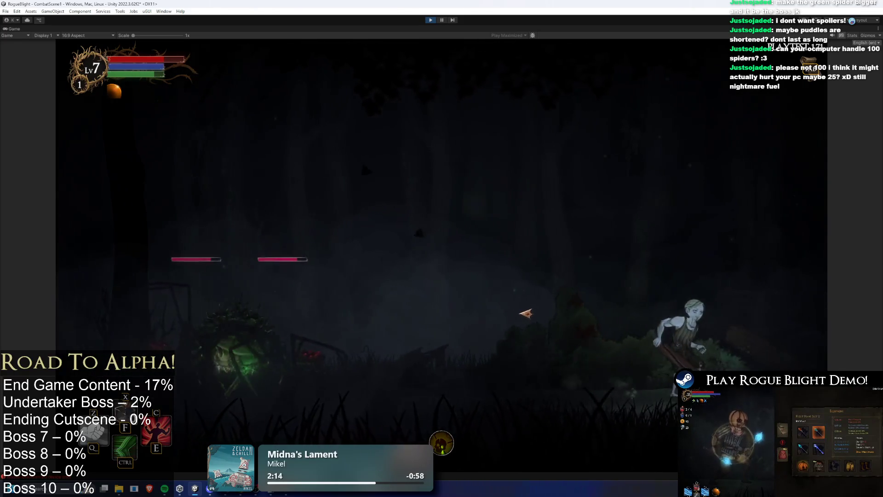
key(a)
click(370, 244)
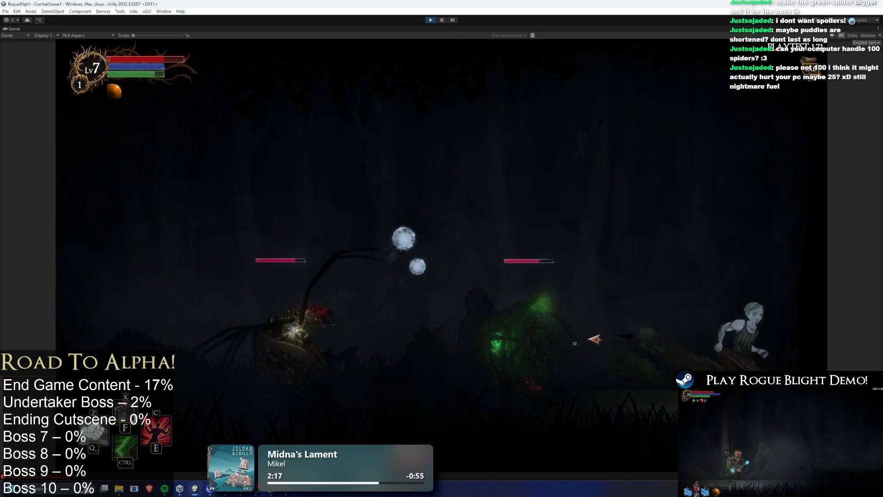
key(a)
key(d)
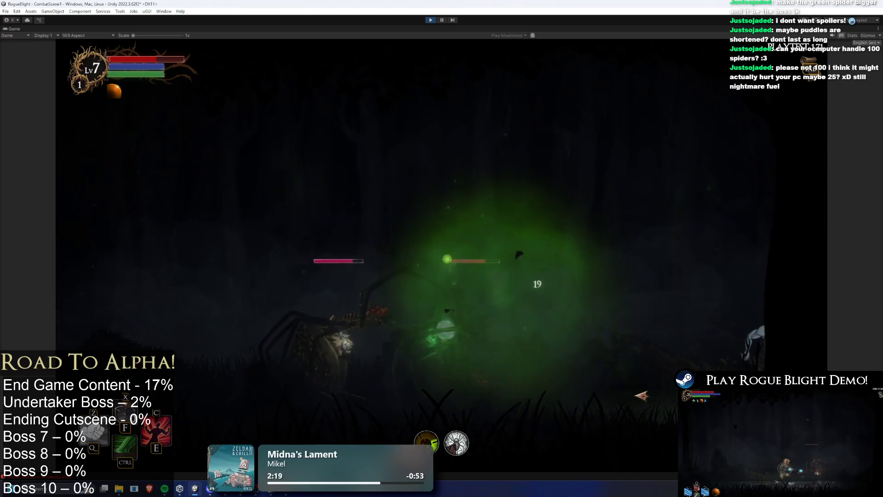
key(space)
key(a)
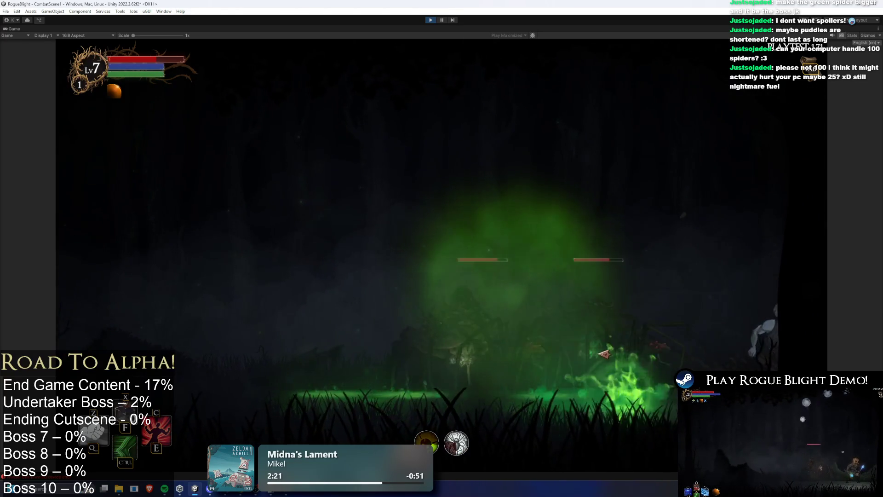
key(space)
key(ctrl)
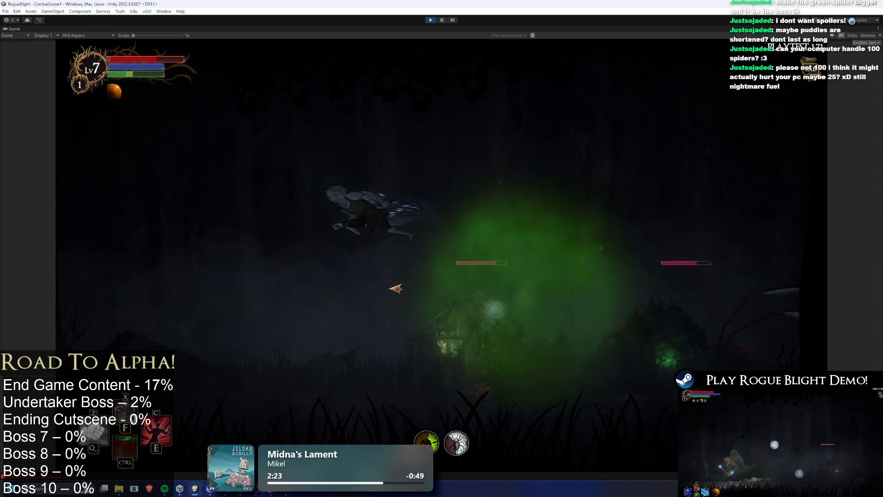
Step: Keep attacking the spider, use the E damage-boost skill, then pause the running game
key(a)
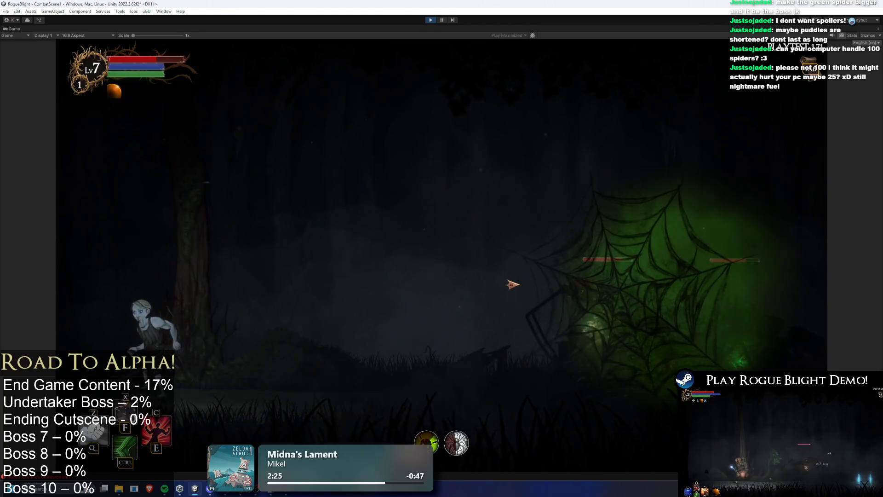
key(a)
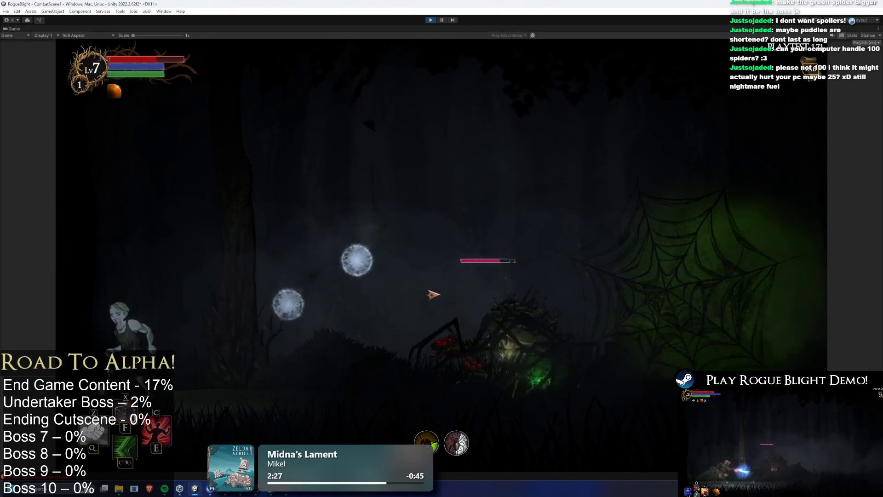
key(d)
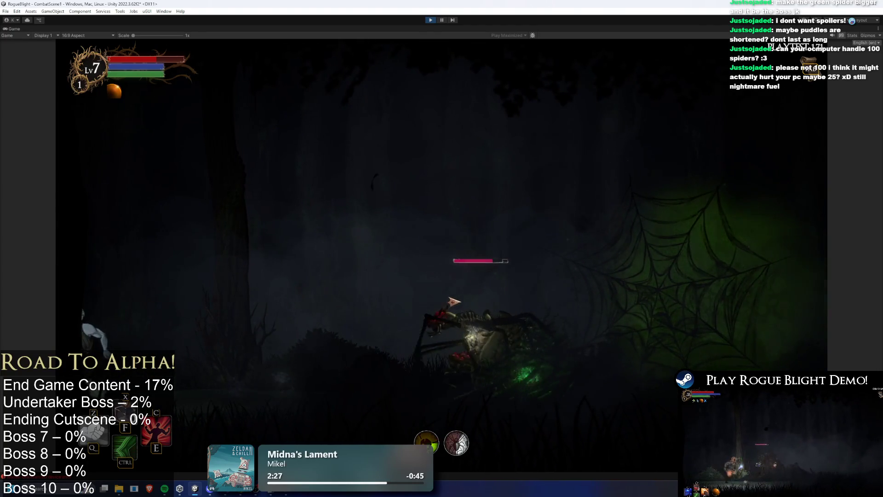
key(a)
click(247, 375)
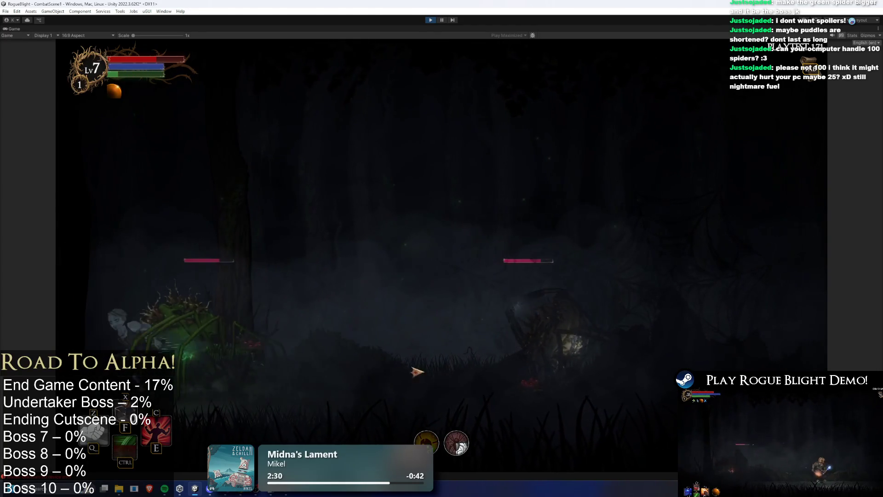
click(437, 374)
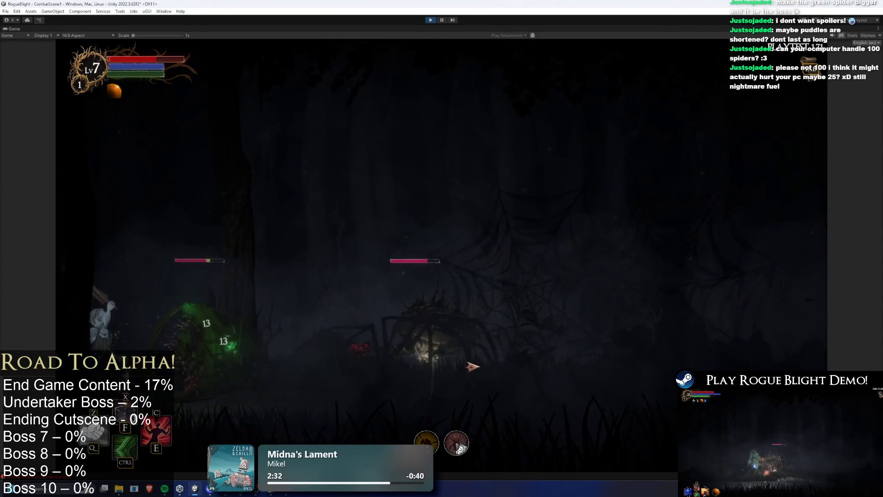
key(d)
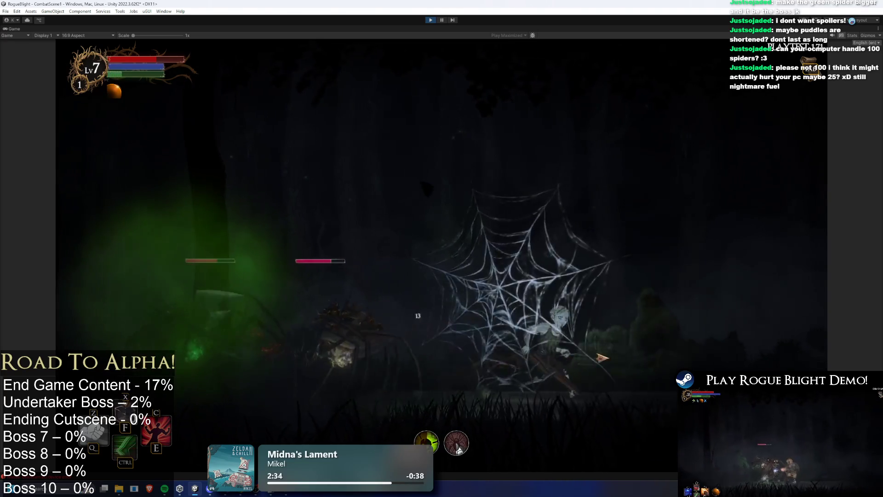
key(d)
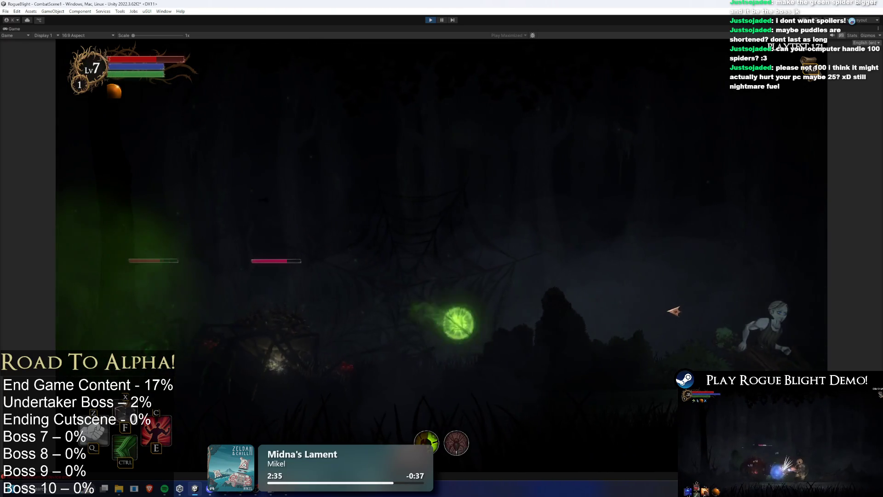
key(a)
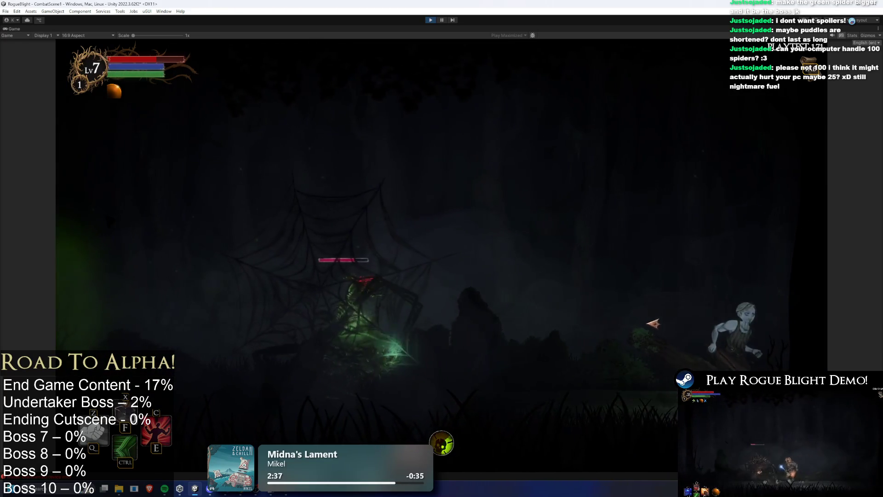
key(a)
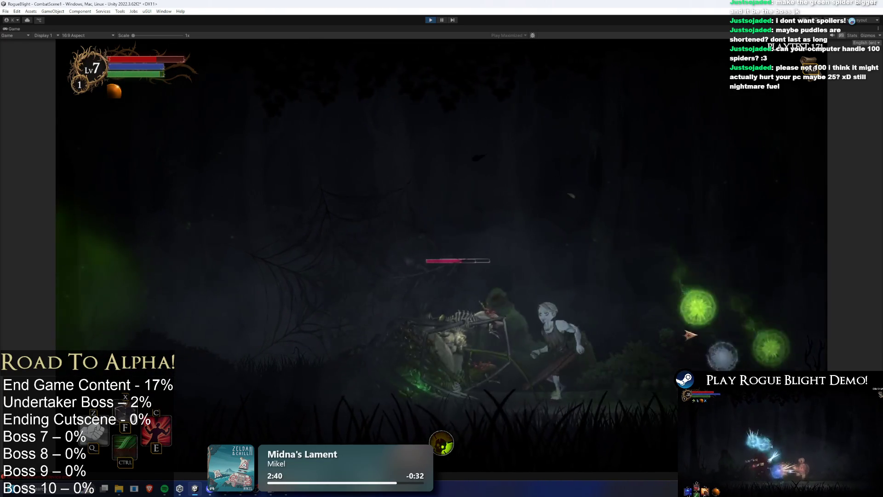
key(a)
click(681, 340)
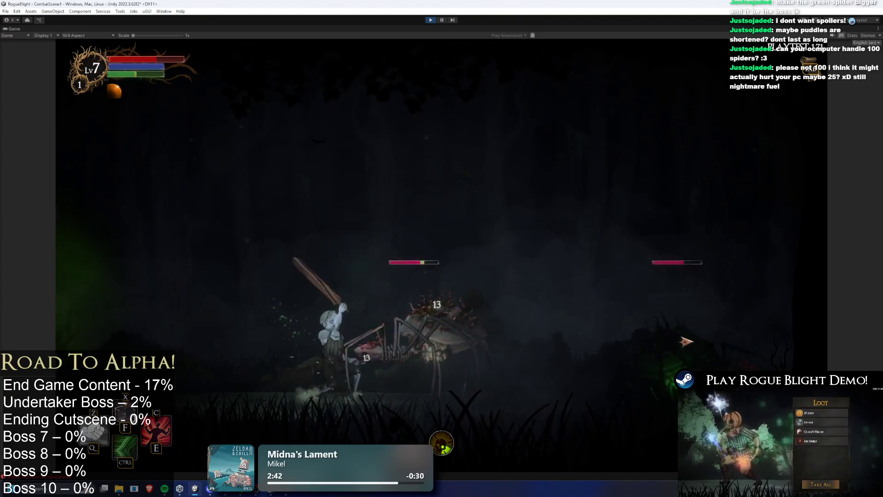
key(a)
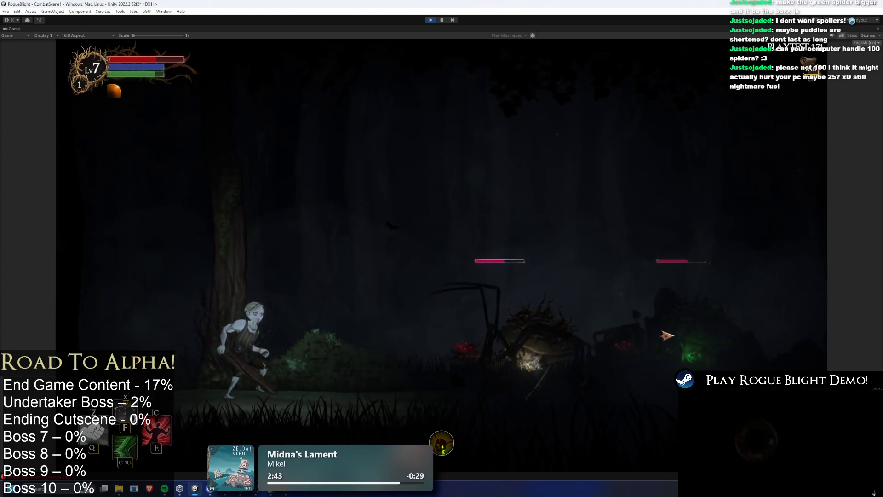
key(a)
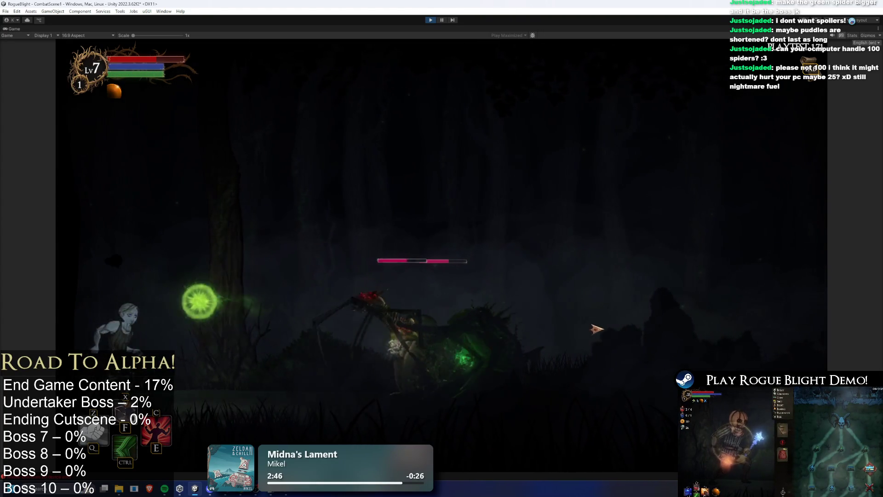
key(d)
click(598, 327)
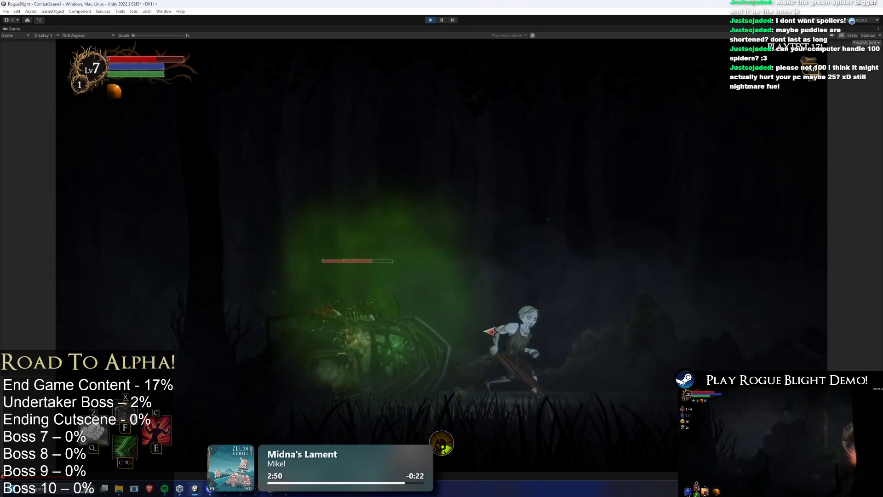
key(e)
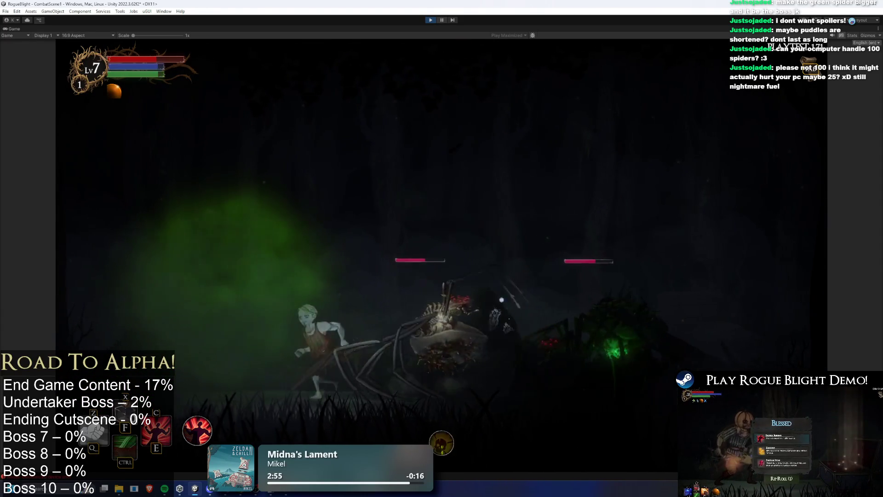
key(ctrl+shift+p)
text(spider)
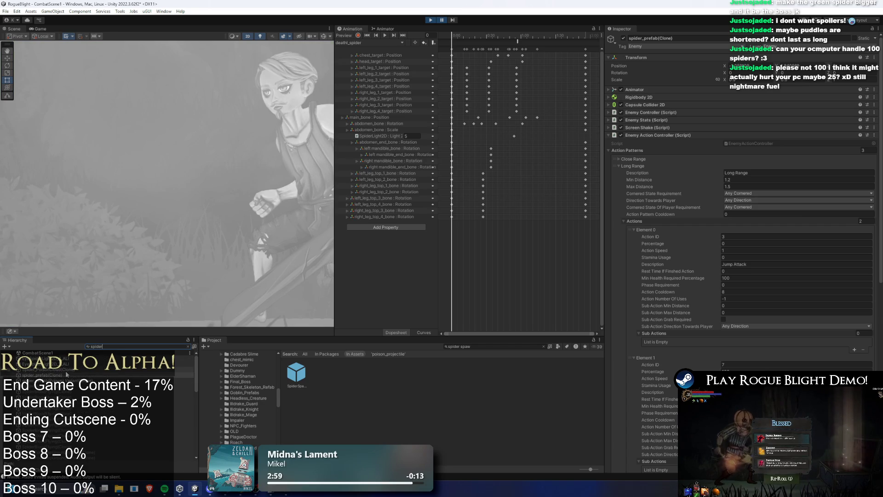
Step: Browse the spider clone's Enemy Stats, Enemy Action Controller and Enemy Controller sections
click(666, 117)
scroll(766, 338, down, 2)
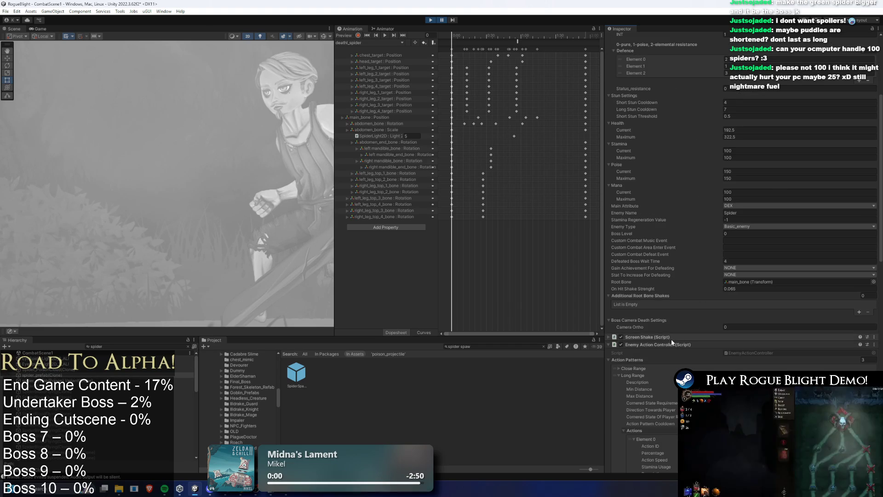
scroll(657, 123, up, 3)
click(654, 120)
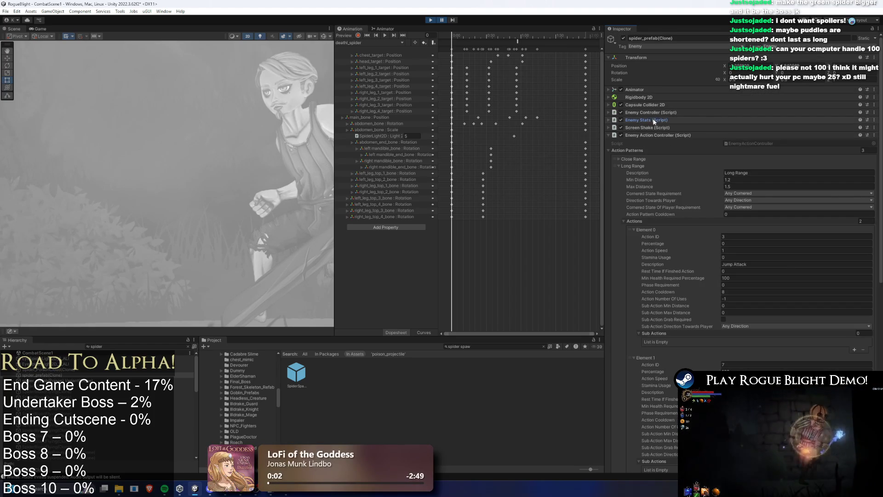
click(655, 136)
click(660, 113)
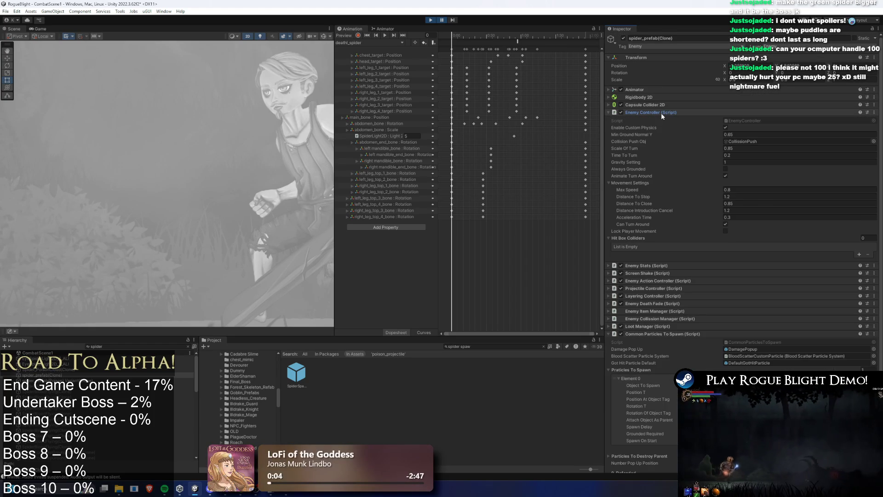
click(661, 112)
click(662, 188)
click(664, 113)
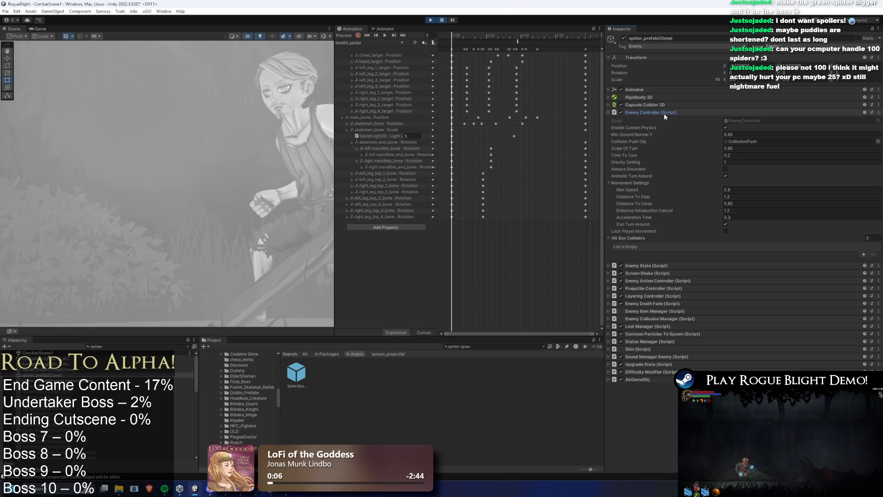
click(664, 113)
Step: Show the Enemy Controller movement settings with Distance To Stop 1.45 and Distance To Close 1.1, then resume
click(663, 121)
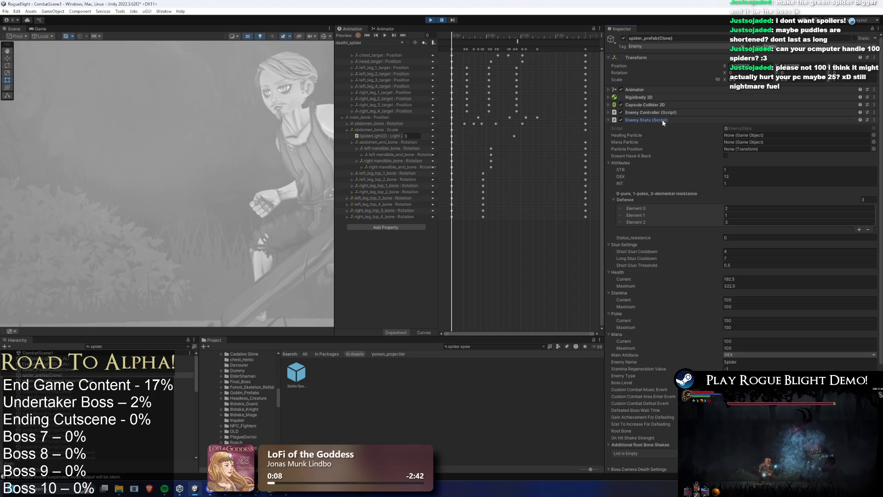
click(663, 120)
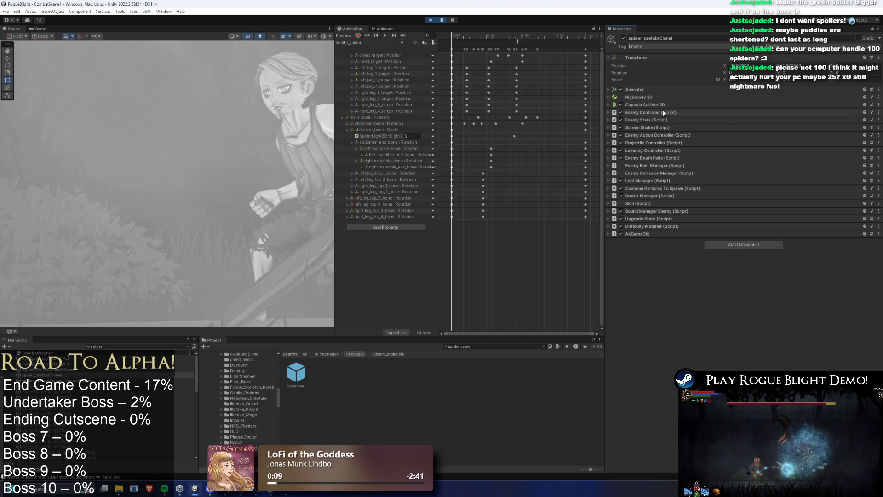
click(662, 112)
click(665, 112)
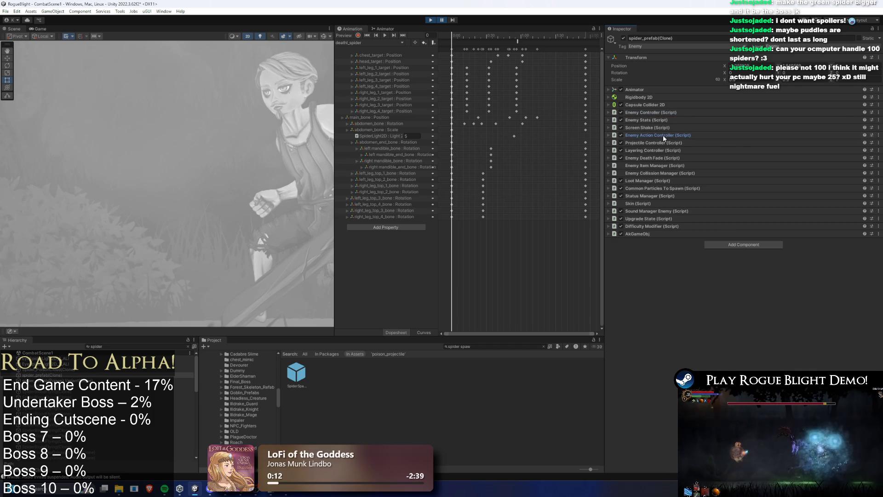
click(665, 136)
click(639, 166)
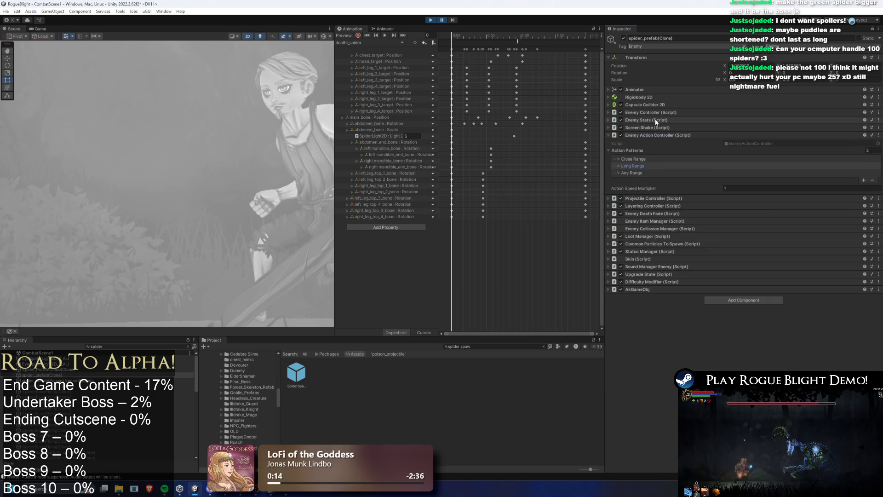
click(654, 119)
click(637, 112)
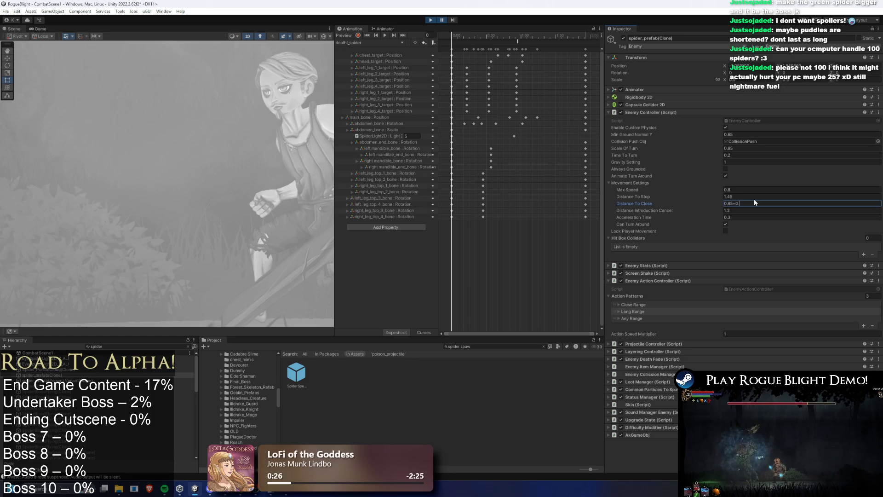
click(442, 20)
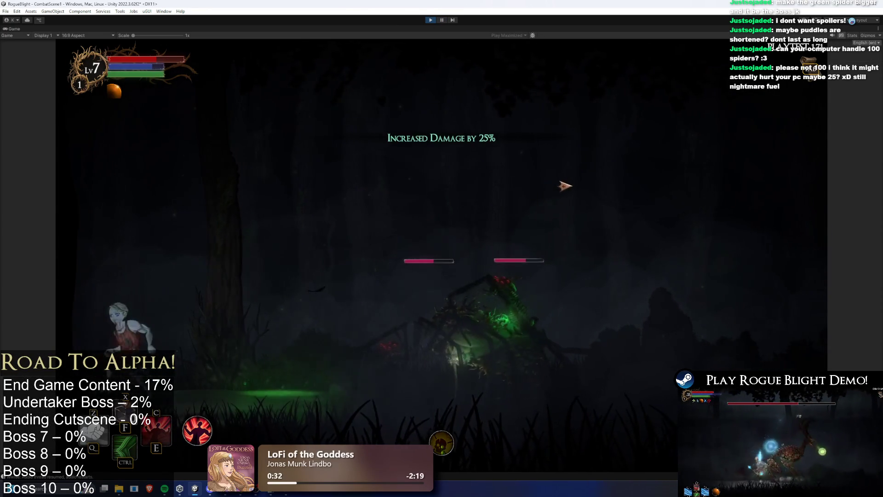
Step: Attack the two spiders repeatedly, retreating left and jumping away from the screen edge
key(d)
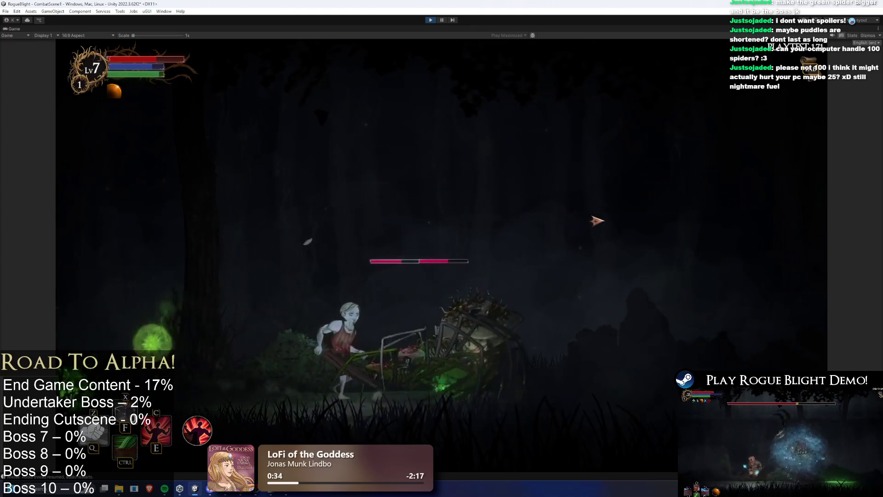
click(538, 216)
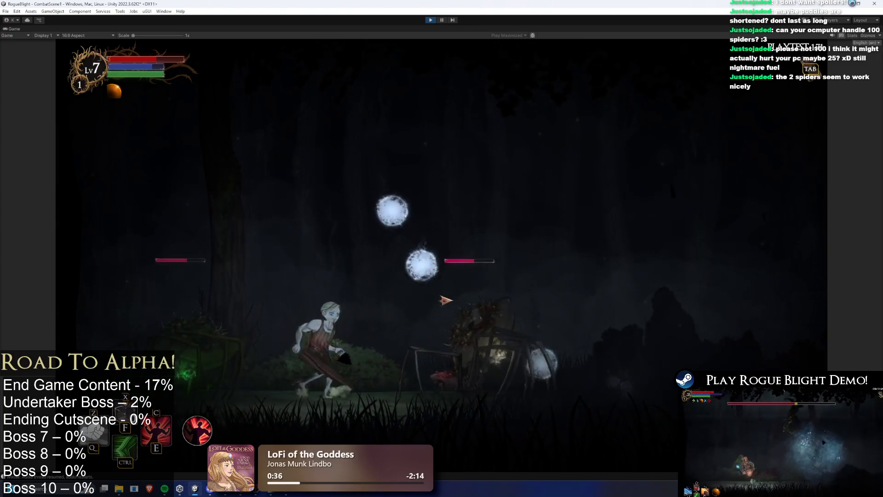
key(d)
click(409, 316)
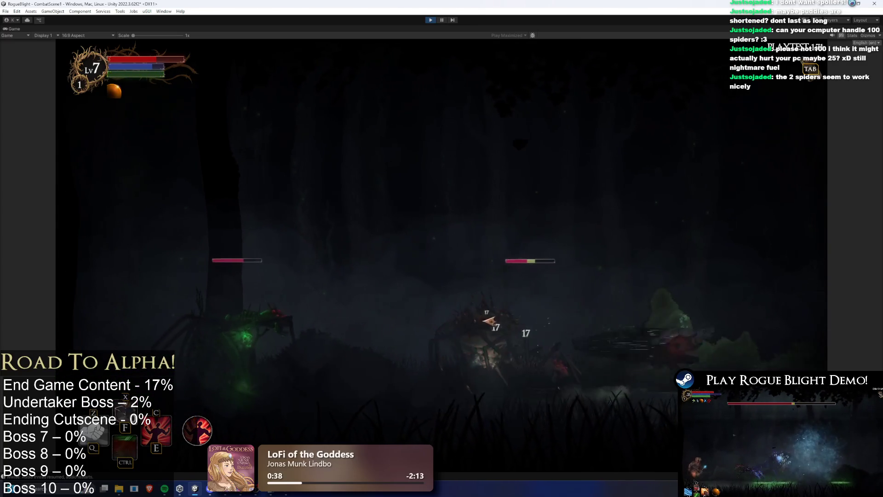
click(431, 305)
click(431, 305)
click(557, 357)
key(a)
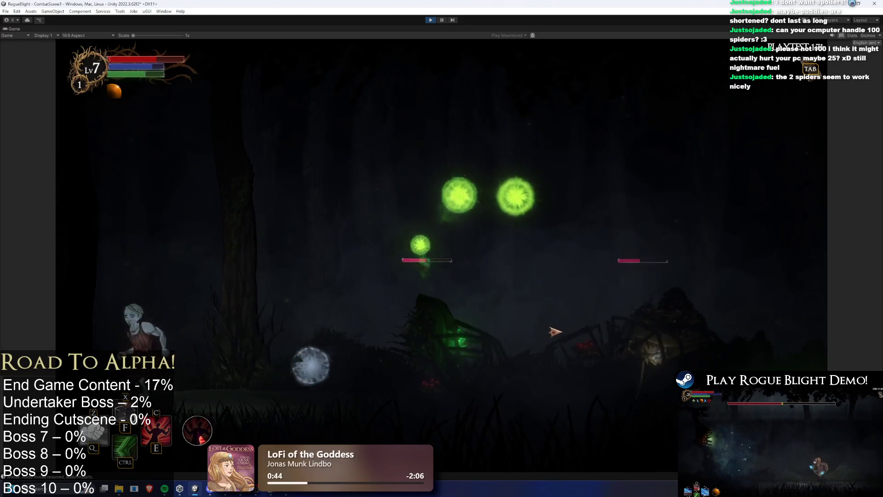
key(a)
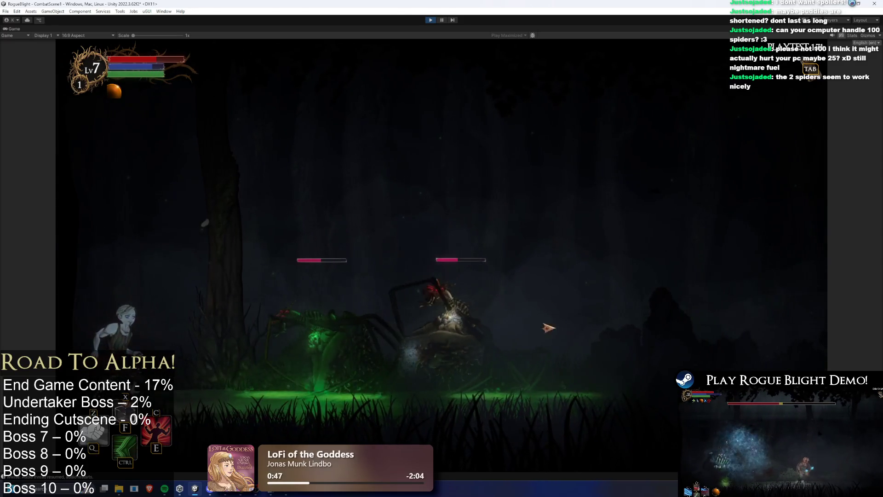
key(space)
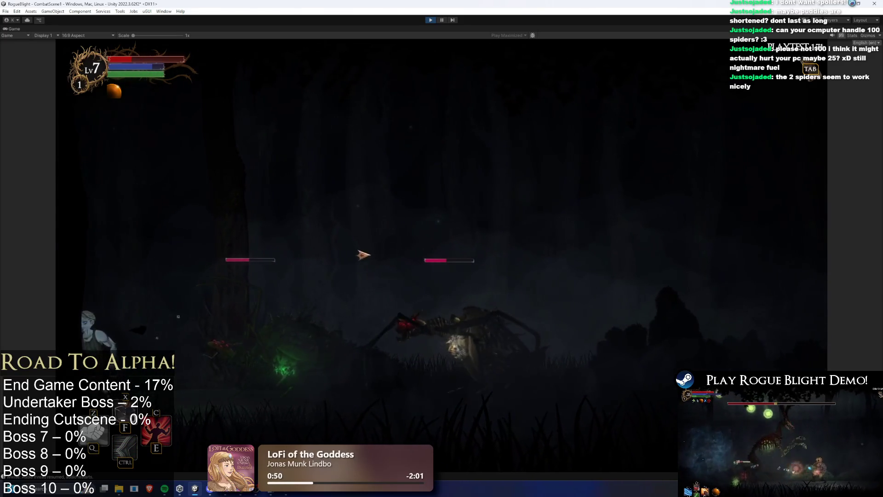
key(d)
click(368, 322)
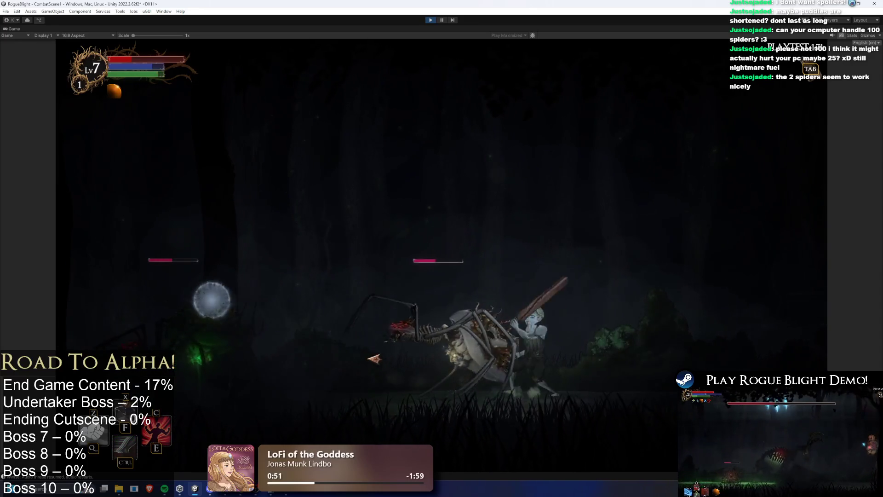
click(377, 357)
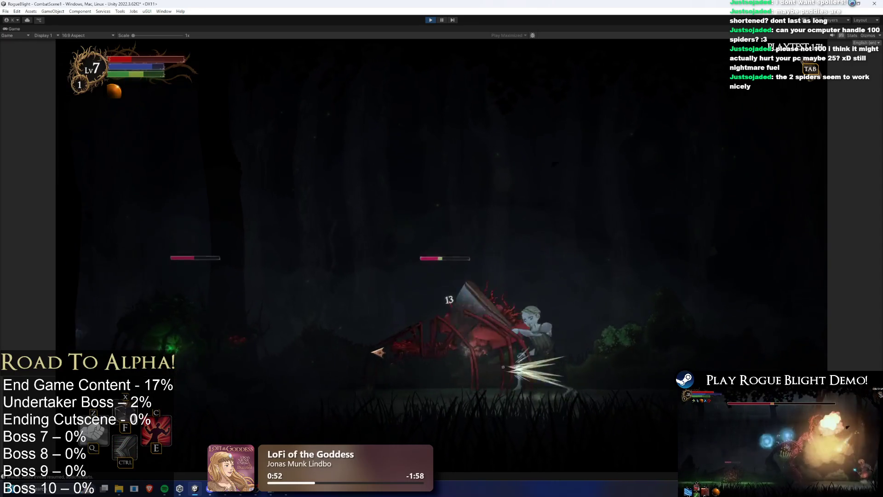
Step: Activate the E damage-boost skill, slash the pale spider, and jump onto the tree trunk
key(e)
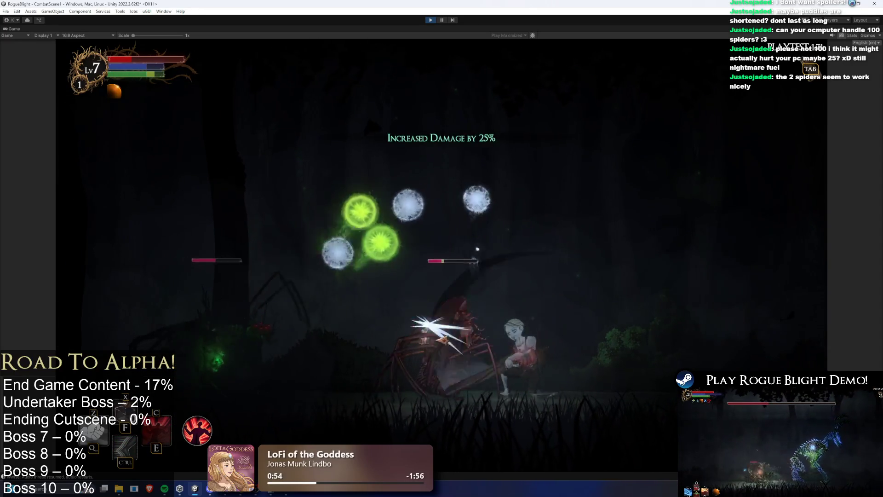
key(d)
key(d)
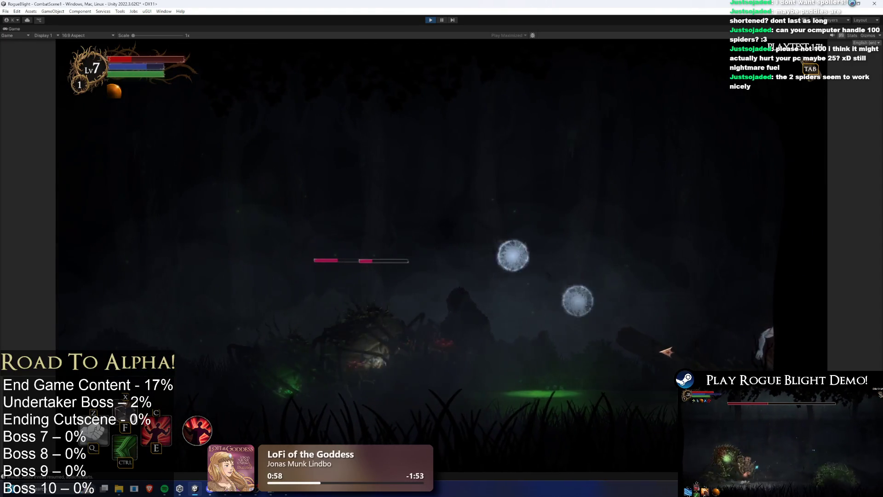
key(a)
click(548, 324)
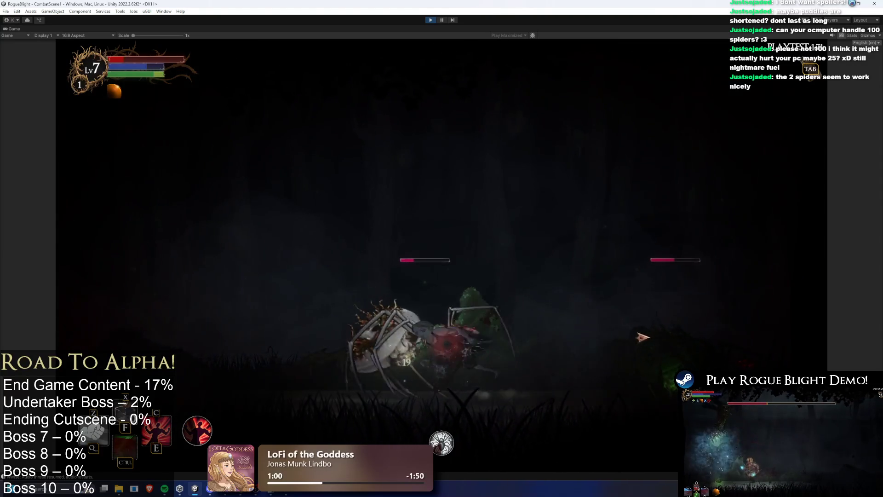
key(a)
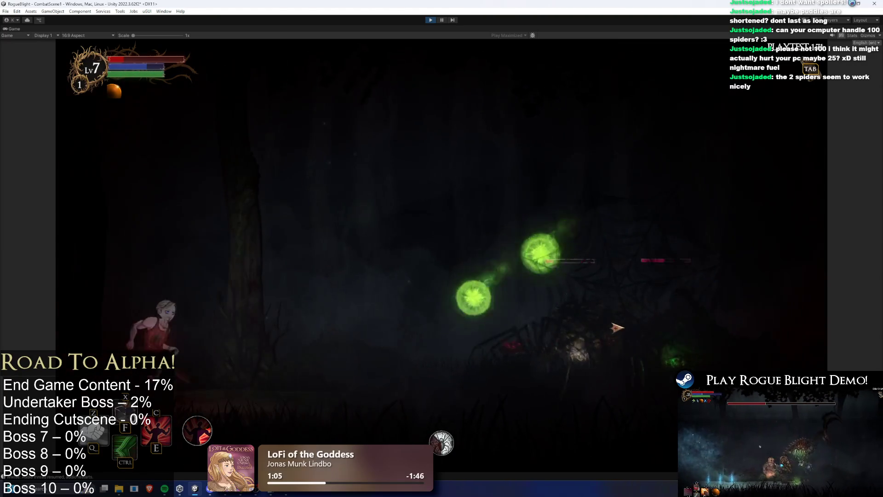
key(d)
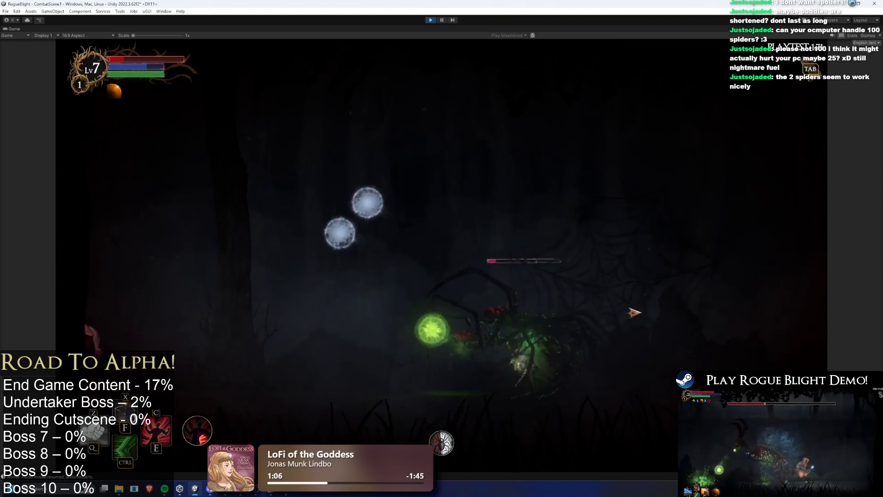
key(space)
key(d)
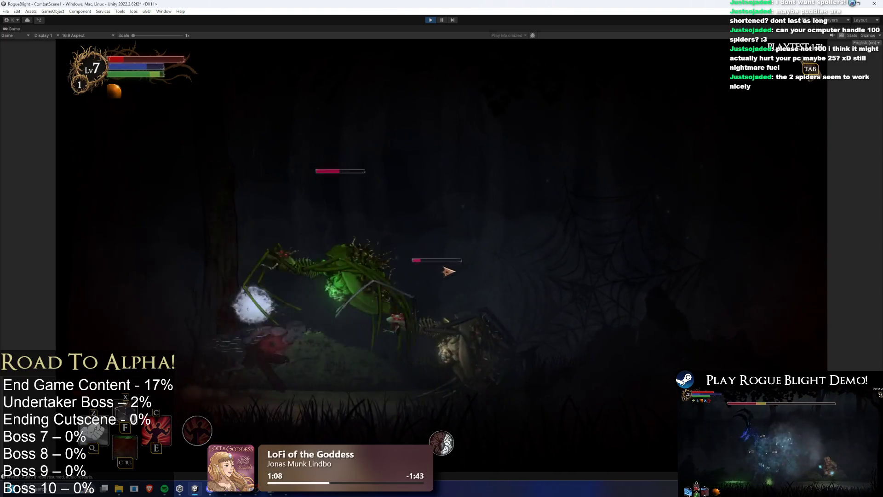
key(d)
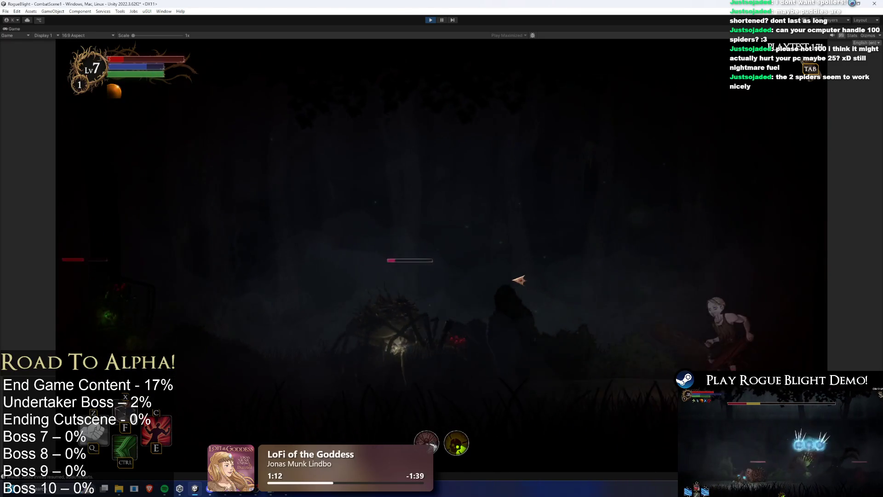
Step: Restore health and mana with F1 cheats, fight through the poison cloud, then pause
key(a)
key(F1)
key(d)
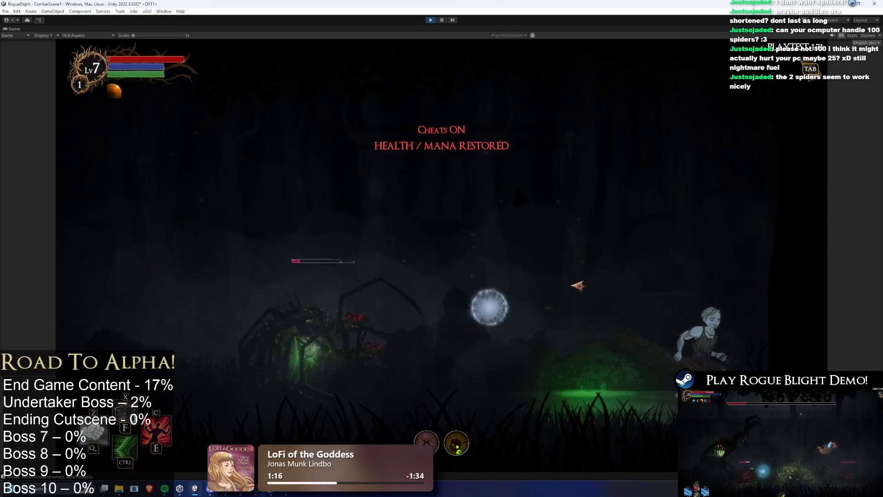
key(a)
key(a)
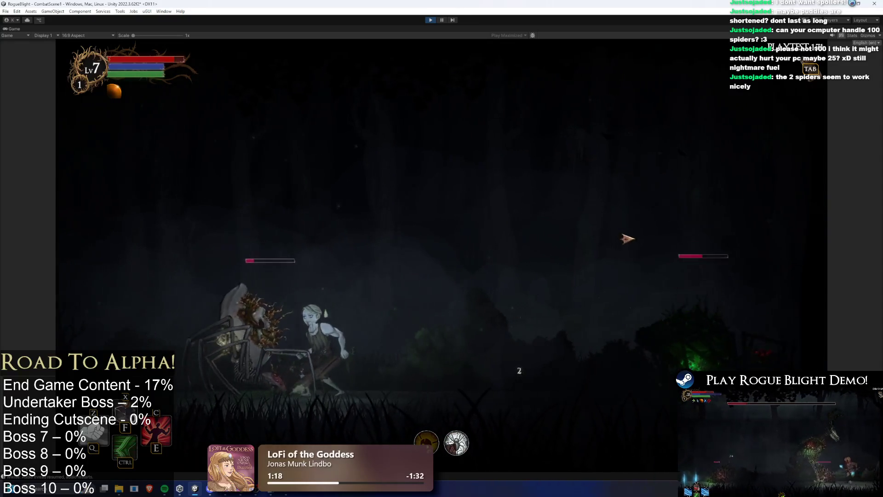
key(d)
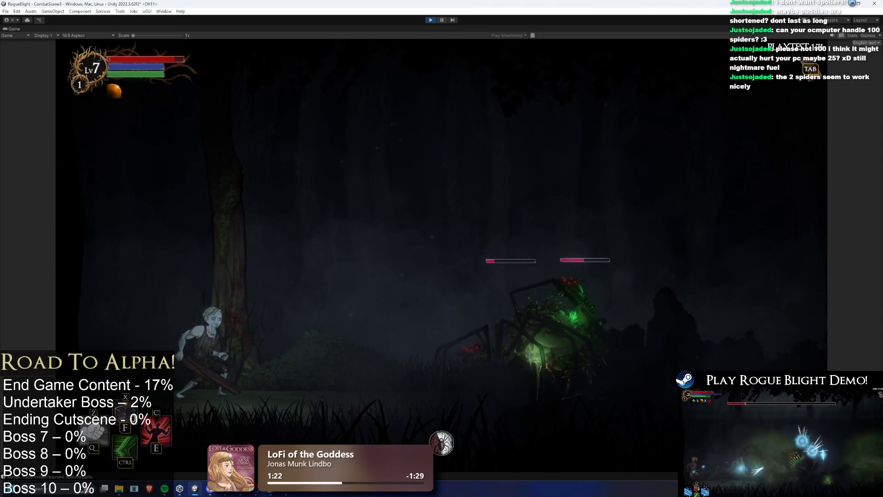
key(d)
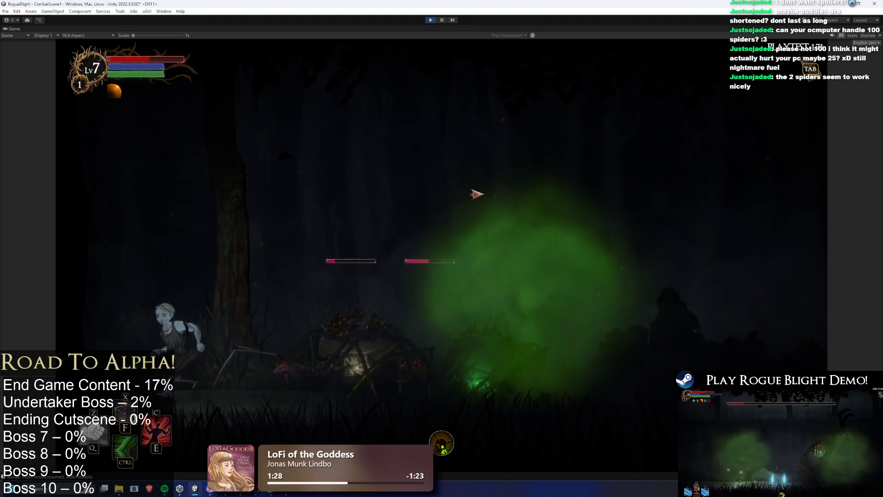
key(a)
key(d)
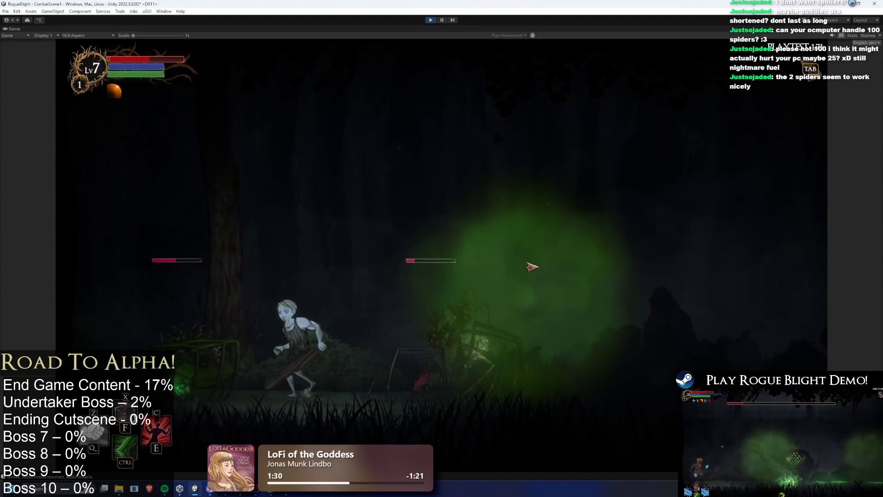
key(d)
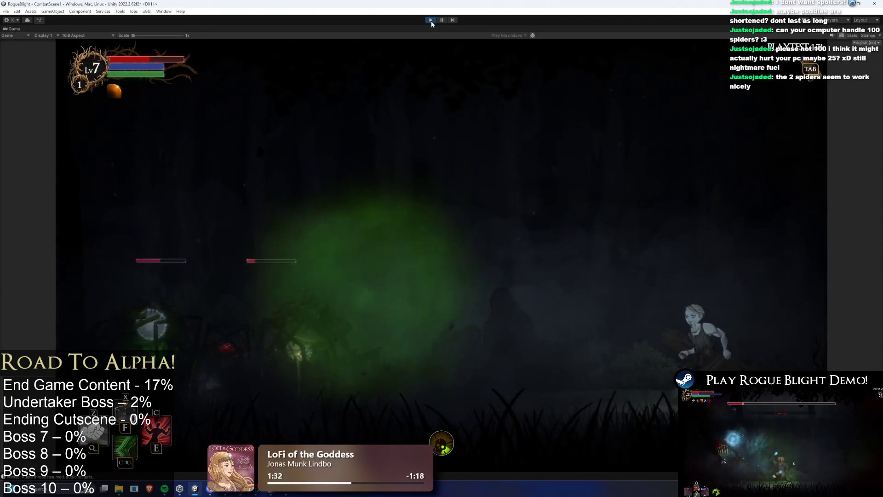
click(442, 20)
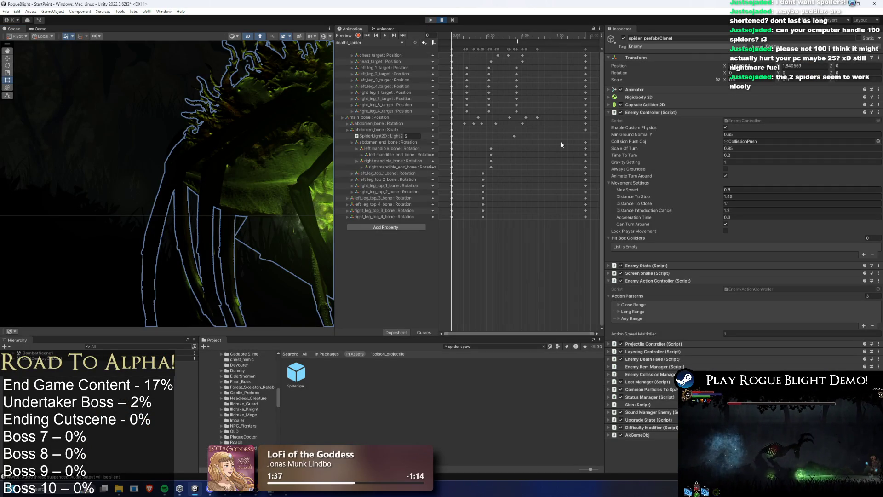
Step: Exit Play mode, search the Project for 'map broo', and open BroodsNest_Common_Map's Nodes folder
key(ctrl+p)
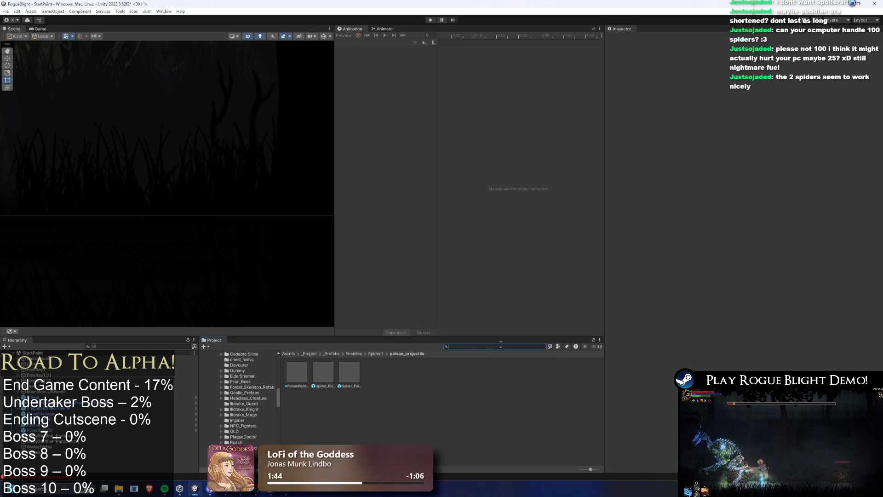
text(brood)
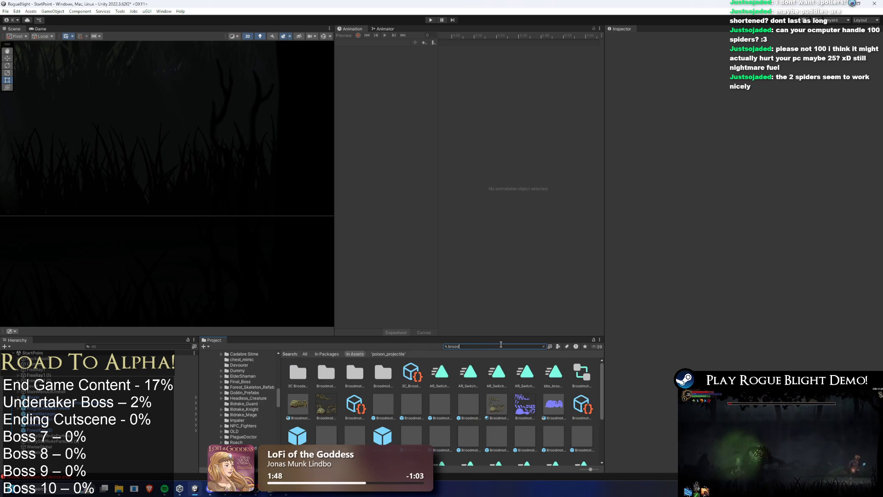
key(BackSpace)
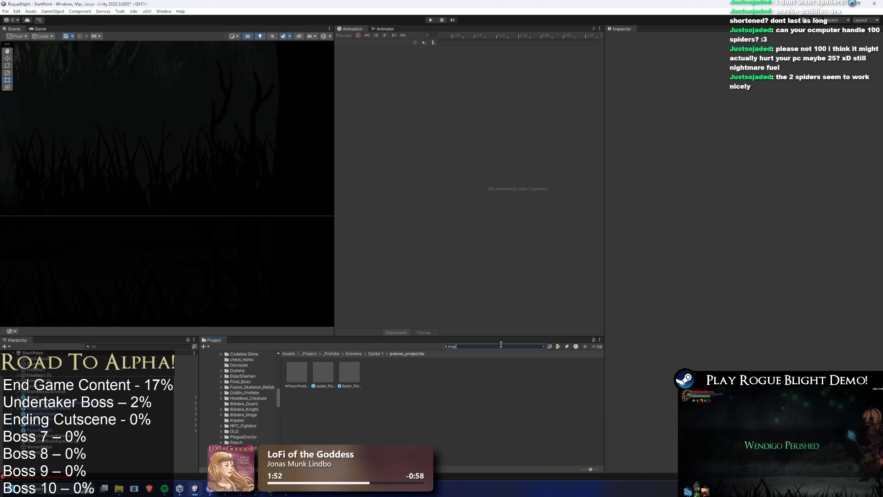
text(map b)
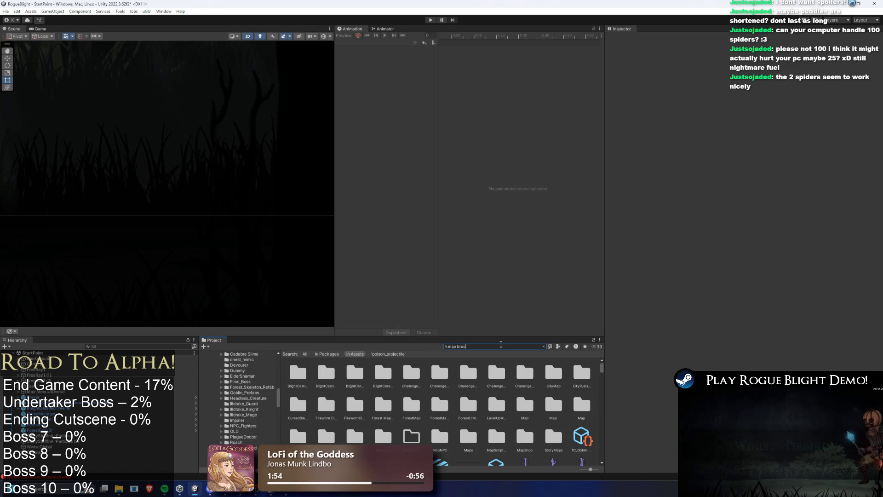
text(roo)
key(Down)
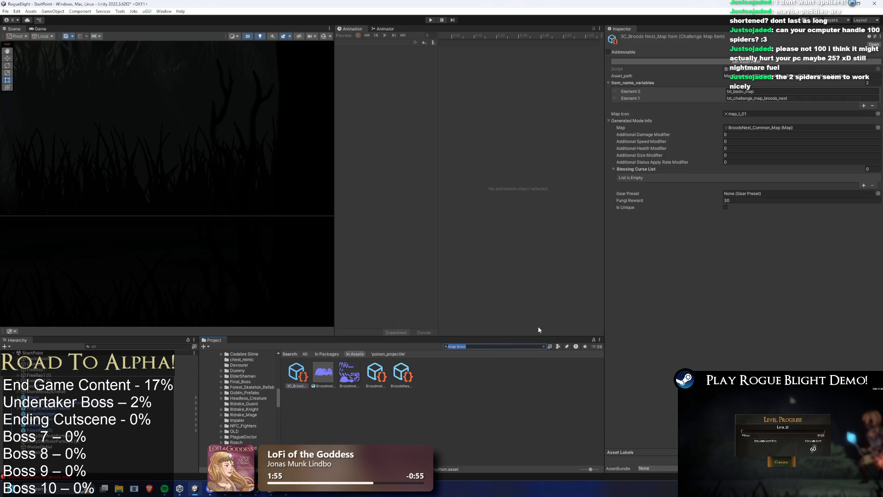
double_click(772, 128)
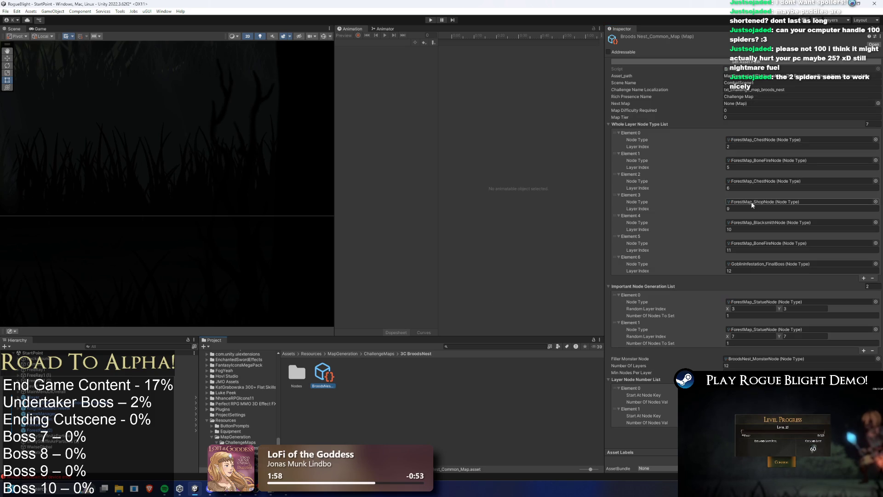
double_click(296, 373)
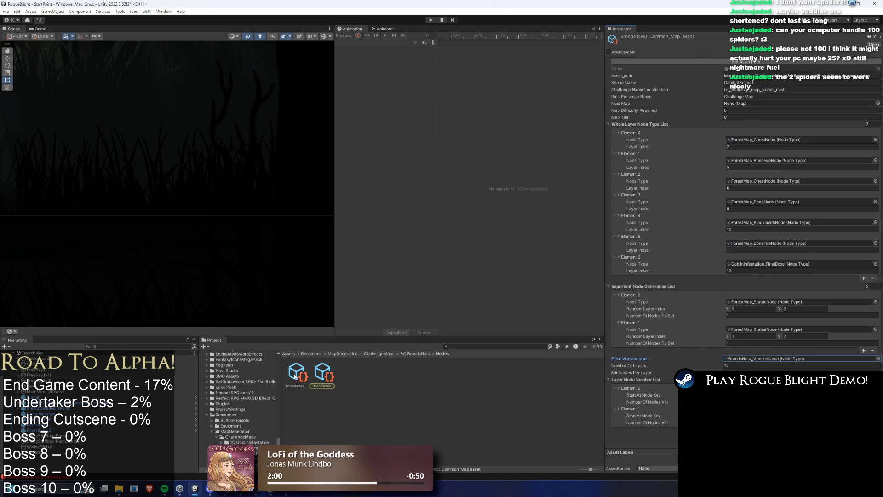
Step: On BroodsNest_MonsterNode, add a trial second monster to Element 0 (picker search 'ison spider'), then delete it
click(323, 374)
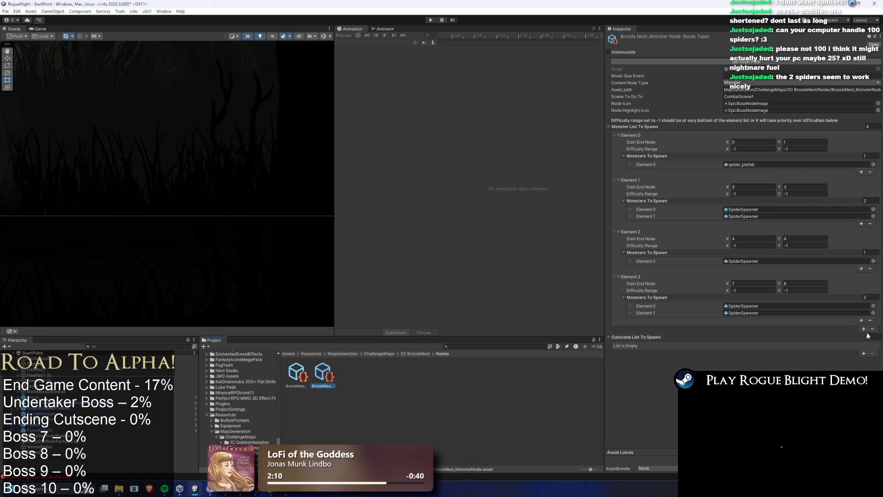
click(861, 171)
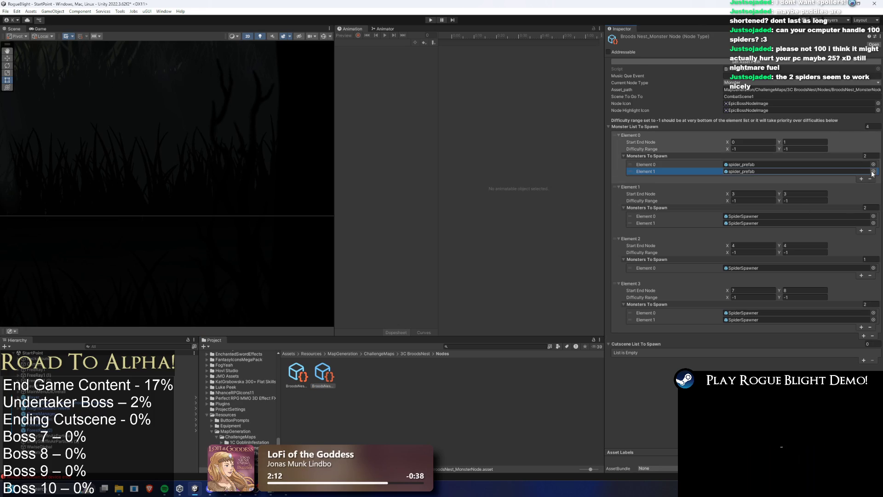
click(873, 172)
text(i)
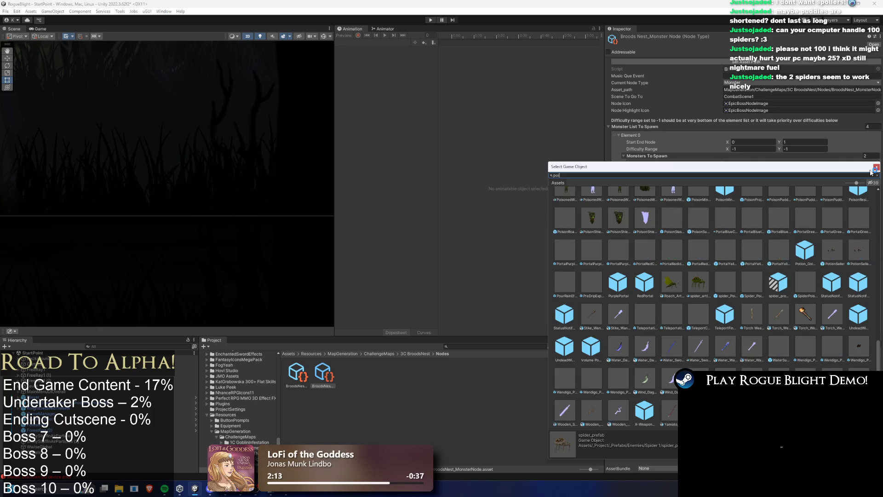
text(son spider)
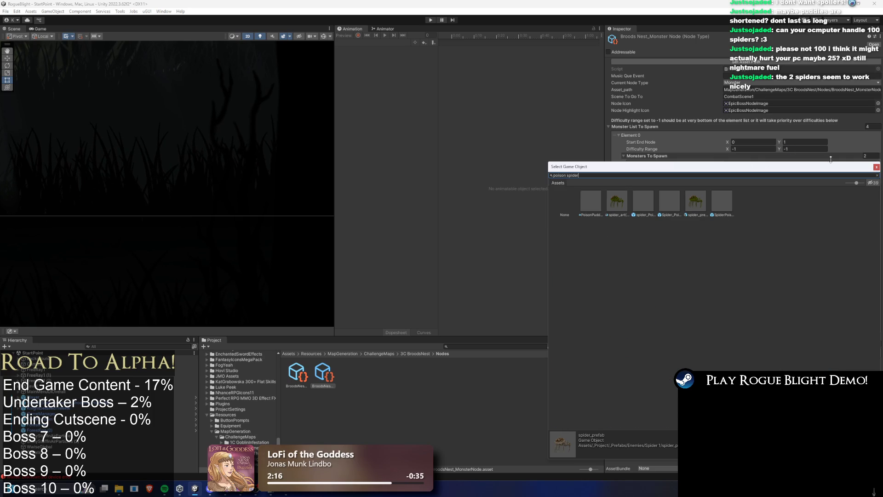
click(877, 166)
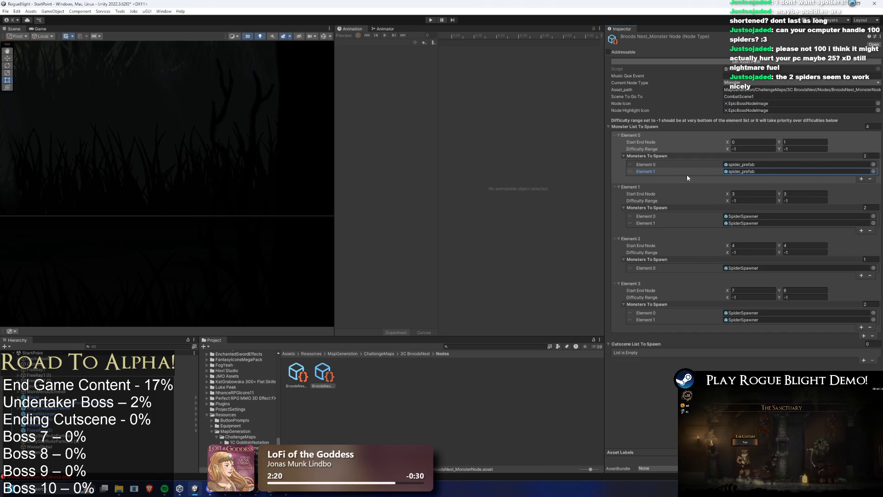
key(Delete)
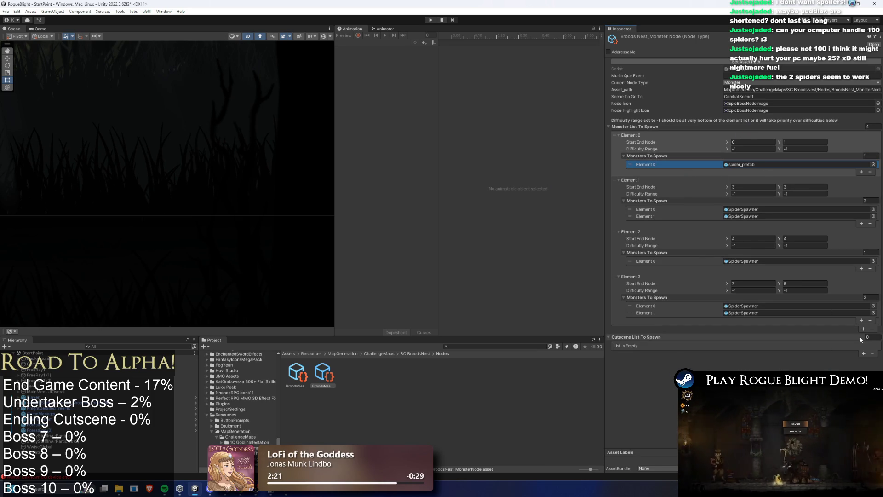
Step: Duplicate the last spawn entry into second place at node 1, and set Element 0's end node to 0
click(863, 328)
drag(619, 311, 642, 184)
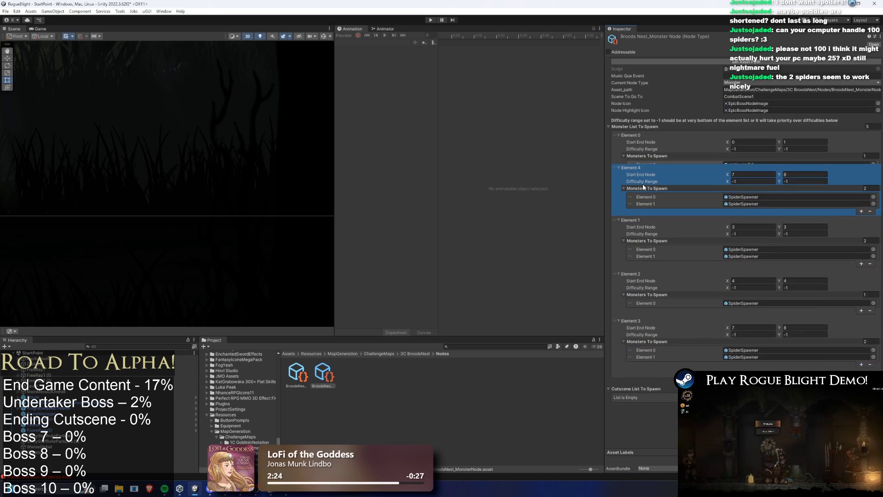
text(1)
key(Tab)
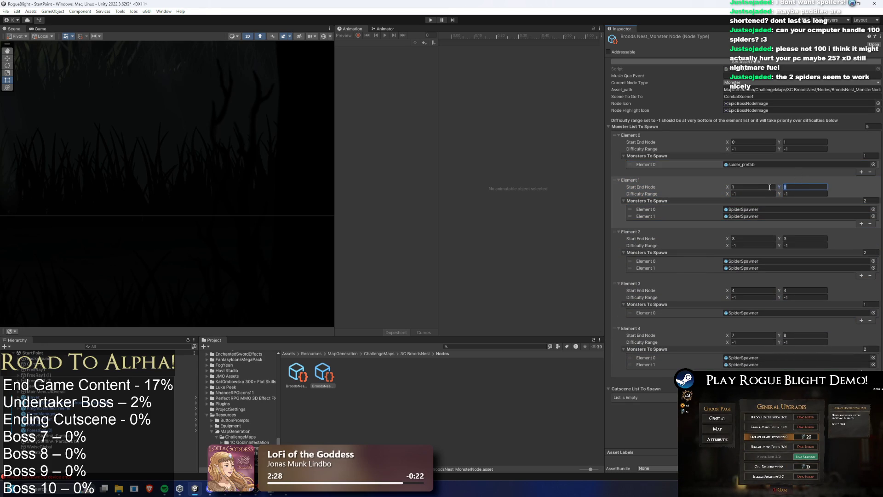
text(1)
click(800, 141)
text(0)
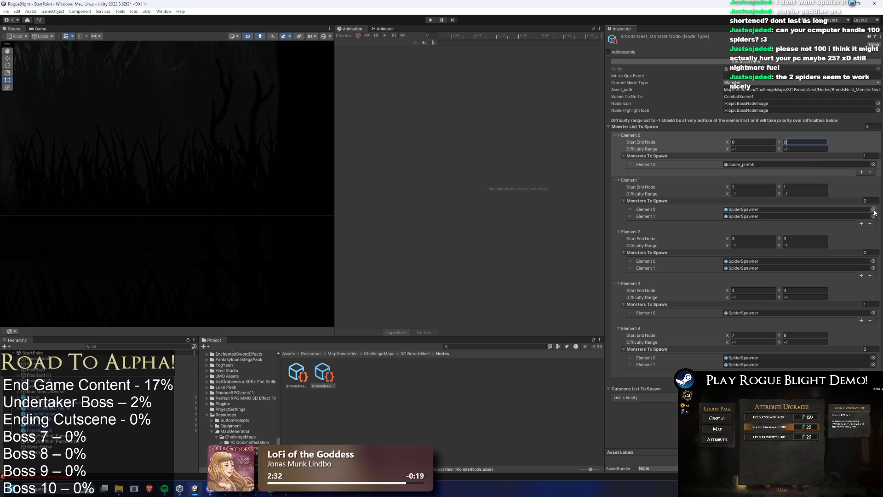
Step: Assign spider_prefab(Poison) Variant to Element 1 via a 'spider var' search and delete its leftover SpiderSpawner
click(873, 211)
text(poison va)
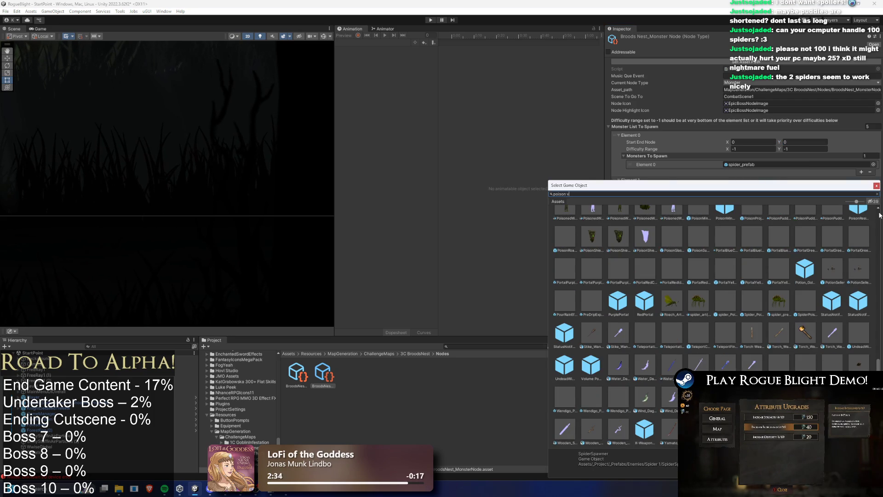
key(ctrl+a)
text(spider ver)
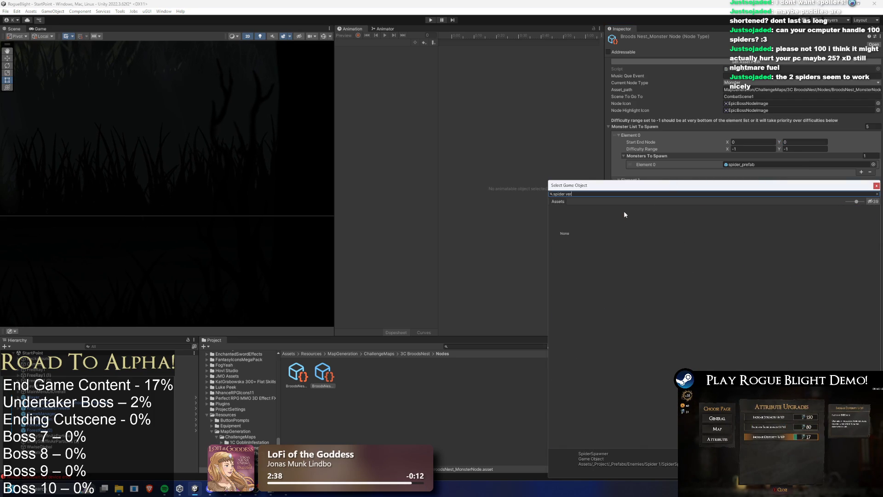
key(BackSpace)
key(BackSpace)
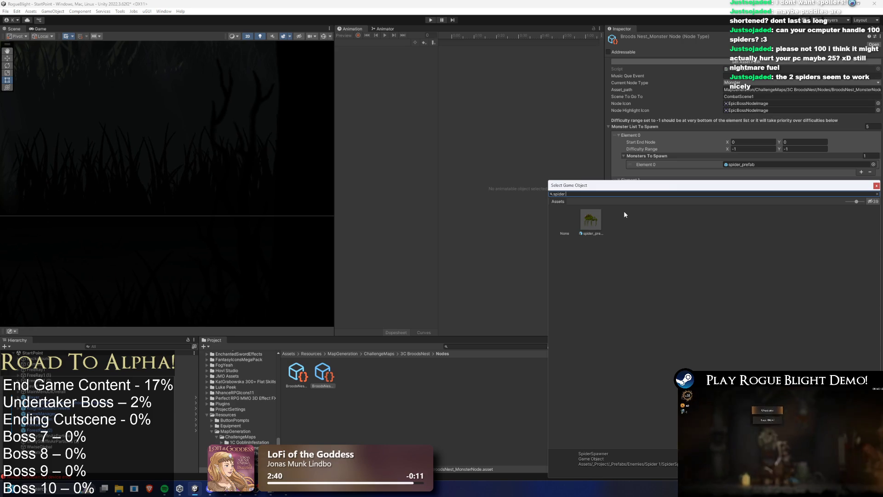
text(ba)
key(BackSpace)
key(BackSpace)
text(va)
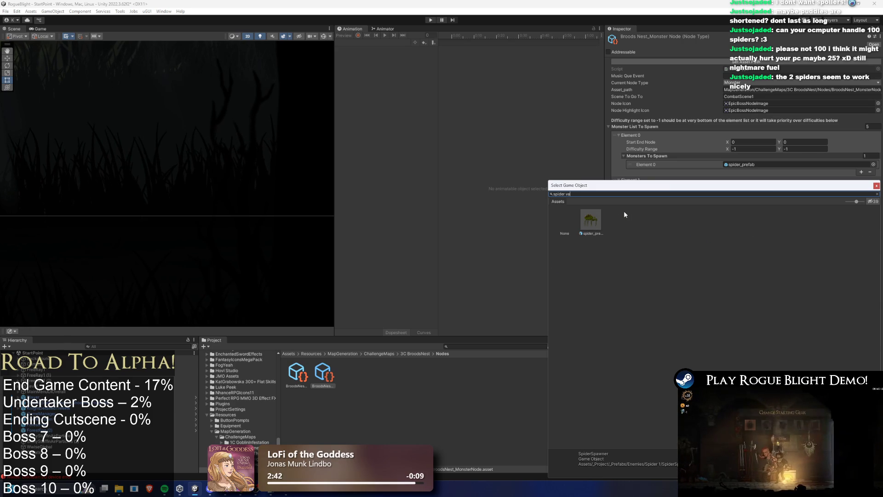
text(r)
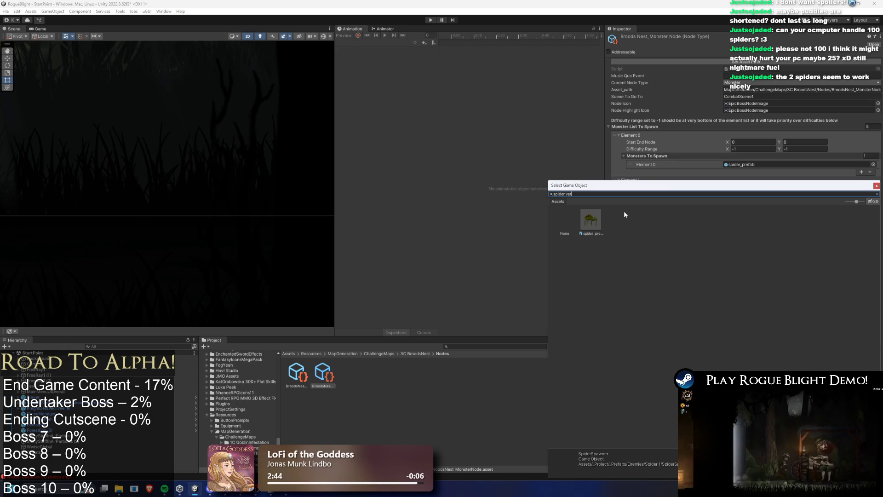
double_click(591, 219)
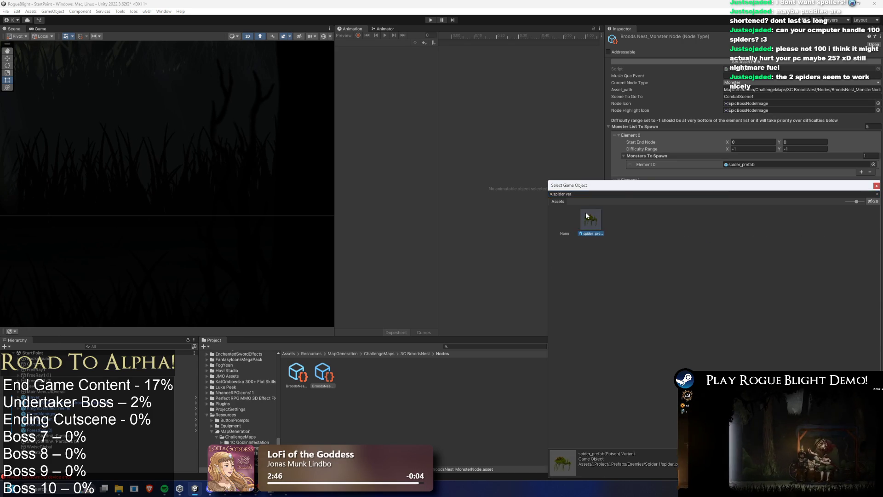
click(678, 216)
key(Delete)
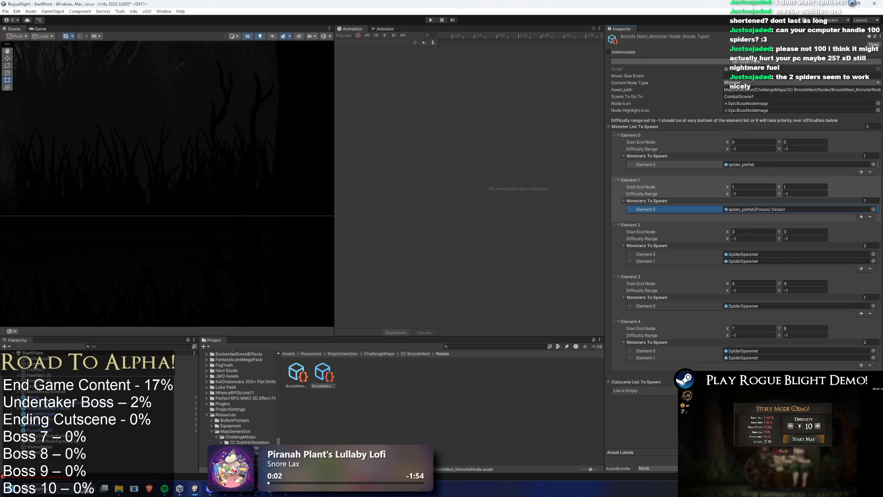
Step: Add a new Element 2 with start node 2 spawning spider_prefab and the spider_prefab(Poison) Variant
click(861, 373)
mouse_move(621, 261)
mouse_down()
mouse_move(627, 242)
mouse_move(746, 235)
mouse_up()
text(2)
click(801, 233)
text(2)
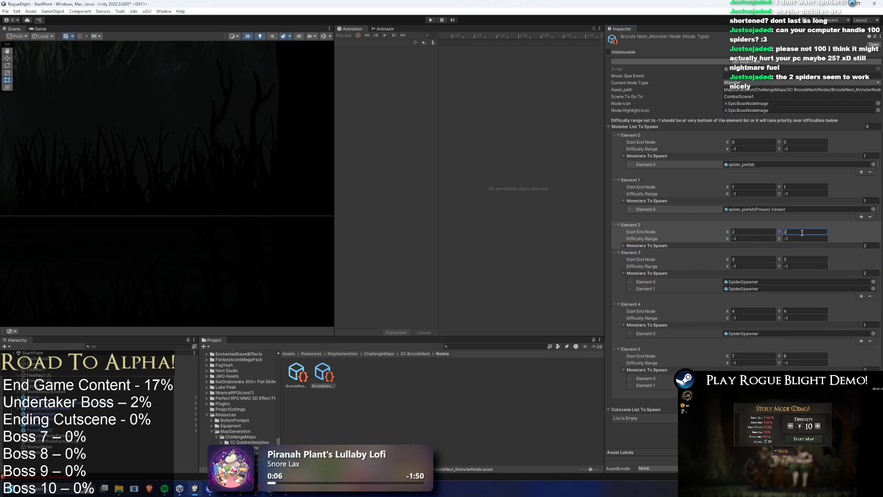
click(652, 245)
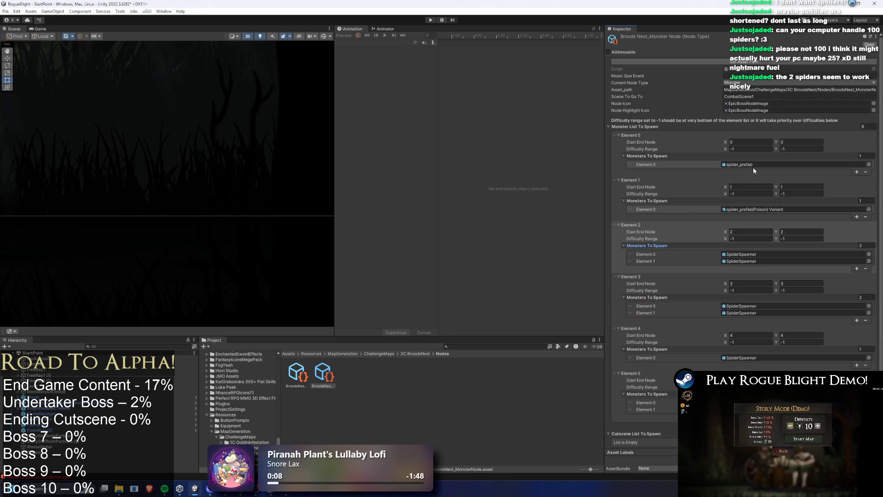
click(741, 165)
drag(457, 371, 741, 254)
click(752, 210)
mouse_move(456, 371)
mouse_down()
mouse_move(754, 239)
mouse_move(754, 262)
mouse_up()
Step: Set Element 2's end node to 3 and Element 3's start node to 4
click(750, 335)
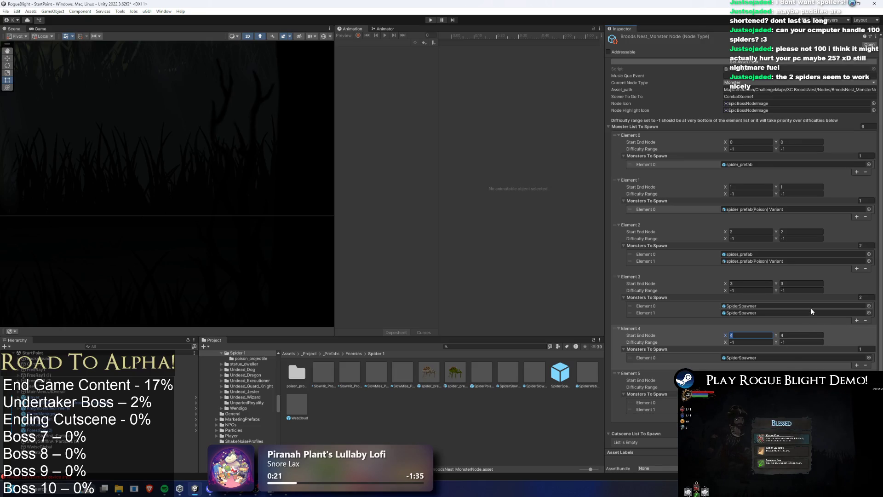
click(759, 232)
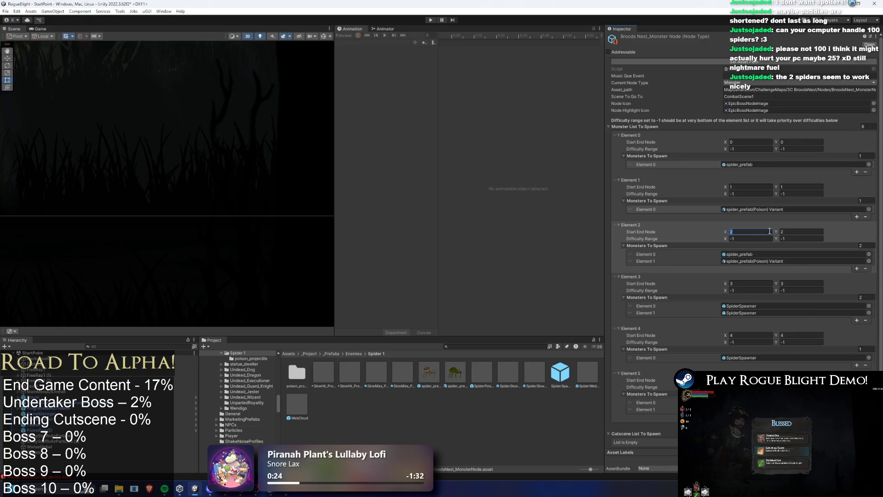
click(803, 233)
text(3)
click(754, 284)
text(4)
key(Tab)
text(4)
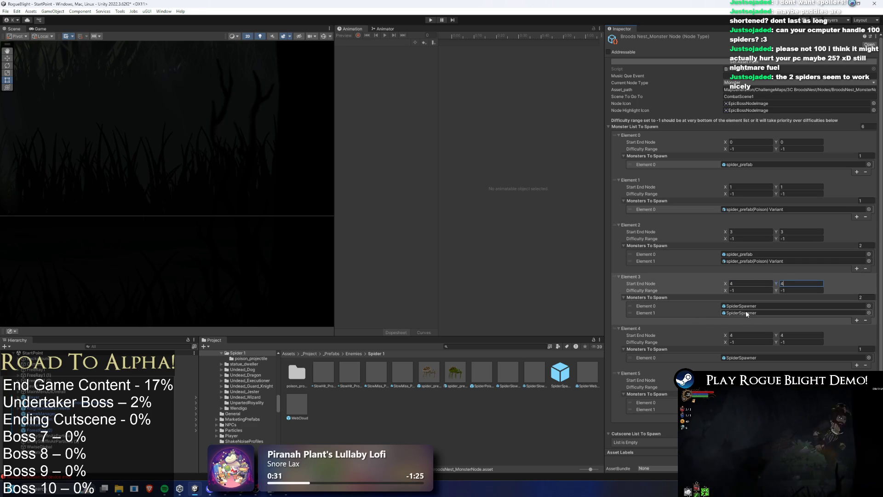
Step: Delete the extra second entries from Elements 3 and 5, then inspect the SpiderSpawner prefab
click(816, 315)
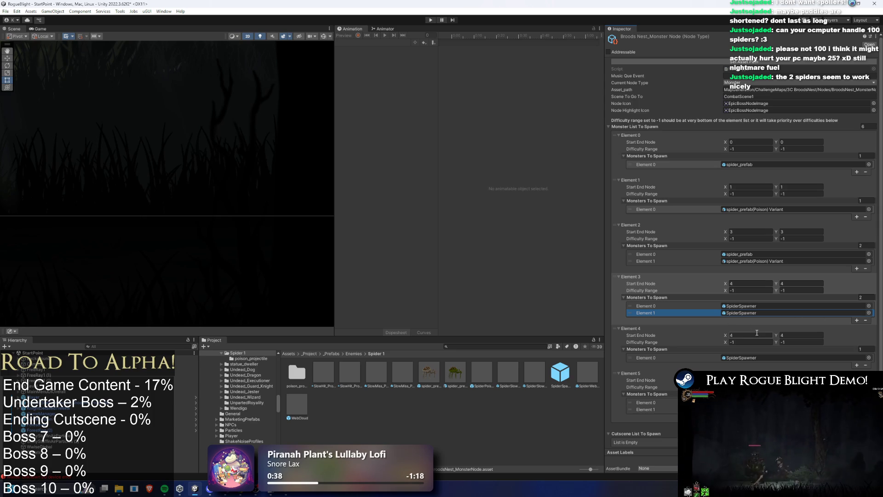
key(Delete)
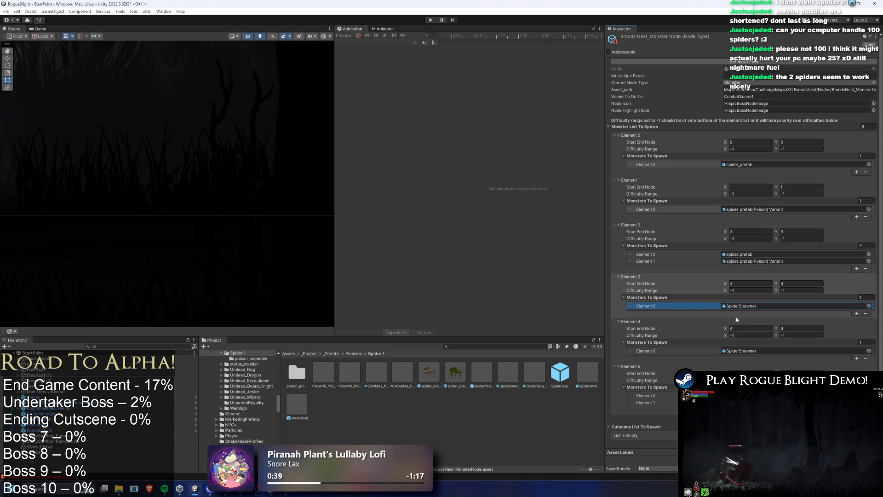
click(678, 402)
key(Delete)
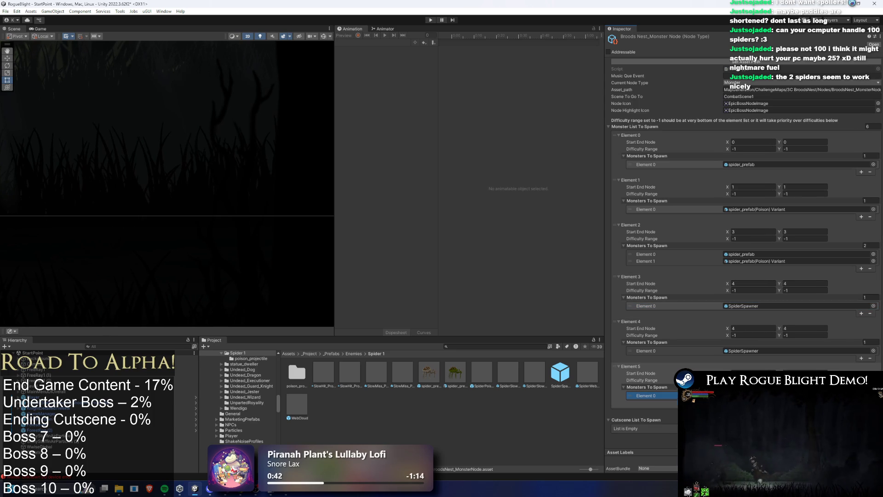
click(729, 306)
click(560, 372)
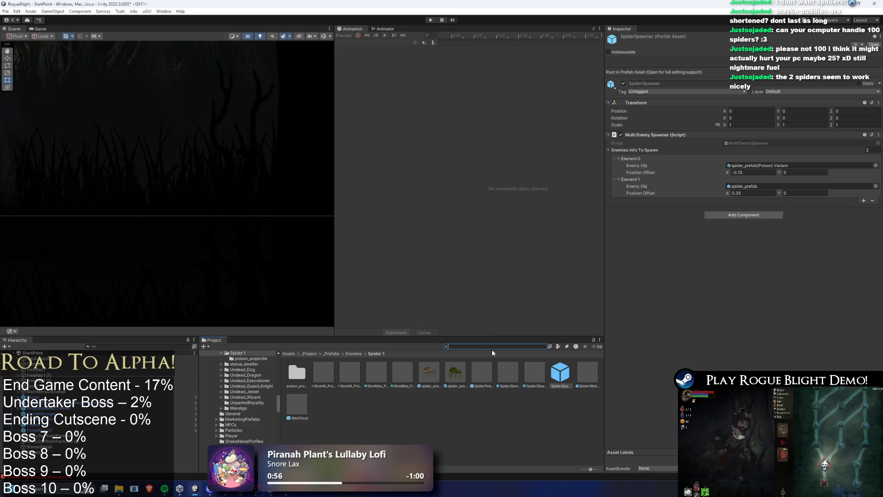
Step: Search 'roach spa', inspect the Blood_Roach prefab, and reveal RoachSpawner in File Explorer
text(roach )
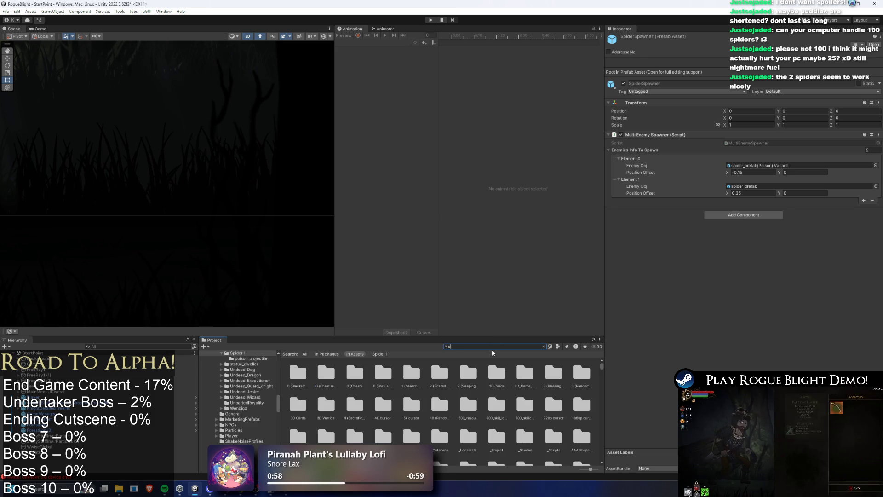
text(spa)
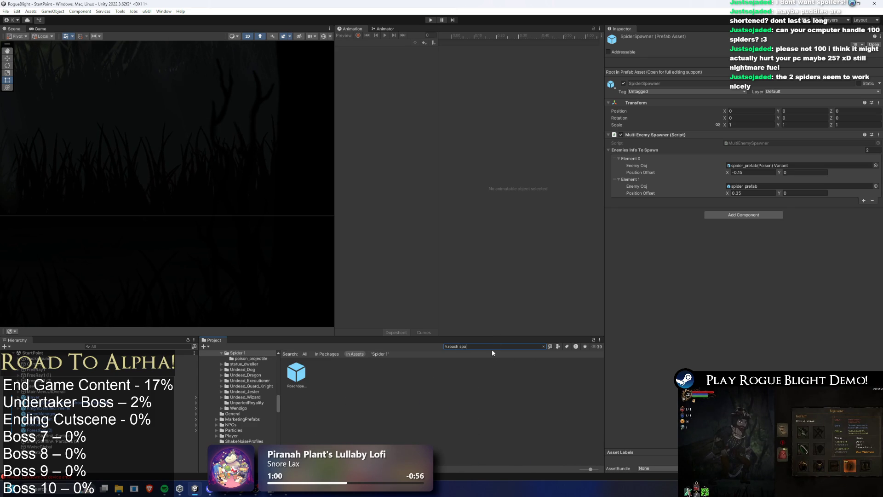
key(BackSpace)
key(BackSpace)
key(BackSpace)
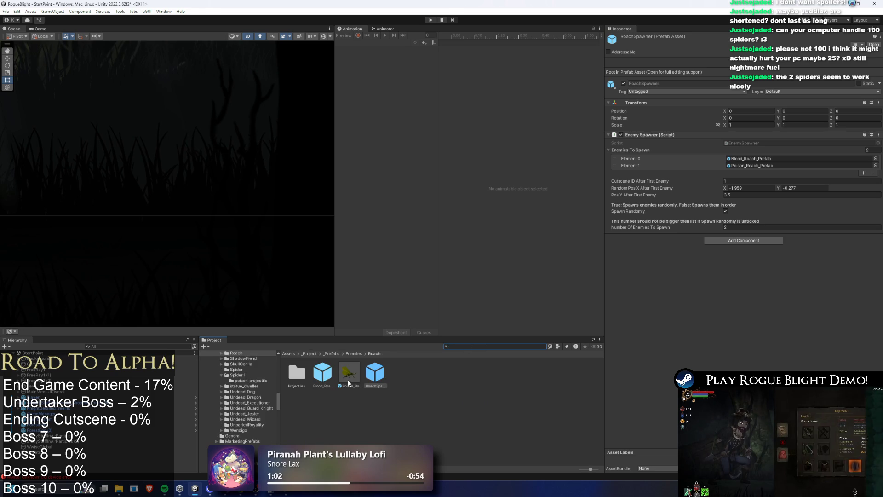
click(323, 375)
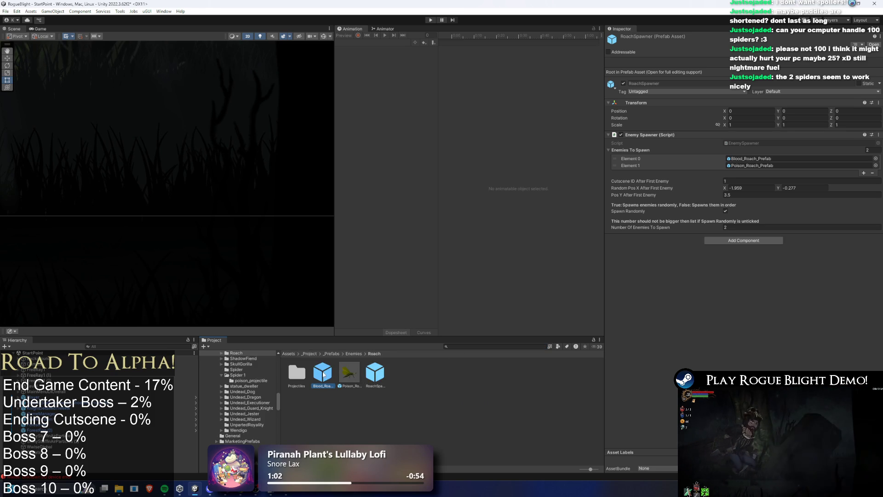
right_click(374, 373)
click(446, 165)
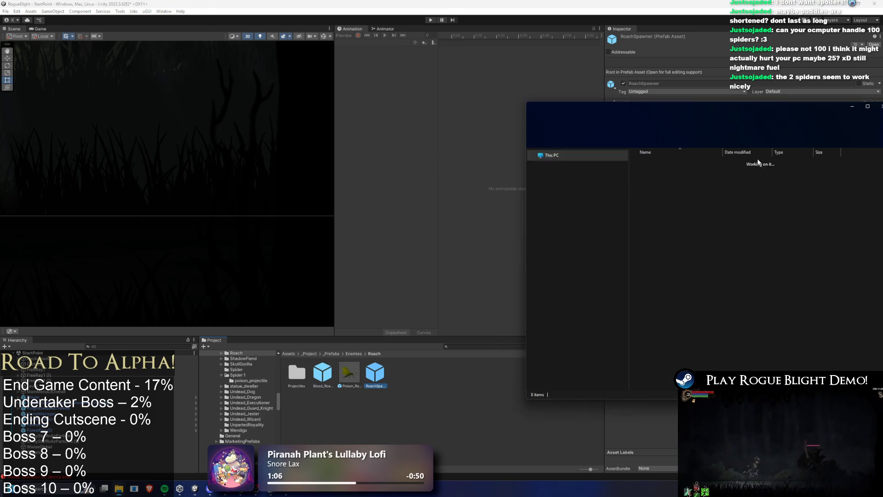
click(416, 401)
Step: Find the SpiderSpawner prefab with a 'spider spa' search and bring up its asset context menu
click(474, 346)
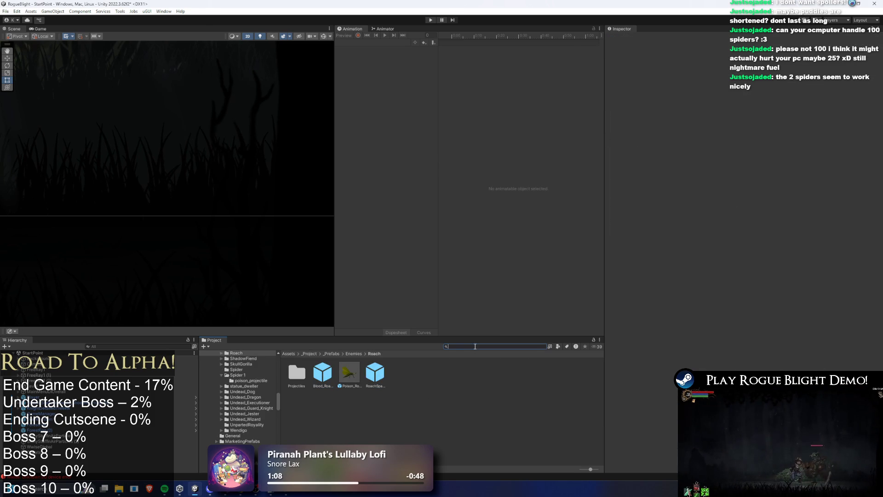
text(pider spa)
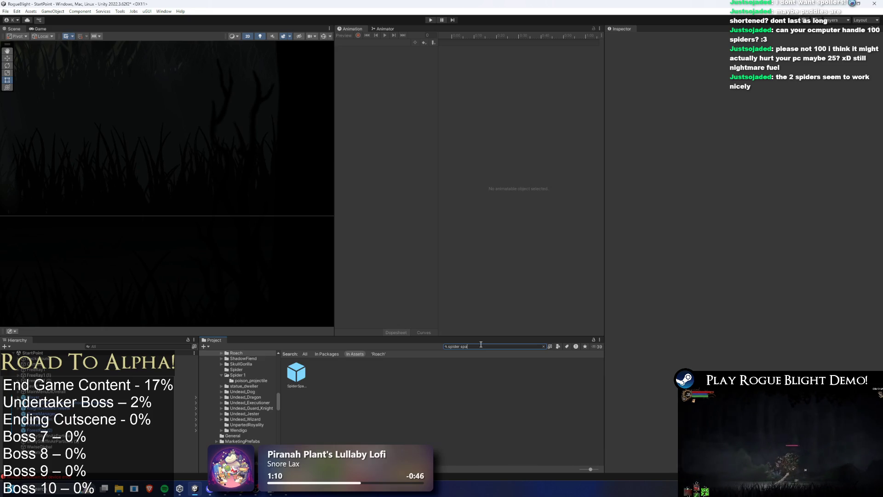
click(297, 374)
key(BackSpace)
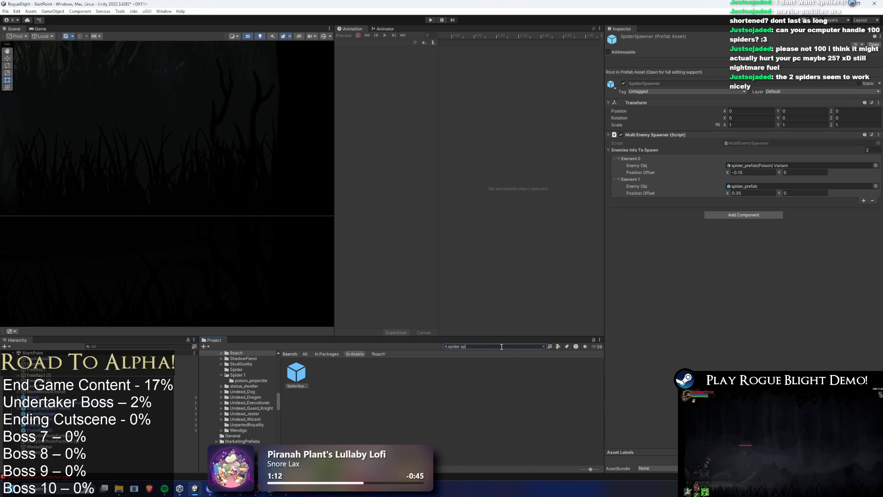
right_click(561, 377)
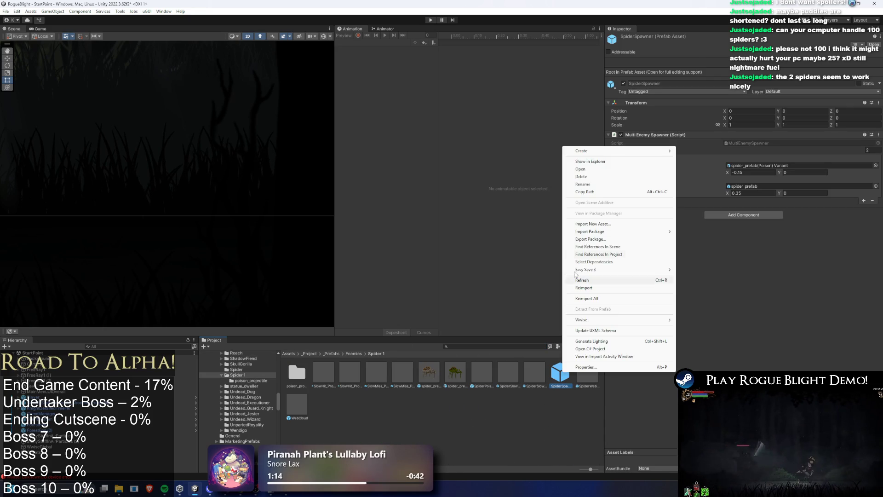
Step: Rename the SpiderSpawner asset to SpiderSpawner(Double)
click(620, 186)
key(End)
text((Cl)
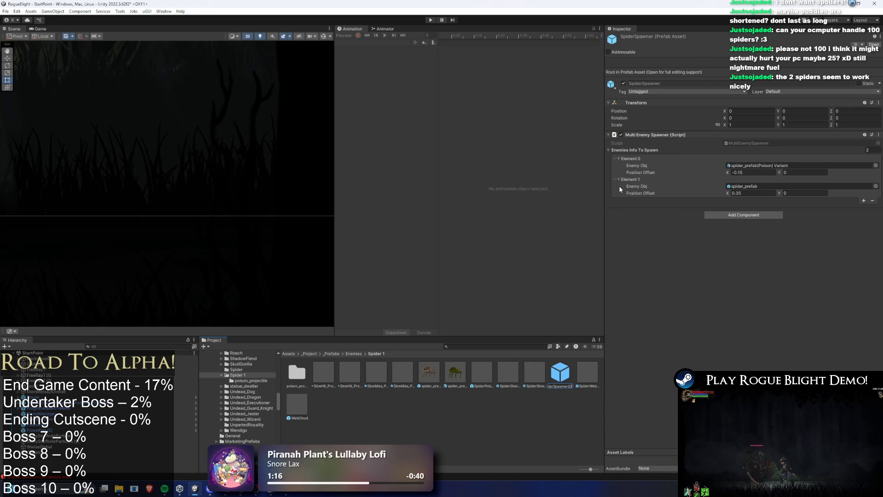
key(Return)
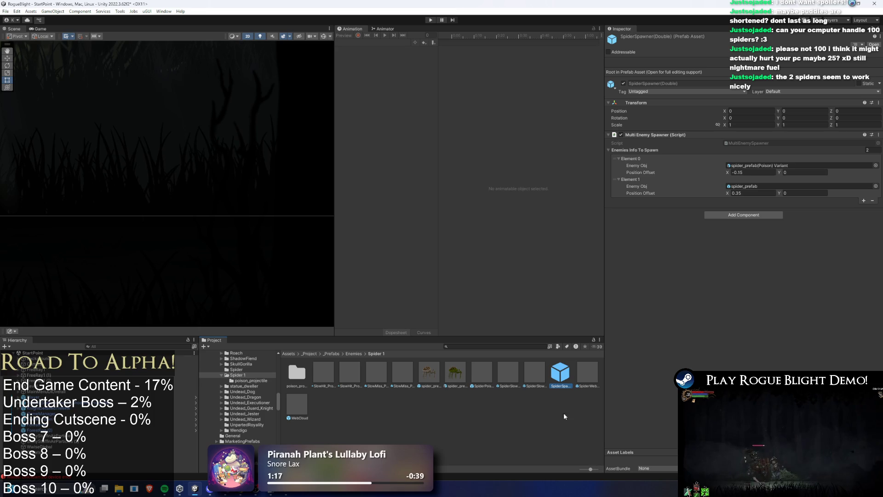
Step: Copy RoachSpawner into the Spider 1 folder through File Explorer and rename it SpiderSpawnerOneByOne
right_click(565, 374)
click(609, 160)
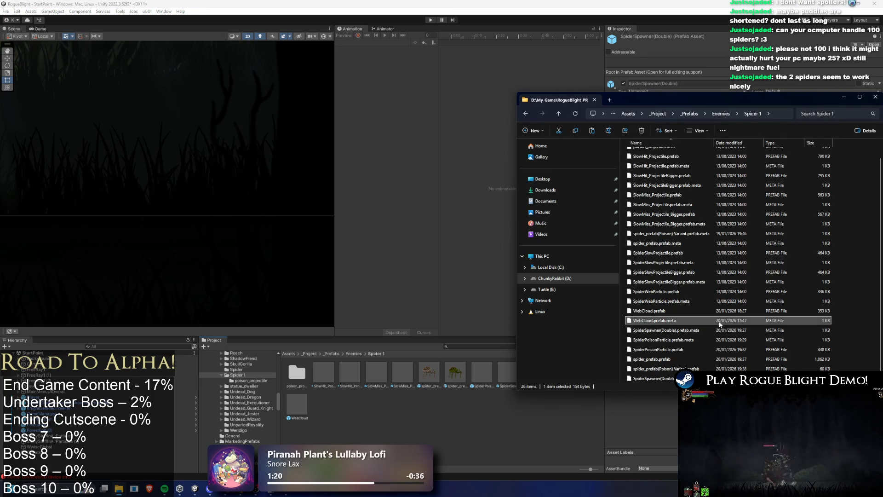
scroll(645, 331, down, 1)
click(576, 381)
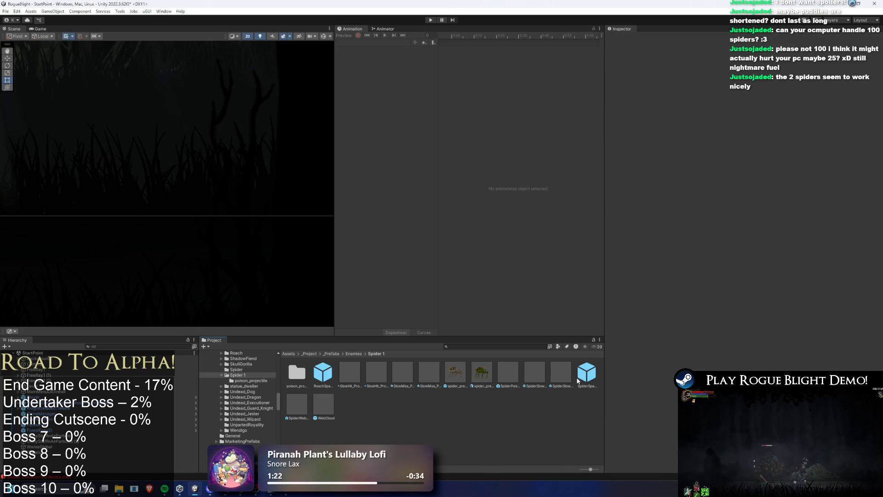
click(323, 373)
right_click(329, 377)
click(376, 183)
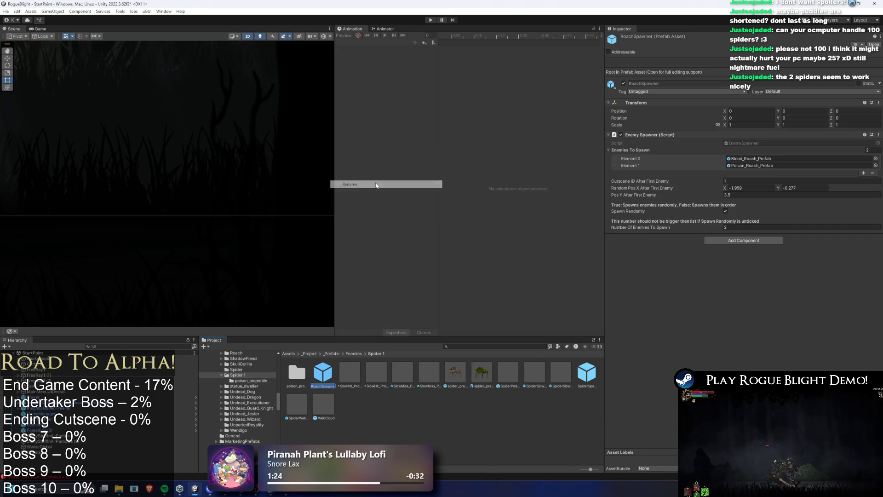
key(Home)
key(Delete)
key(Delete)
key(Delete)
text(Sp)
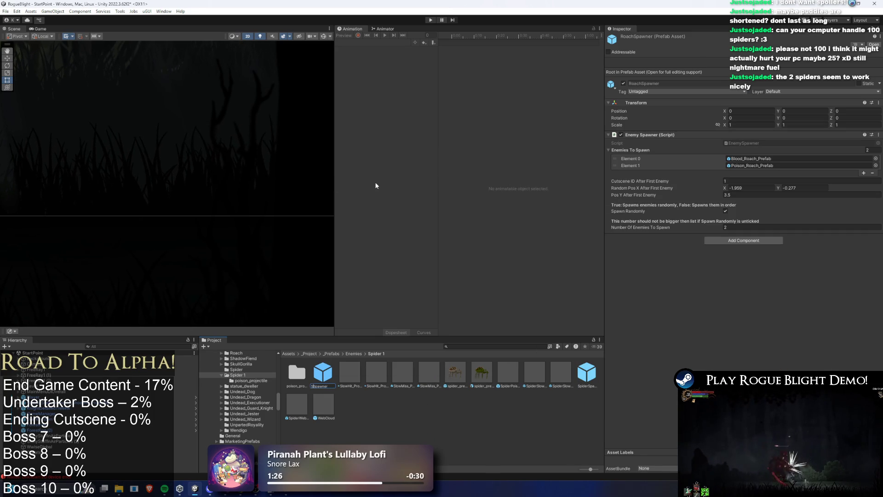
text(ider)
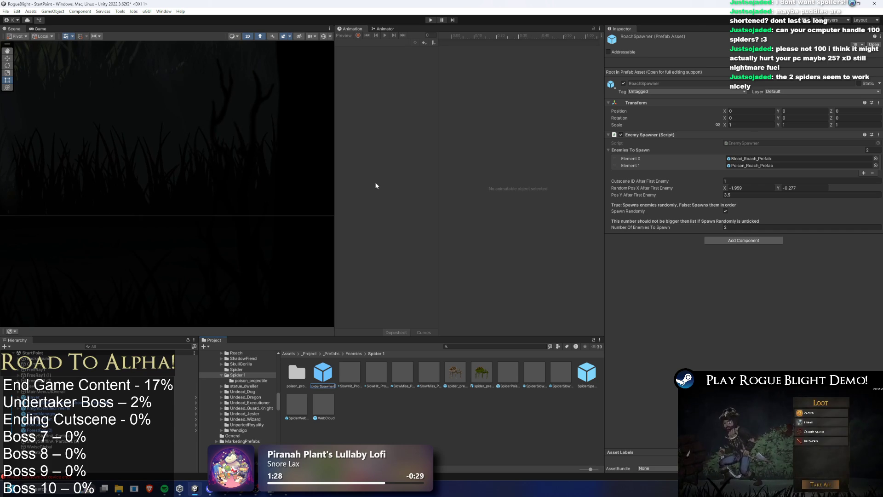
text(neByOne)
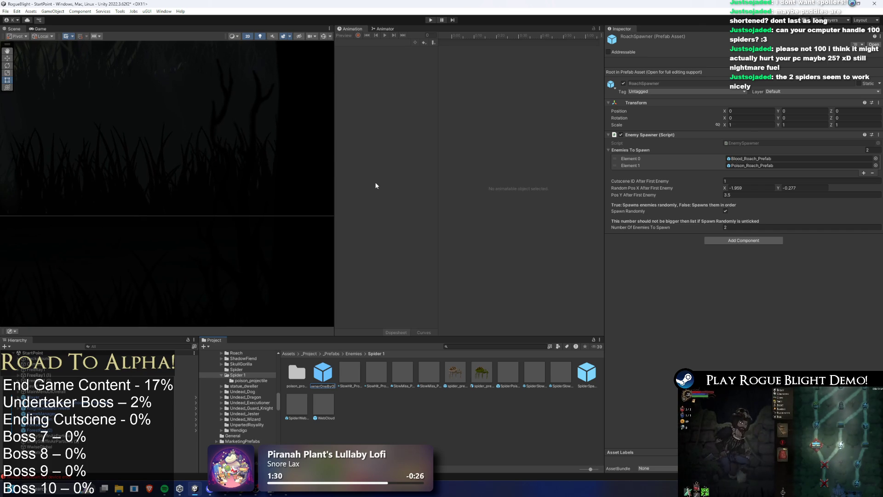
key(Return)
click(876, 158)
text(spider pre)
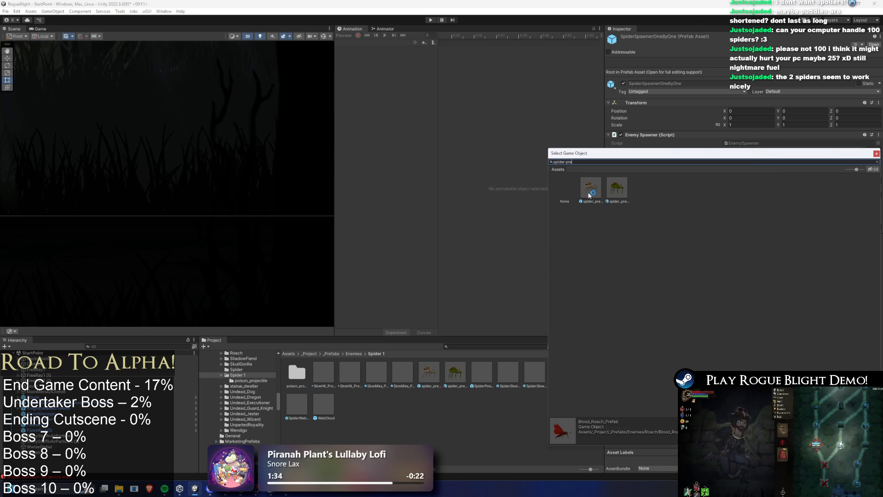
Step: Assign spider_prefab to enemy Element 0 and spider_prefab(Poison) Variant to Element 1
double_click(590, 195)
click(876, 166)
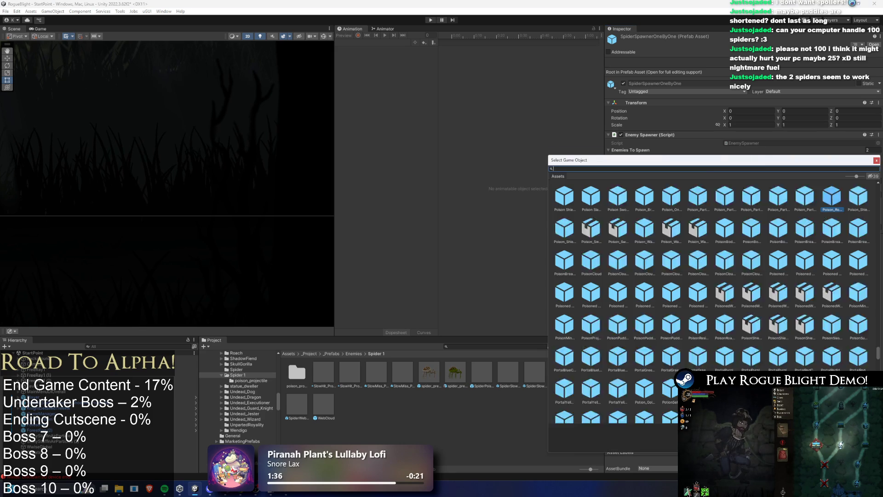
text(spider)
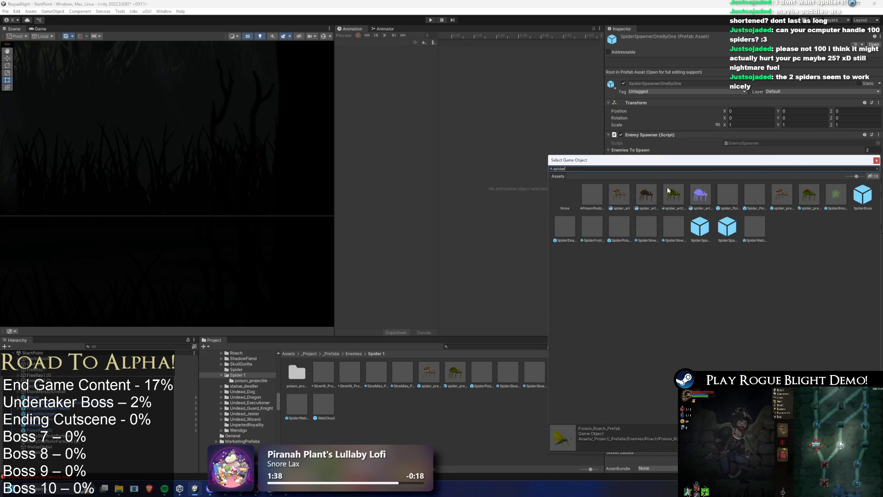
text( poi)
click(617, 195)
double_click(617, 194)
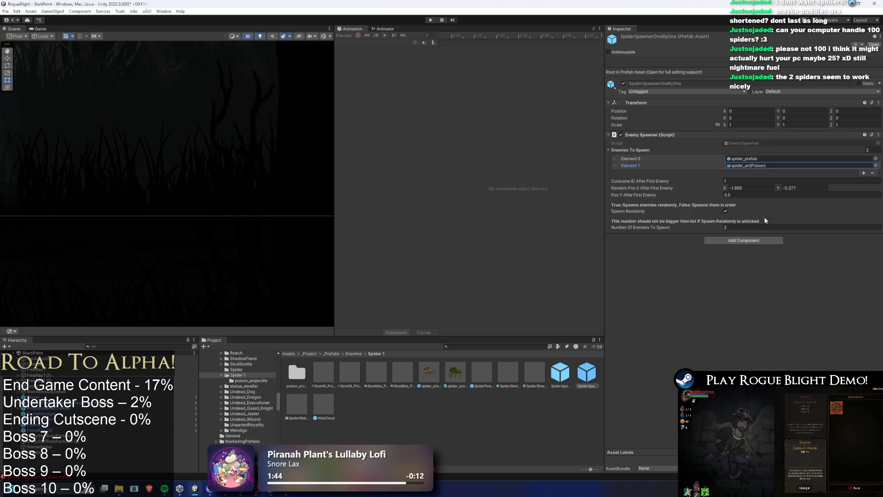
click(806, 158)
drag(455, 371, 773, 167)
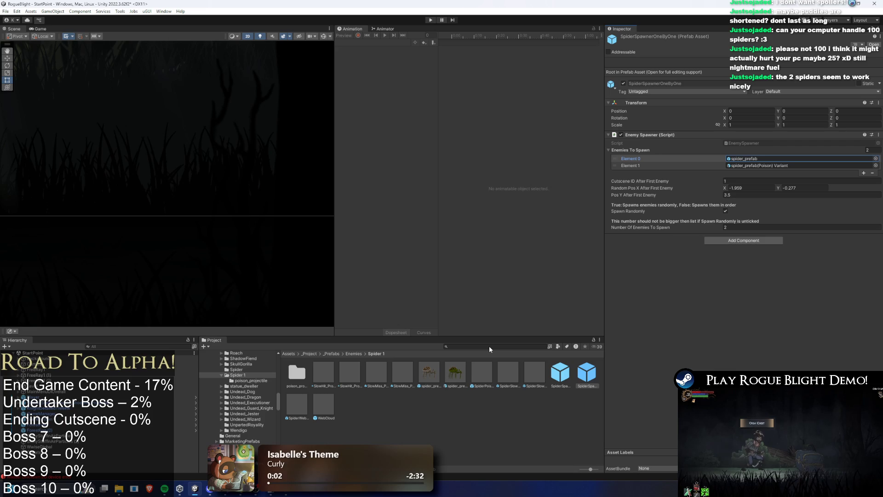
Step: Save, find 3C_Broods Nest_Map Item via 'brood item', and open Broods Nest_Common_Map and BroodsNest_MonsterNode
key(ctrl+s)
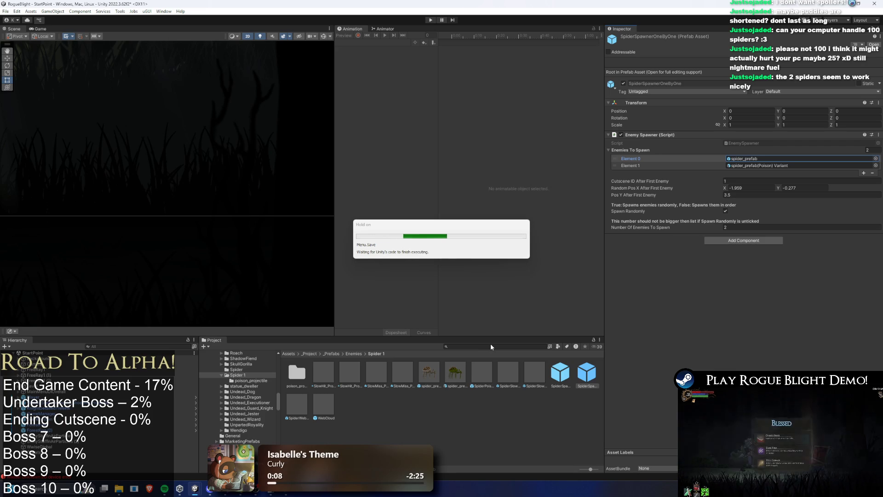
click(490, 344)
text(broo)
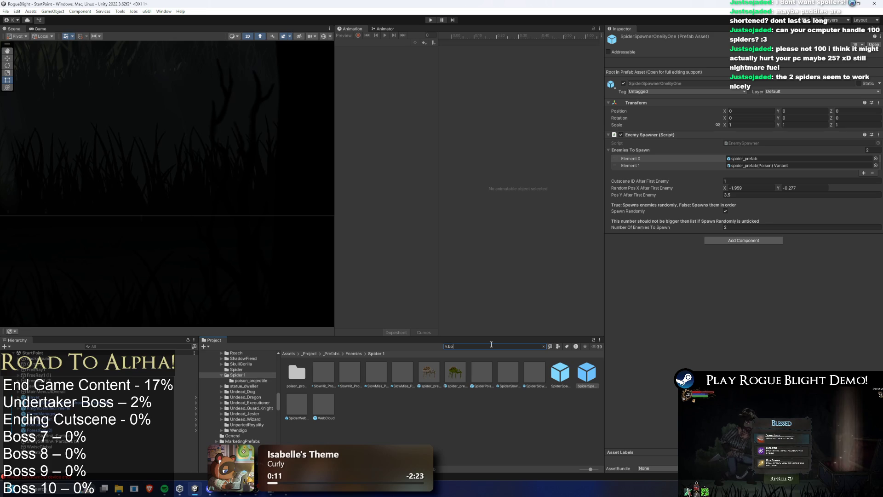
text(d item)
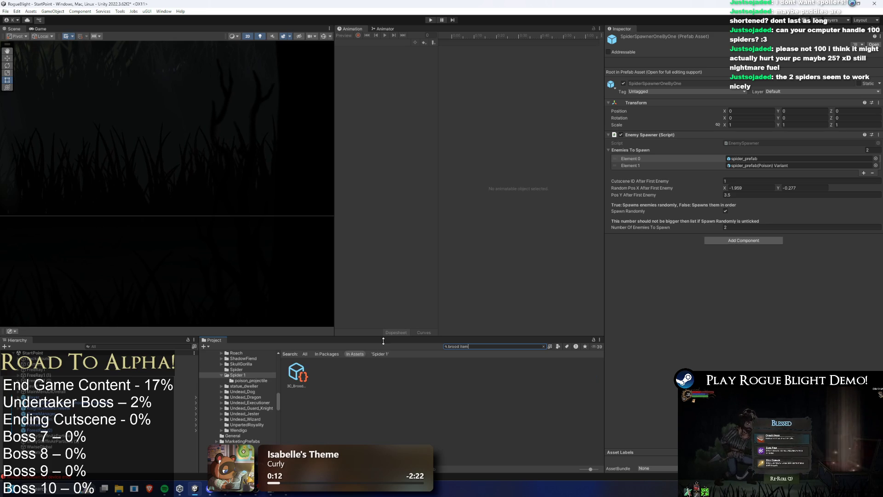
click(297, 374)
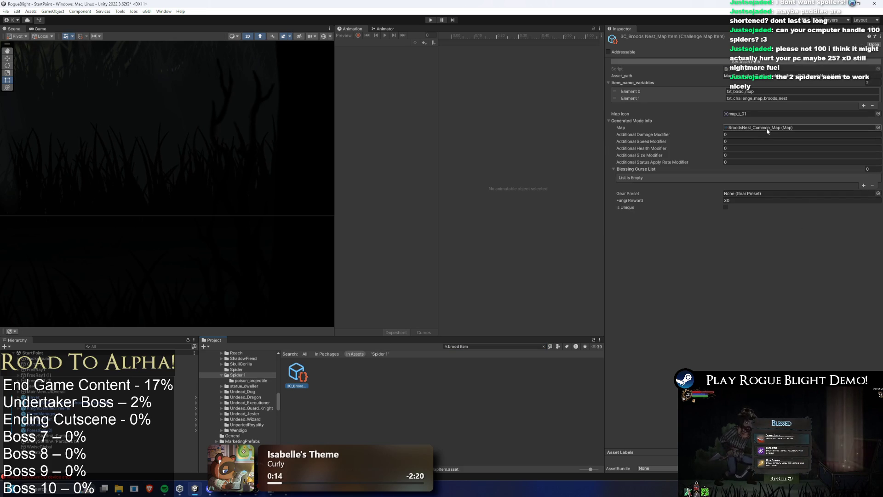
key(Escape)
double_click(761, 127)
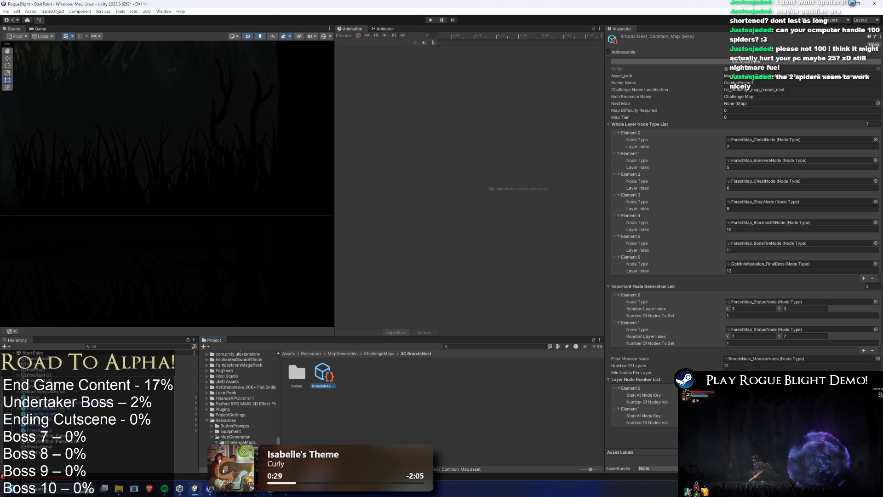
double_click(760, 359)
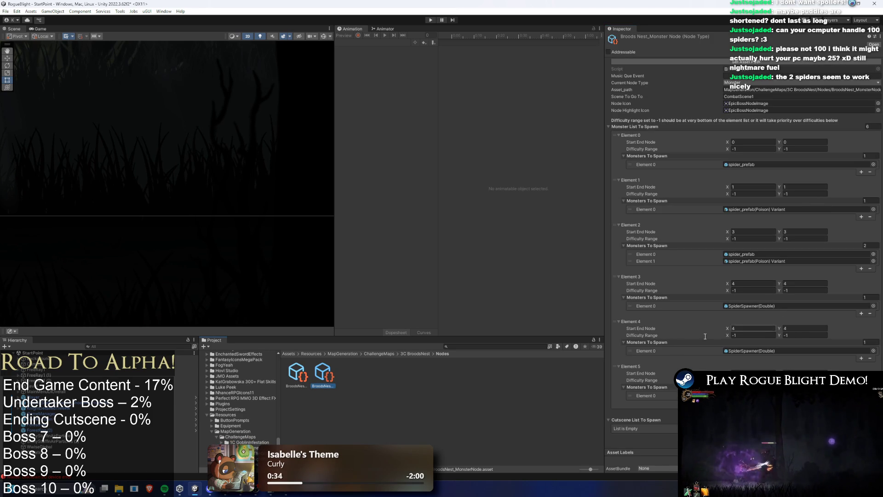
Step: Delete the duplicate SpiderSpawner(Double) entry and set Element 3's end node to 6
click(619, 344)
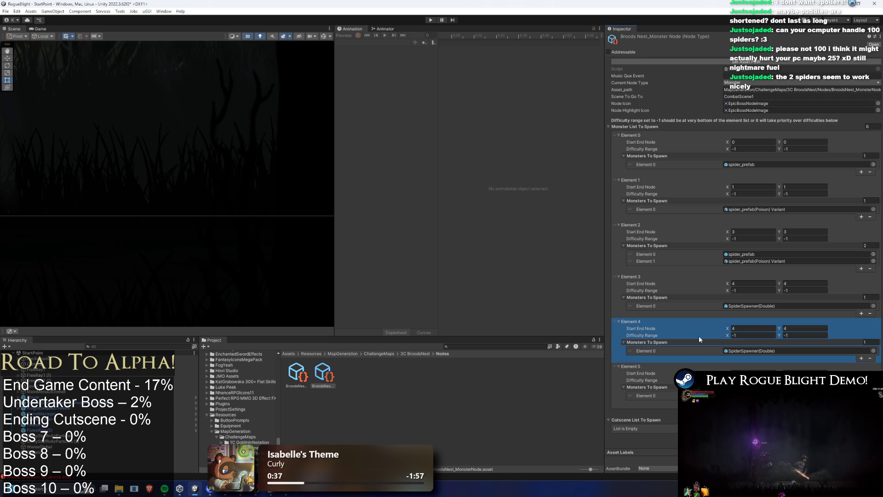
key(Delete)
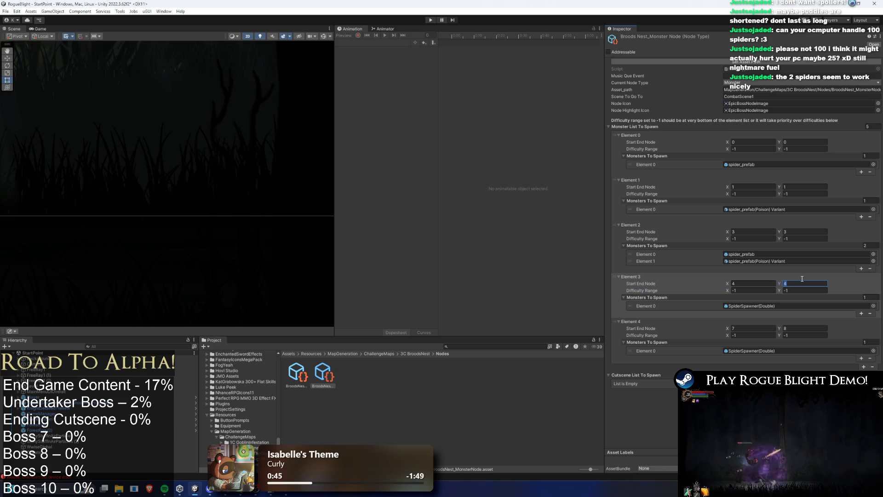
text(6)
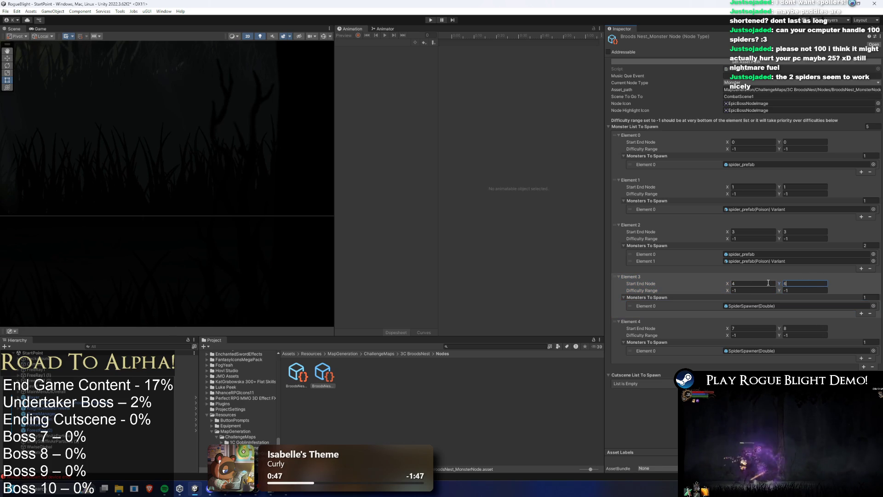
click(874, 306)
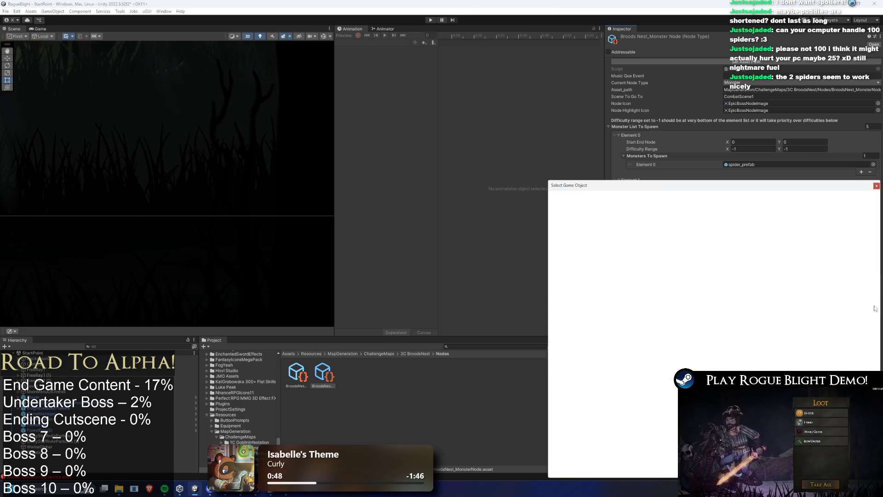
Step: Assign SpiderSpawnerOneByOne as Element 3's monster using a 'spider one' picker search
text(mu)
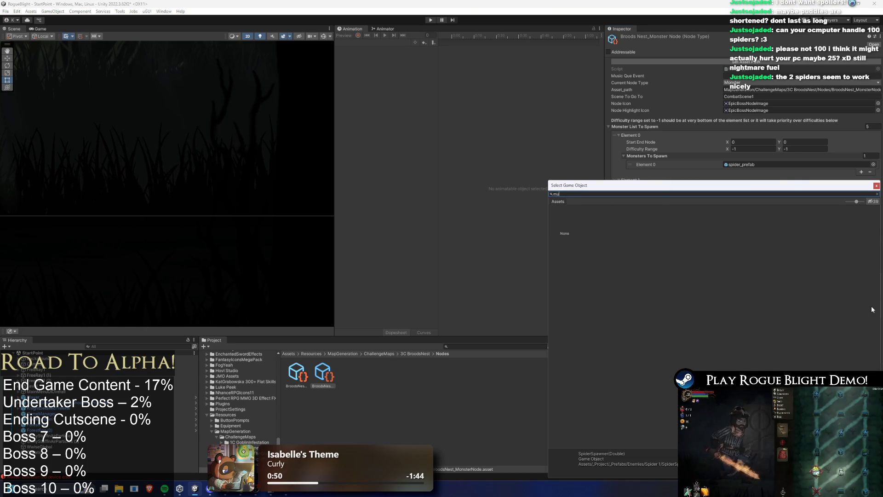
text(tlti)
key(BackSpace)
key(BackSpace)
key(BackSpace)
text(spider one)
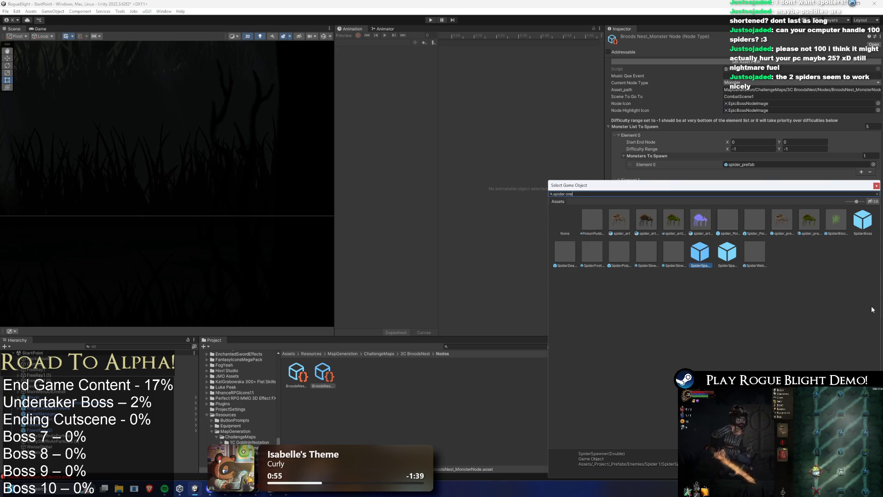
double_click(589, 219)
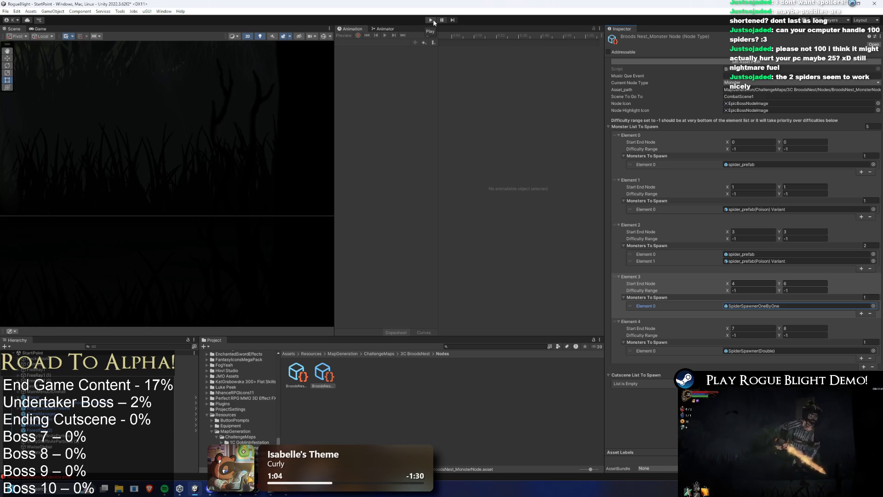
Step: Replace Element 2's monsters with the copied SpiderSpawnerOneByOne reference and run the game to test
right_click(723, 306)
click(759, 327)
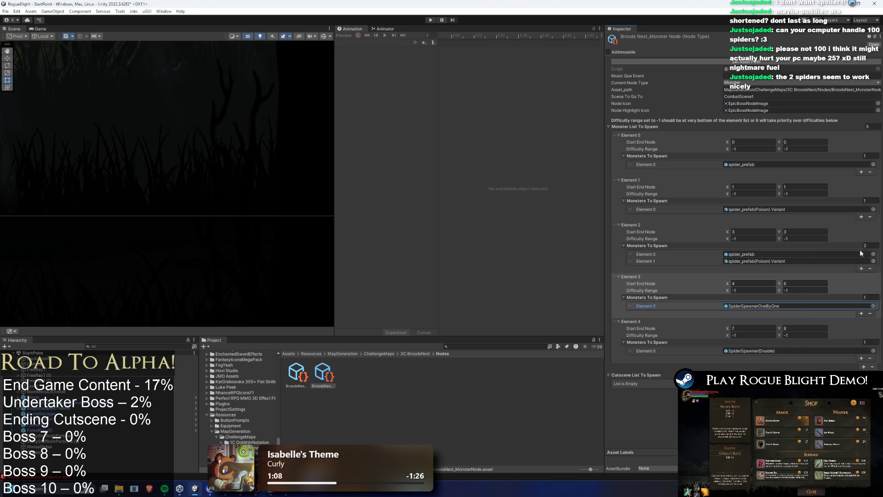
click(870, 269)
right_click(725, 256)
click(759, 277)
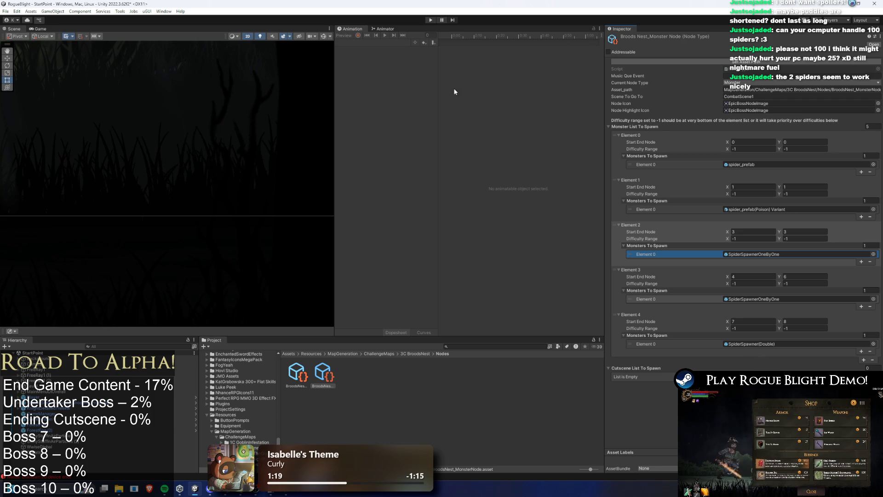
click(431, 19)
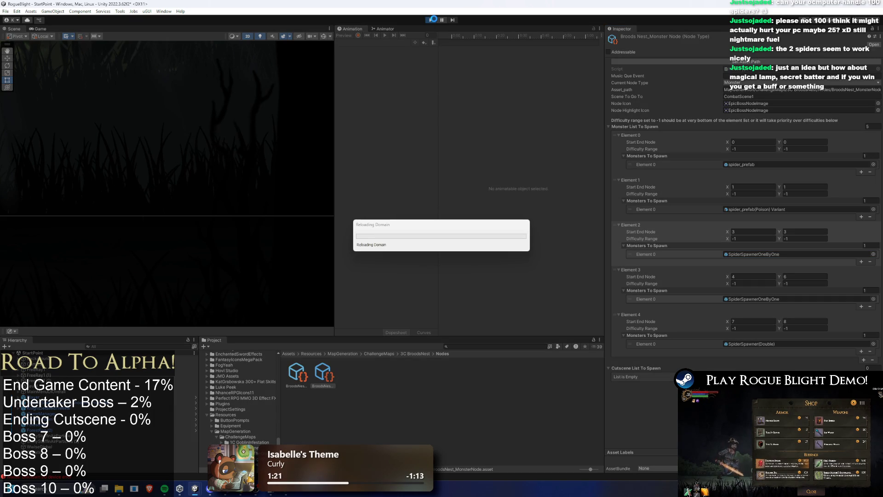
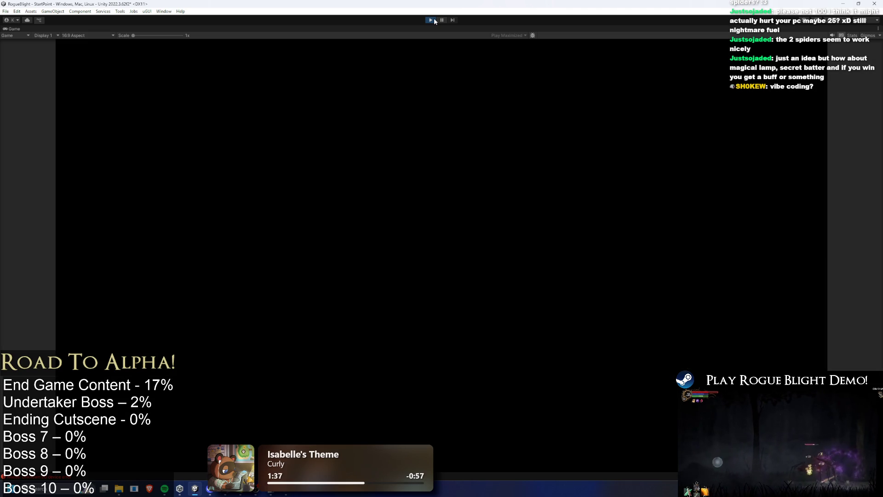
Step: Start the game from the title screen, pause it, and abandon the run to reach the Sanctuary
key(Return)
key(Return)
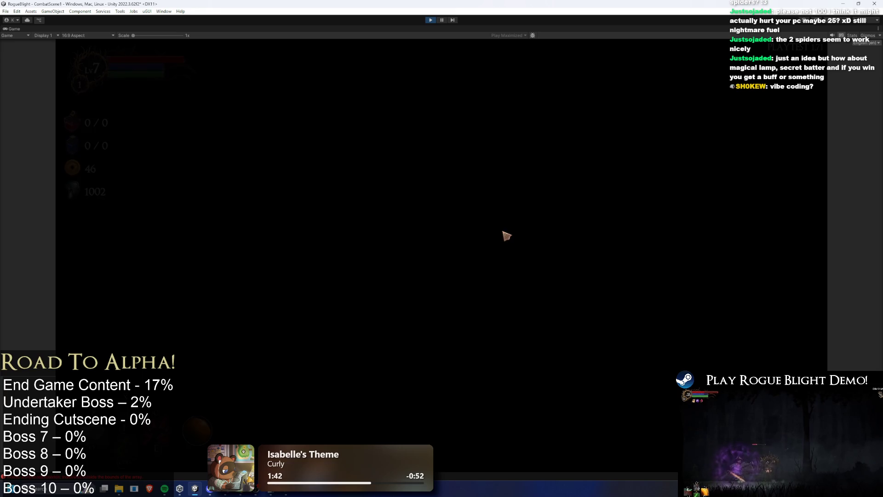
key(Escape)
click(434, 271)
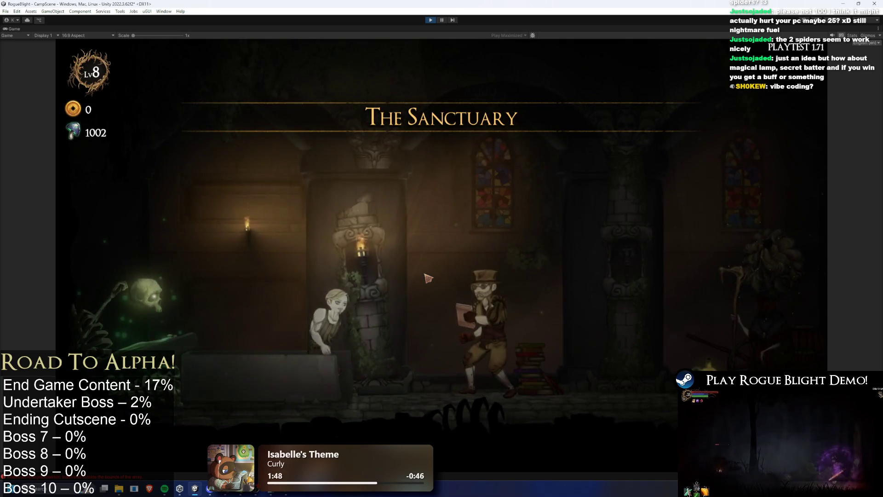
Step: Walk to the map keeper and launch the first Brood's Nest map from Challenge Maps
key(a)
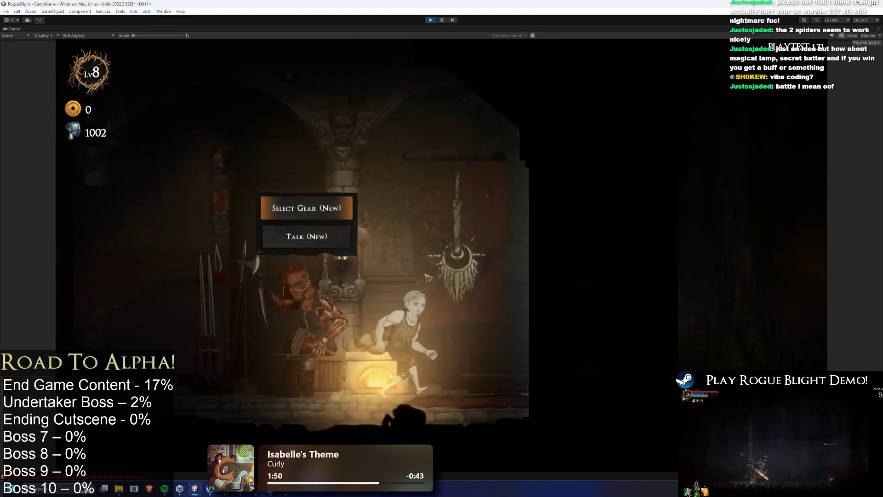
key(a)
key(e)
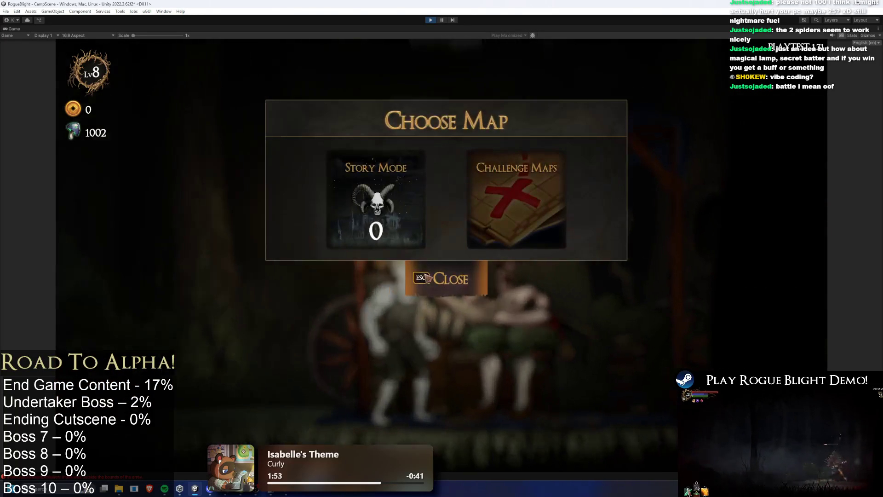
key(d)
key(e)
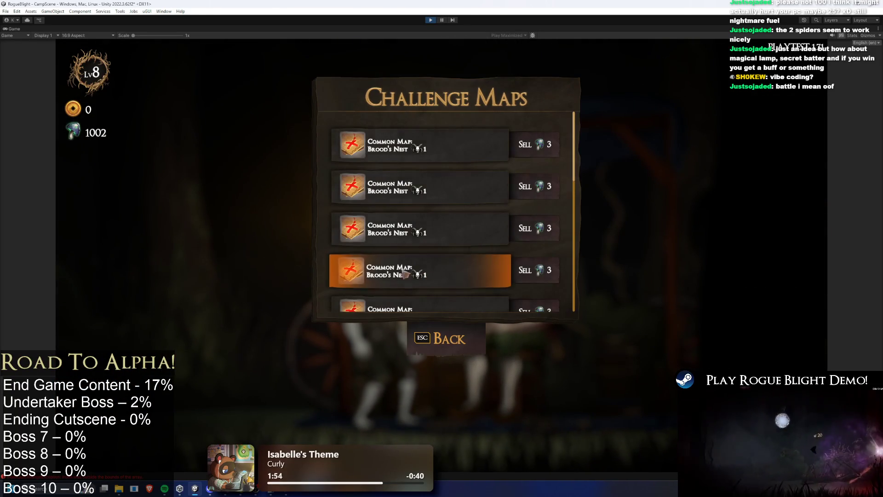
click(412, 130)
click(515, 241)
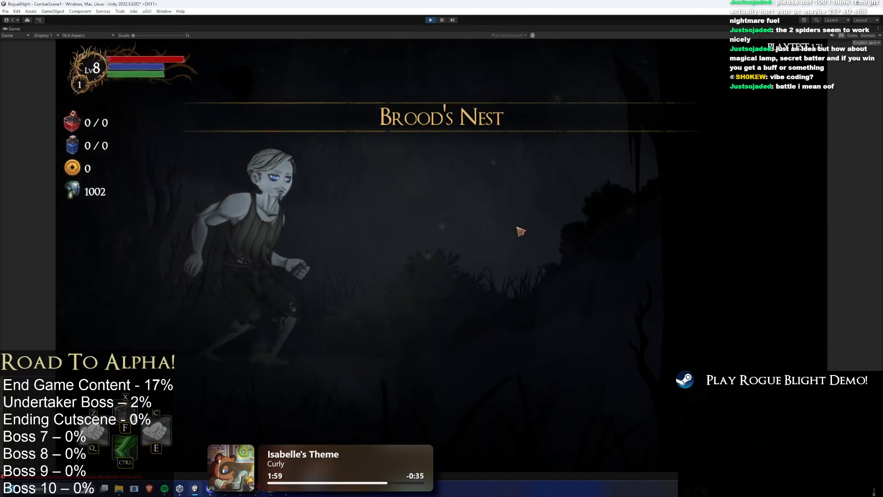
Step: Begin the run with the Wooden Sword as starting weapon and look over the equipment
click(434, 248)
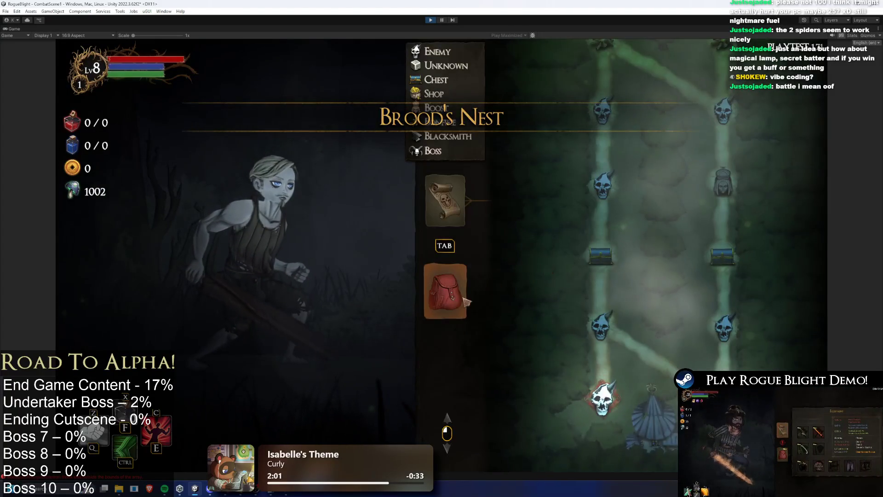
key(Tab)
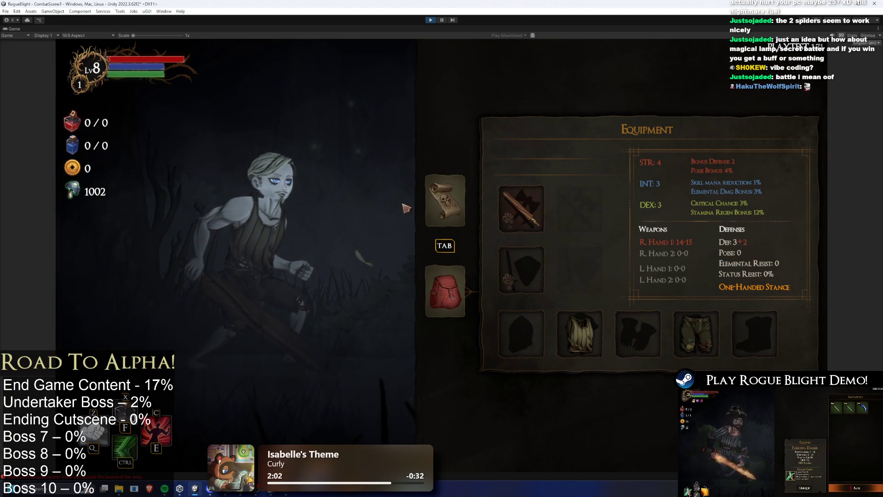
click(432, 216)
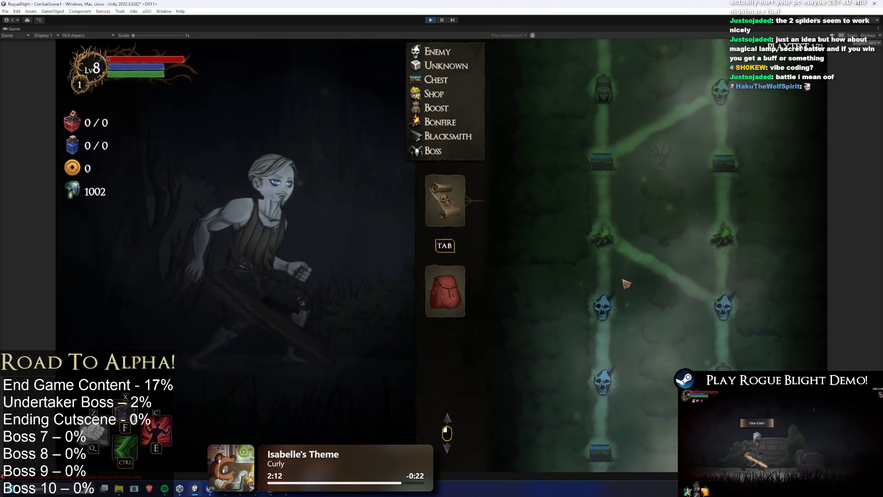
Step: Scroll through the Brood's Nest run map, then close it to enter the forest
scroll(653, 152, up, 3)
scroll(658, 127, up, 8)
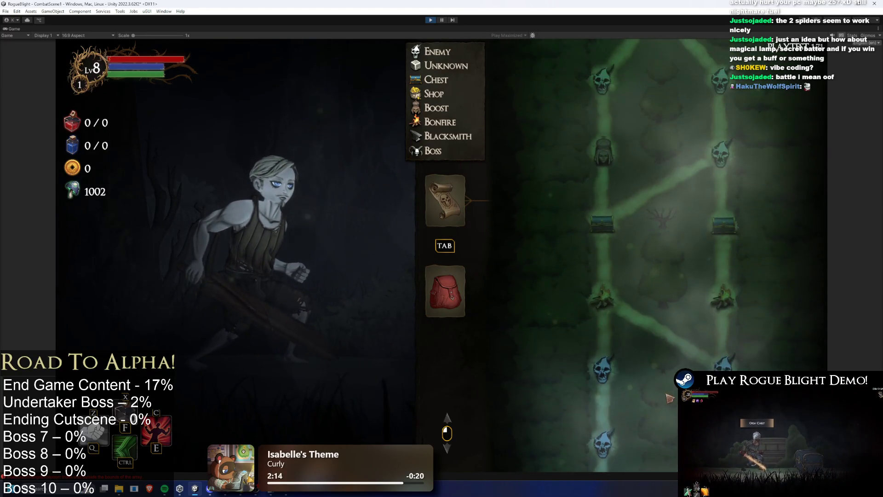
scroll(668, 386, up, 8)
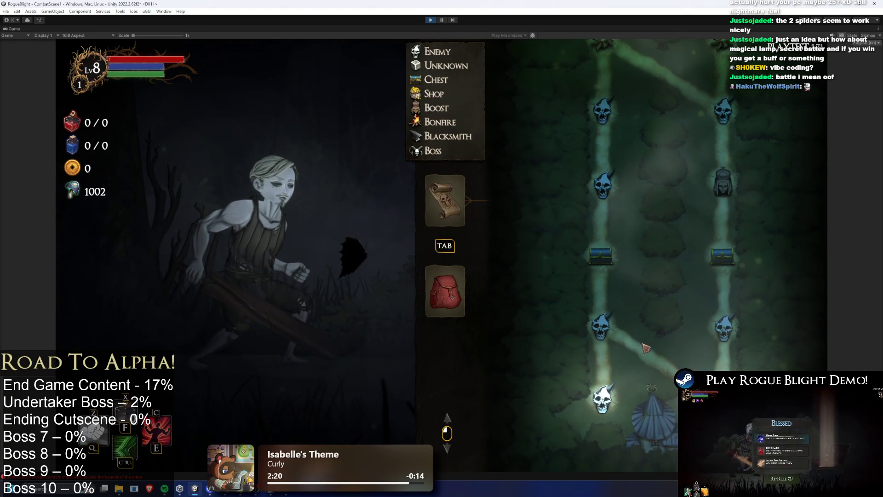
scroll(663, 272, up, 4)
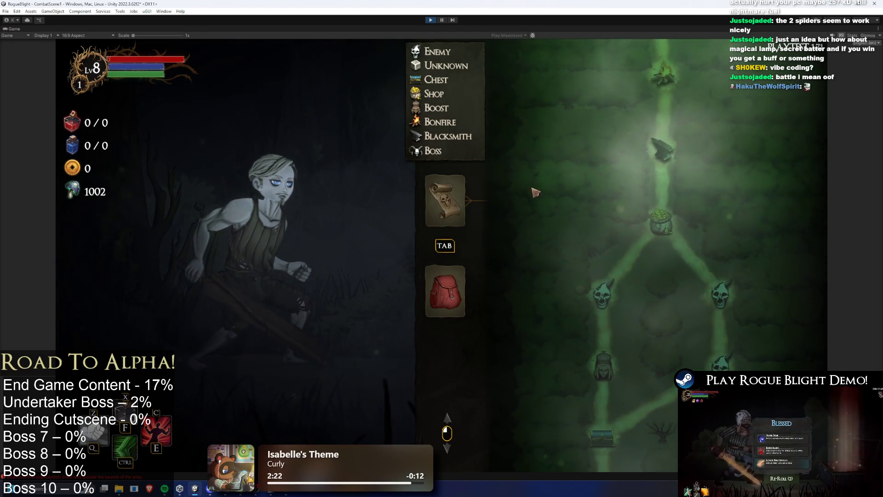
scroll(643, 226, up, 5)
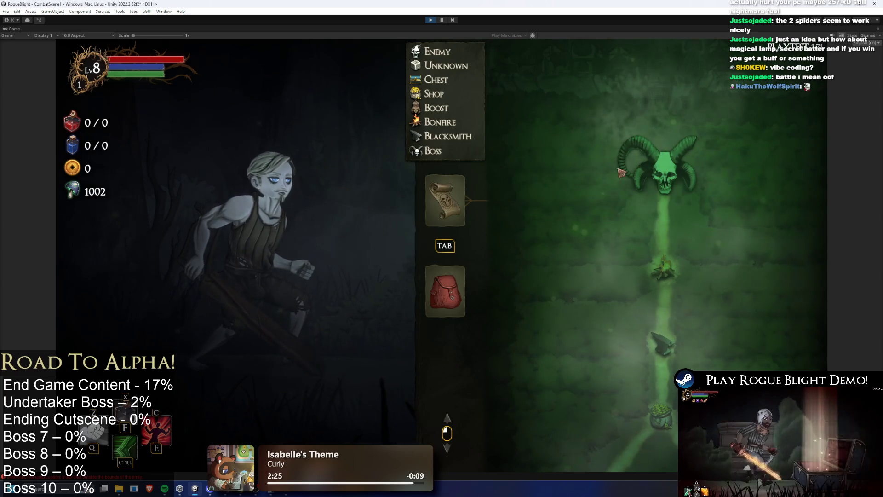
scroll(644, 207, down, 12)
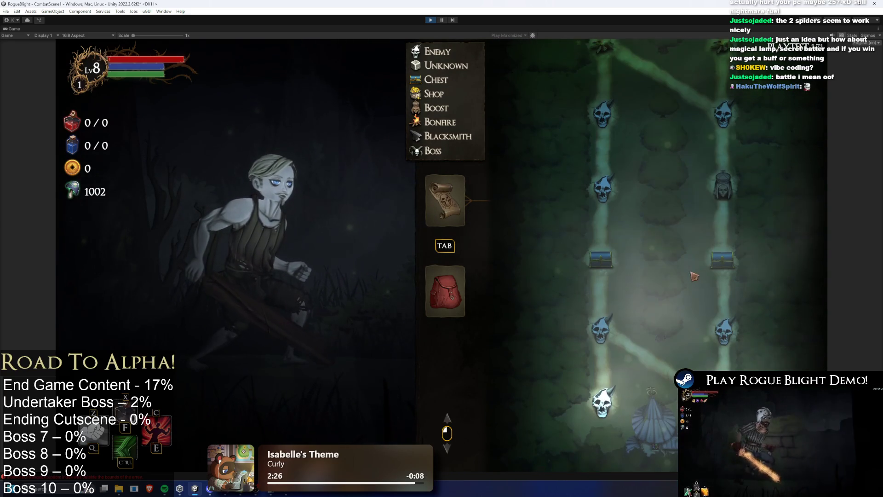
key(Tab)
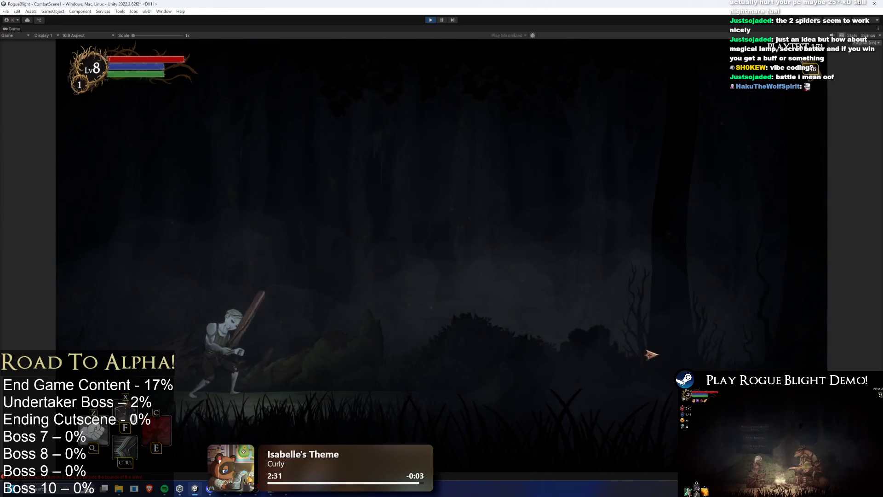
Step: Activate the damage boost and fight the first forest spider with attacks and dashes
key(e)
key(d)
click(661, 344)
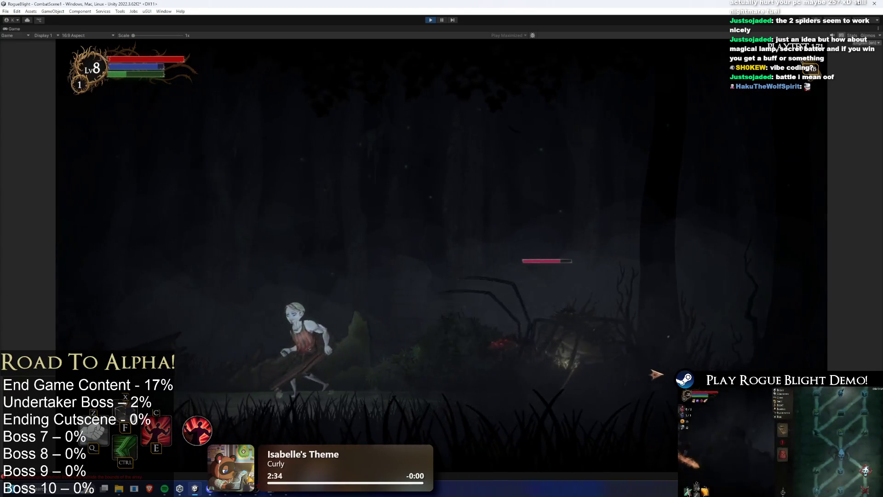
key(d)
click(422, 345)
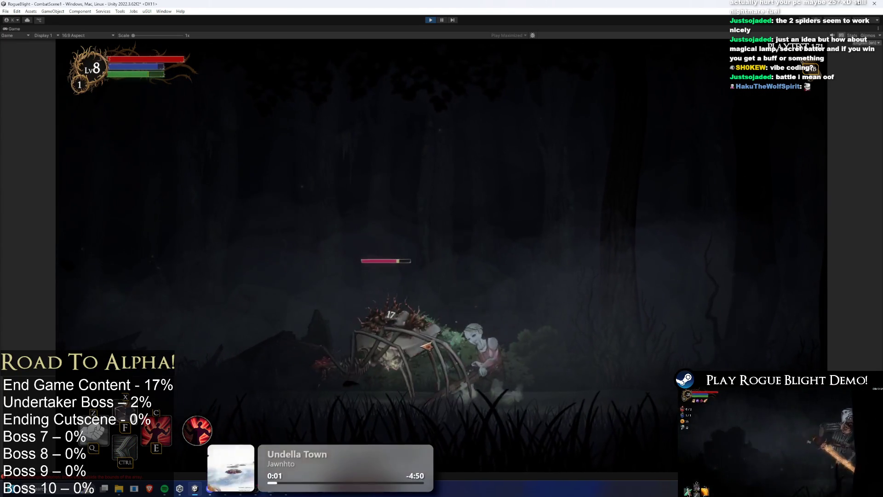
click(395, 356)
key(ctrl)
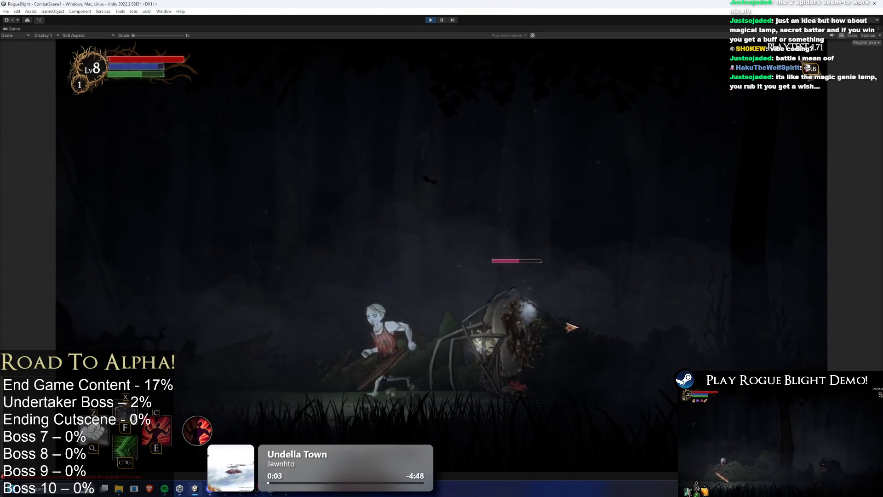
key(a)
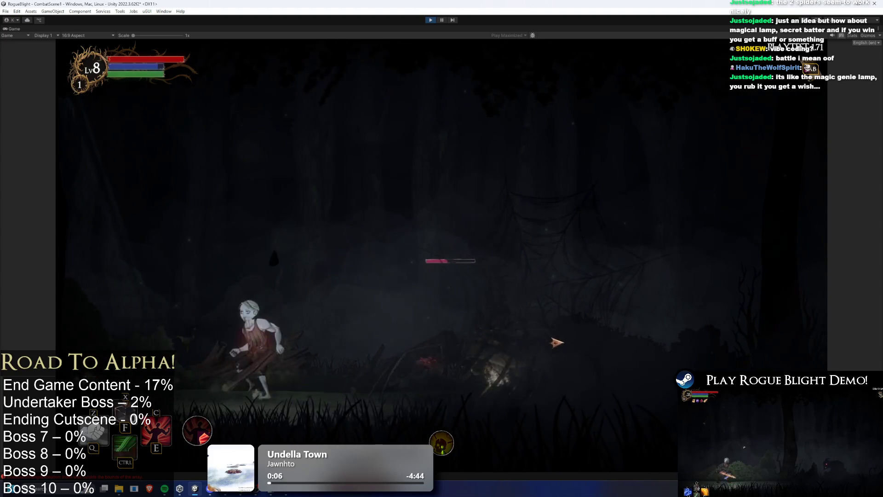
click(224, 356)
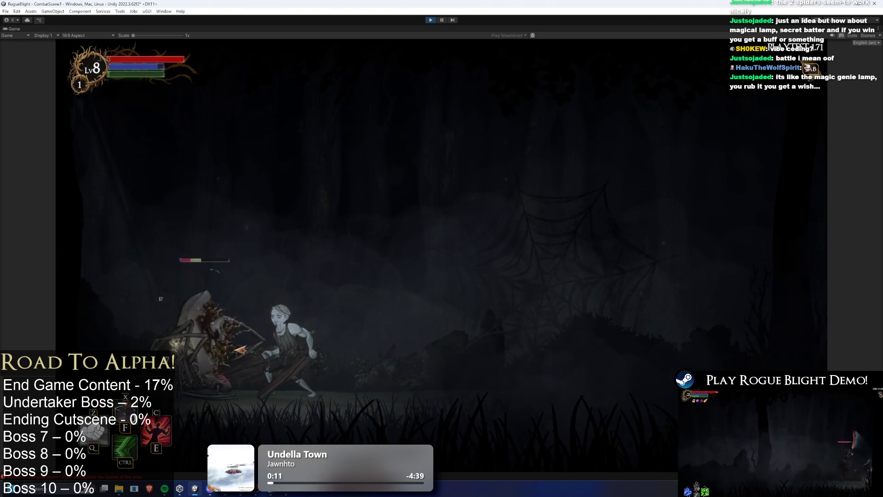
Step: Kill the second spider to reveal loot: 24 gold, 2 fungi, Novice Tunic, Fire Sword
key(d)
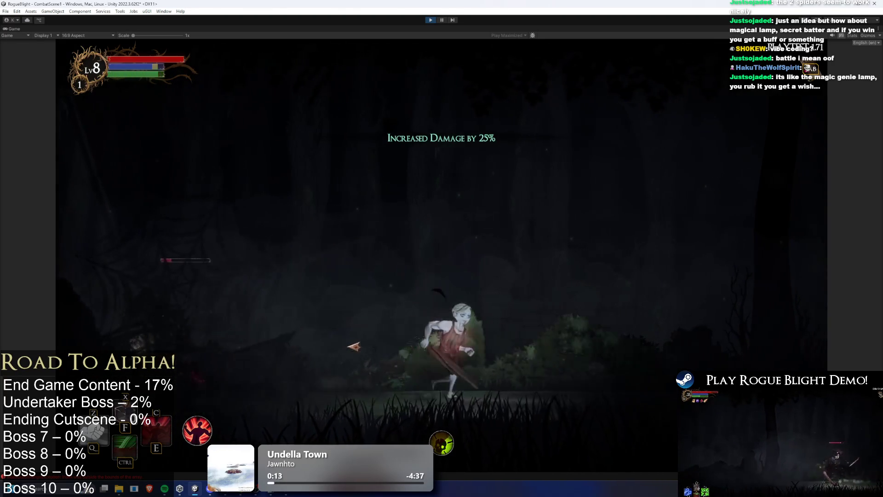
key(d)
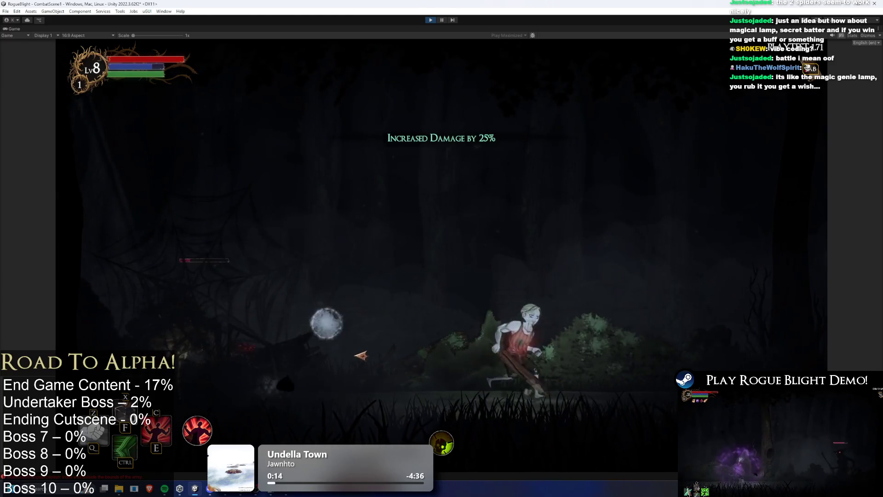
key(a)
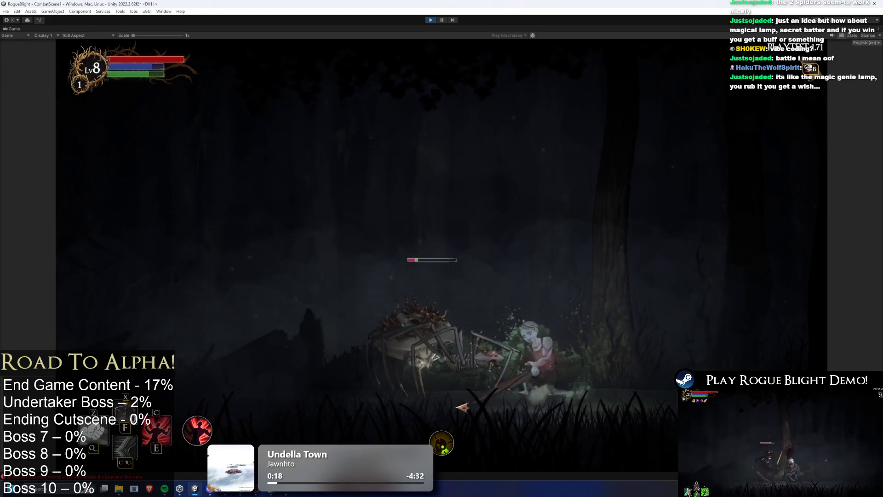
click(468, 396)
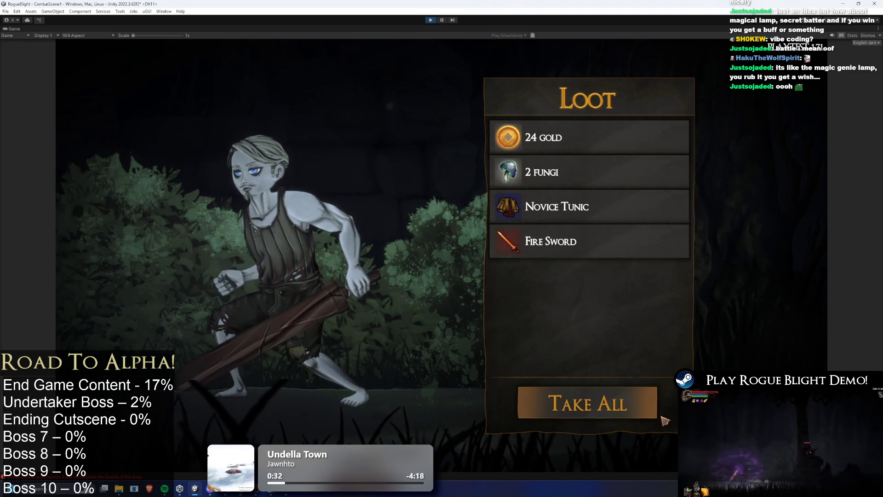
Step: Take all the loot and equip the Fire Sword in the right hand and the Novice Tunic
click(602, 398)
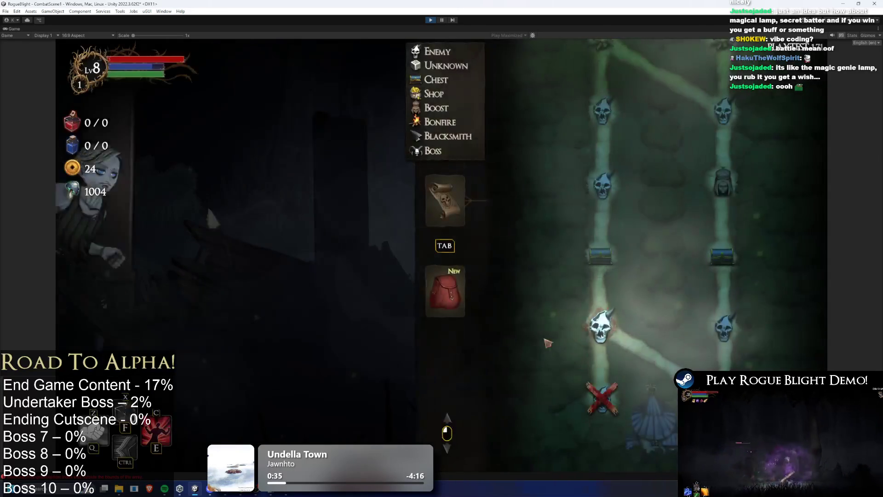
key(Tab)
click(523, 228)
click(542, 205)
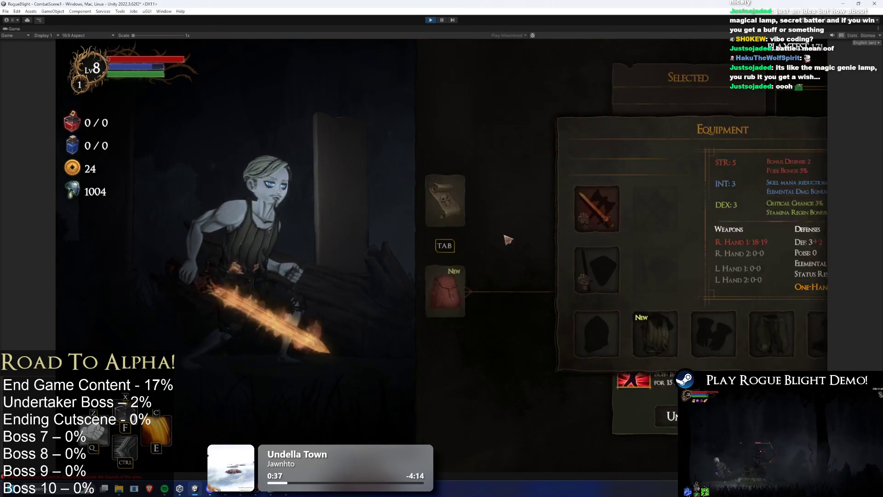
click(579, 333)
click(631, 115)
Step: Close the menu and dash right into the next forest area
click(443, 225)
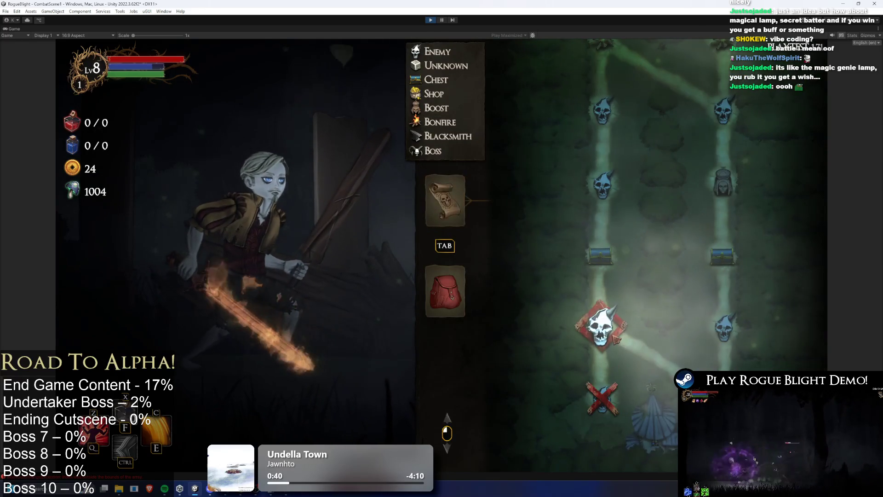
key(Escape)
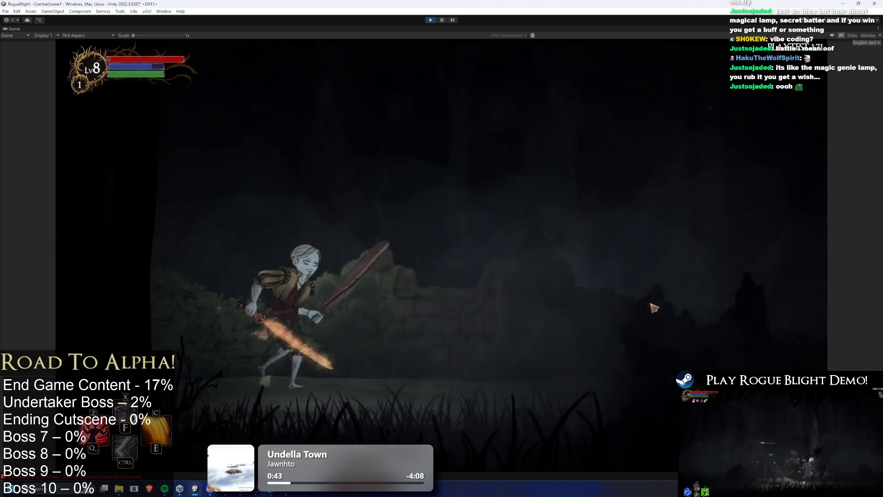
key(shift)
Step: Engage the red enemy and the spider, slashing, dashing and jumping around them
key(d)
click(735, 345)
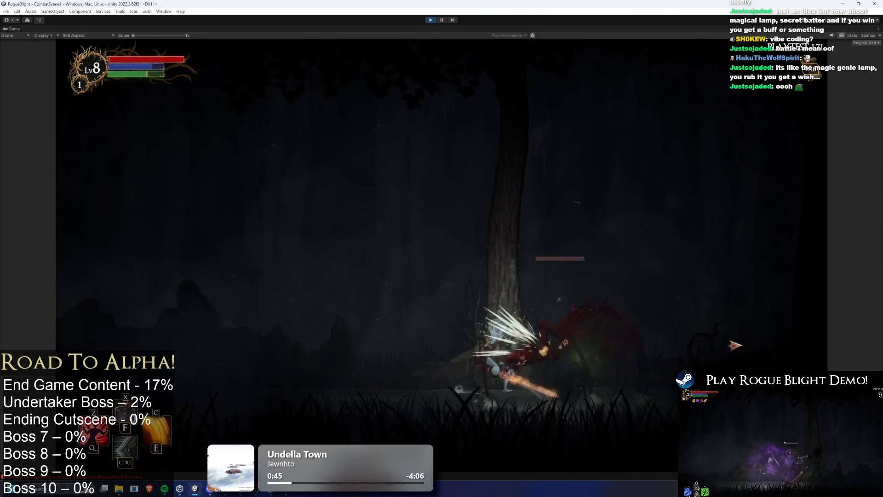
key(a)
click(717, 348)
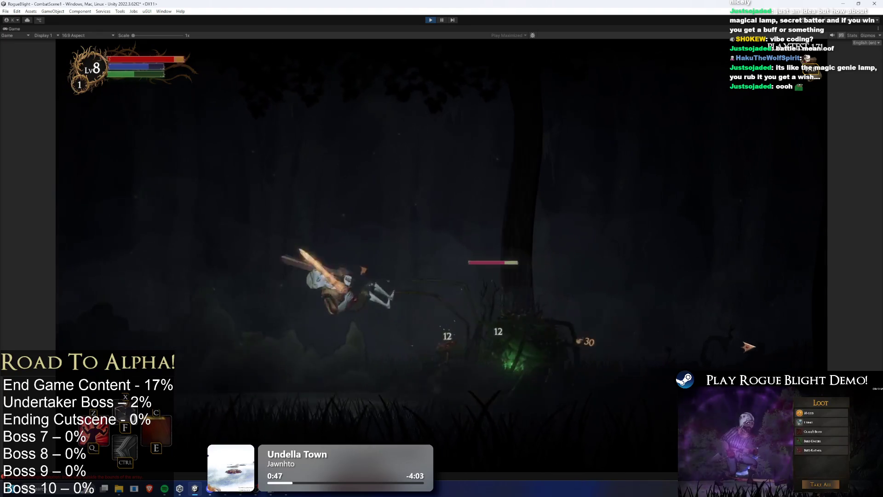
key(shift)
key(d)
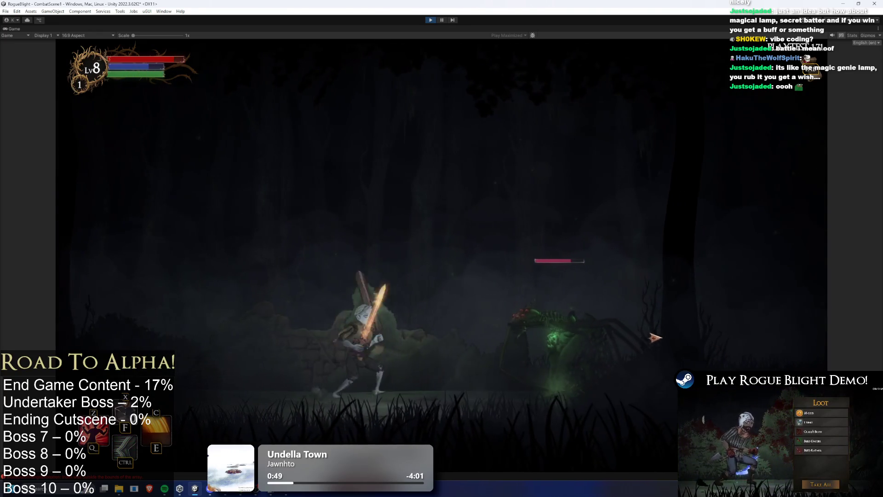
click(654, 340)
key(a)
key(space)
key(d)
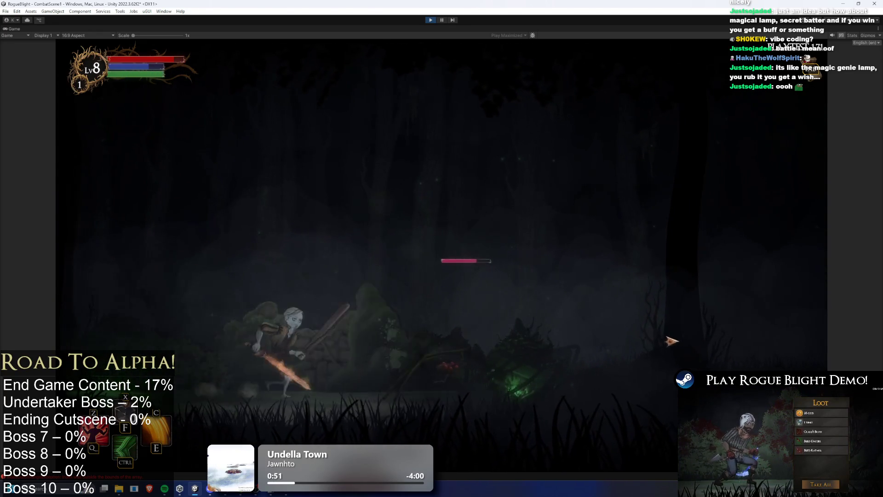
Step: Use the 25% damage boost and kill the plant enemy, dropping 22 gold, 2 fungi, Thief's Boots, Bleed Katana
key(q)
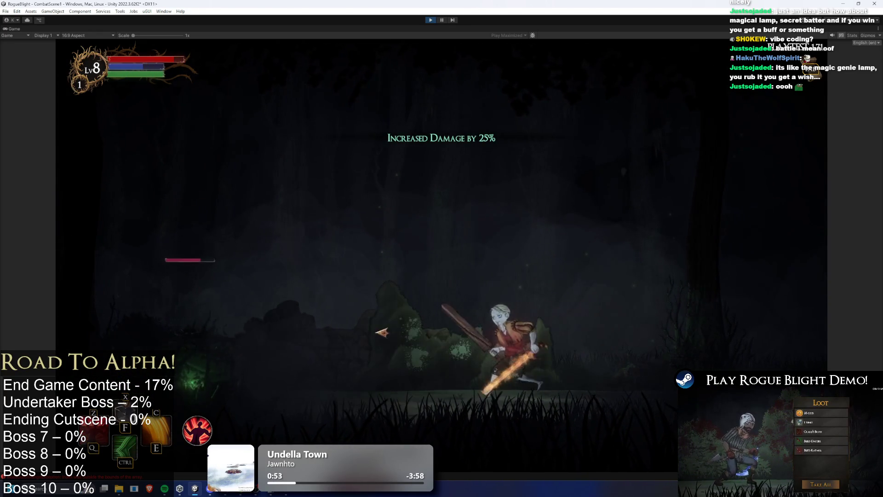
click(313, 340)
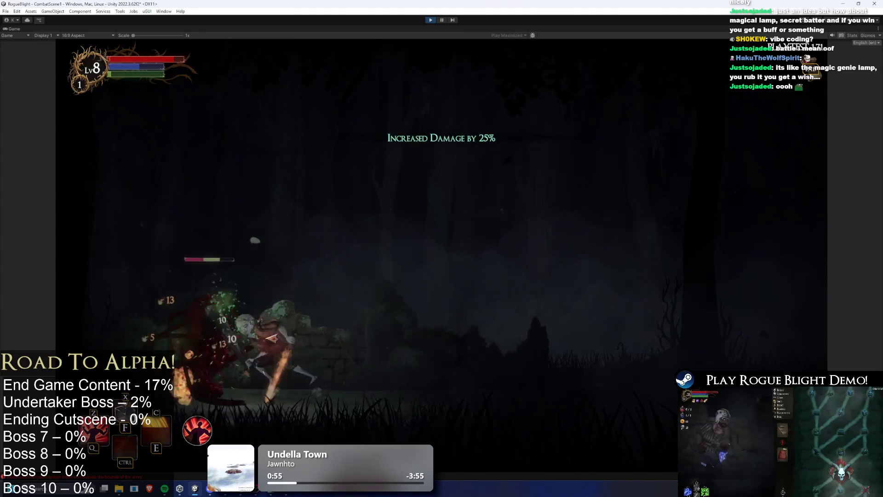
click(273, 339)
key(d)
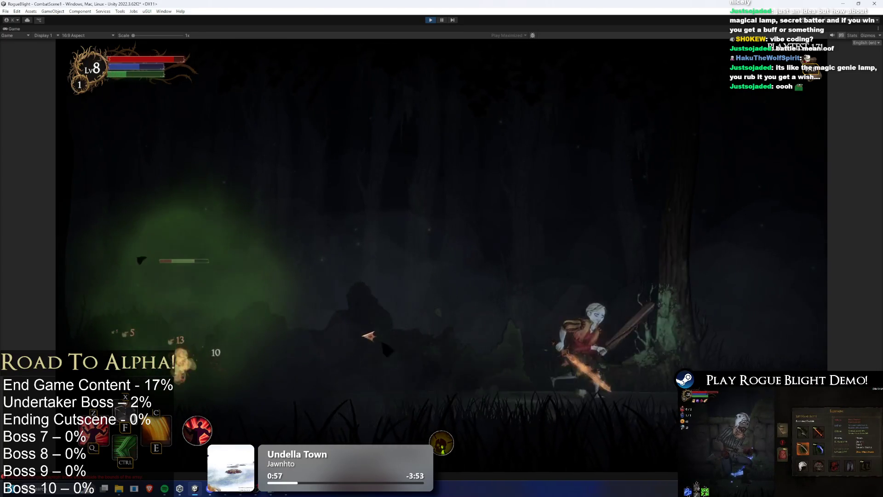
key(a)
click(460, 352)
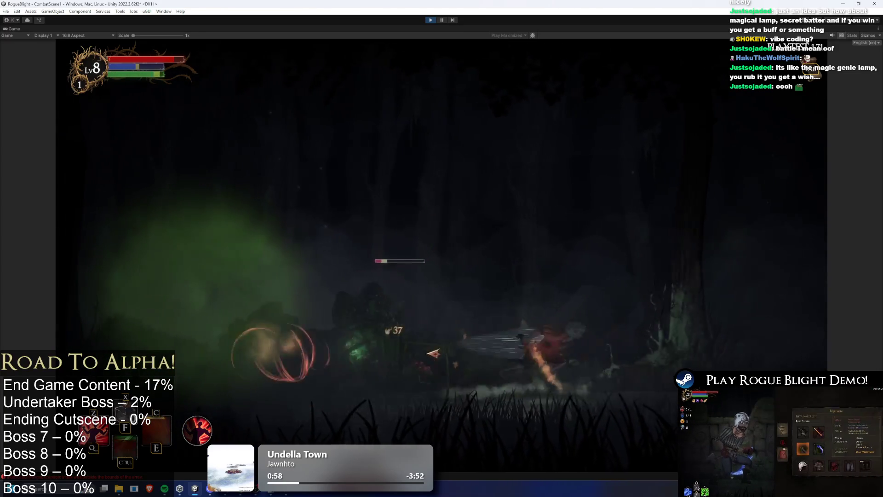
click(441, 356)
key(d)
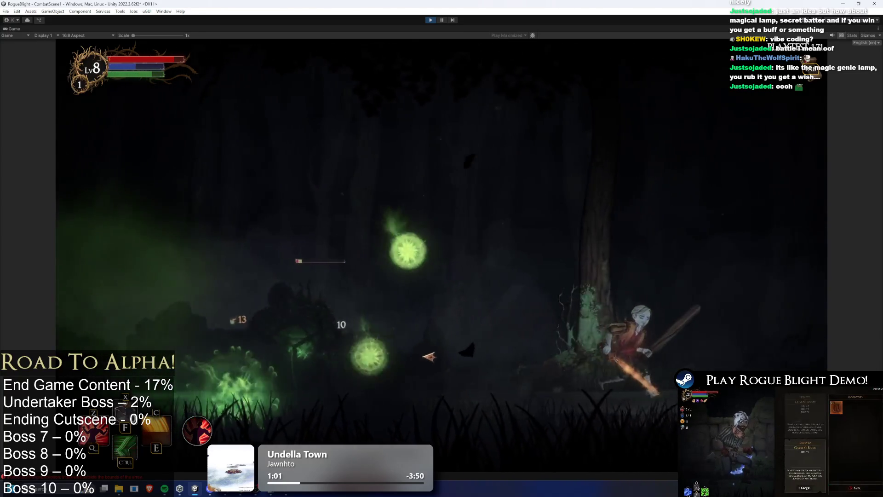
key(a)
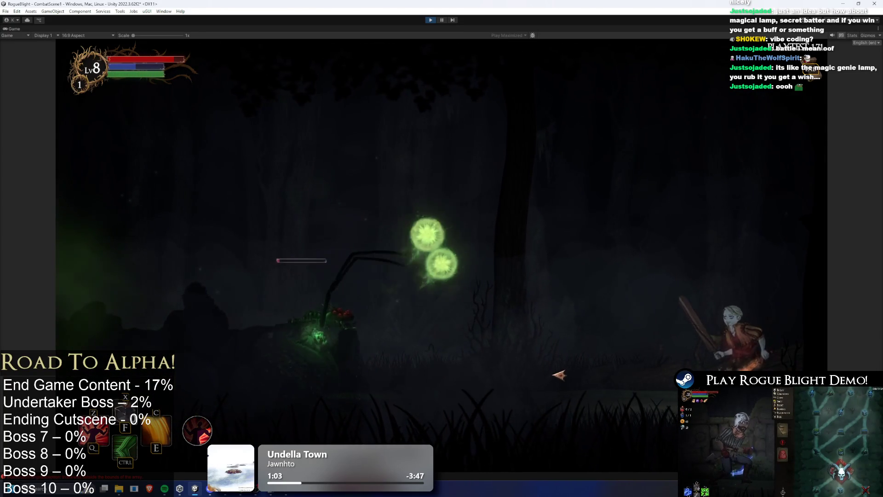
key(d)
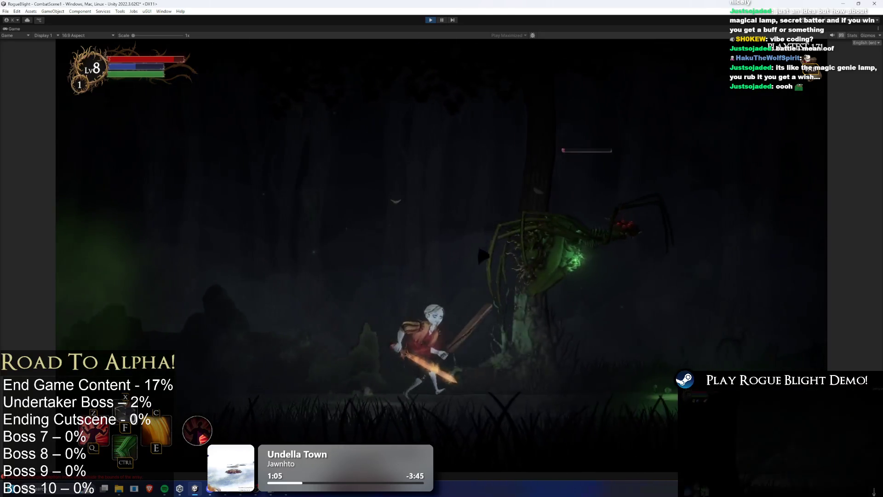
click(451, 217)
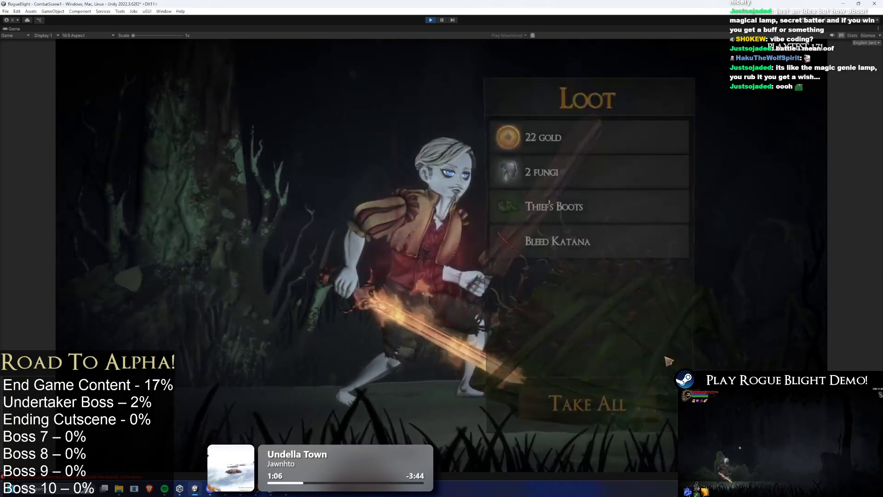
Step: Take all the loot and equip the Bleed Katana in the left hand plus the new boots
click(600, 391)
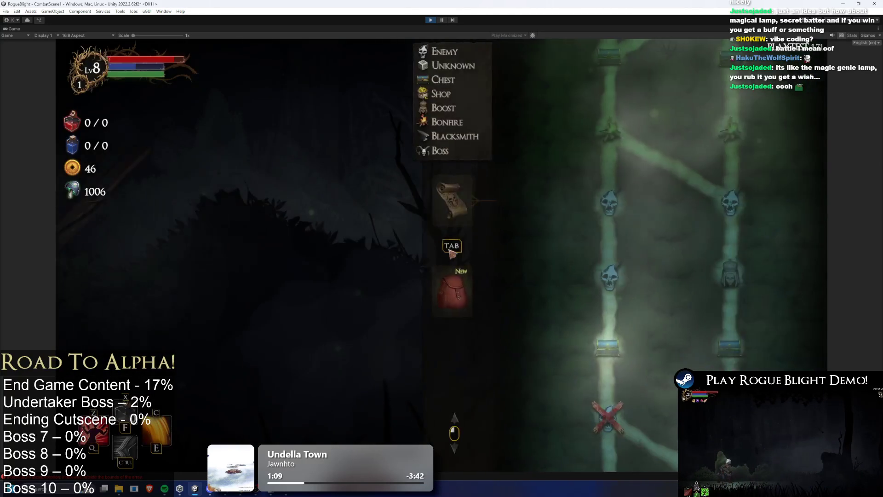
click(457, 287)
click(521, 270)
click(644, 117)
click(755, 334)
click(663, 126)
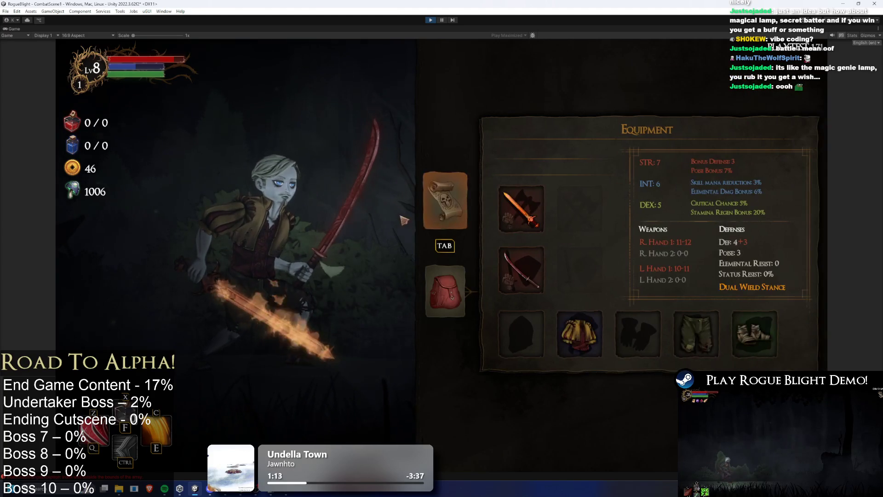
Step: On the level map, visit the chest node, take Zima's Hatred blessing, then enter the skull node
key(Tab)
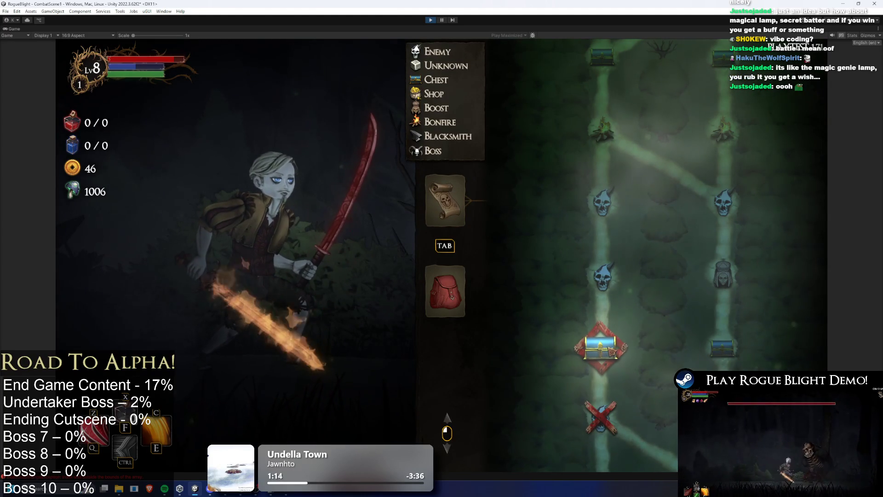
click(603, 345)
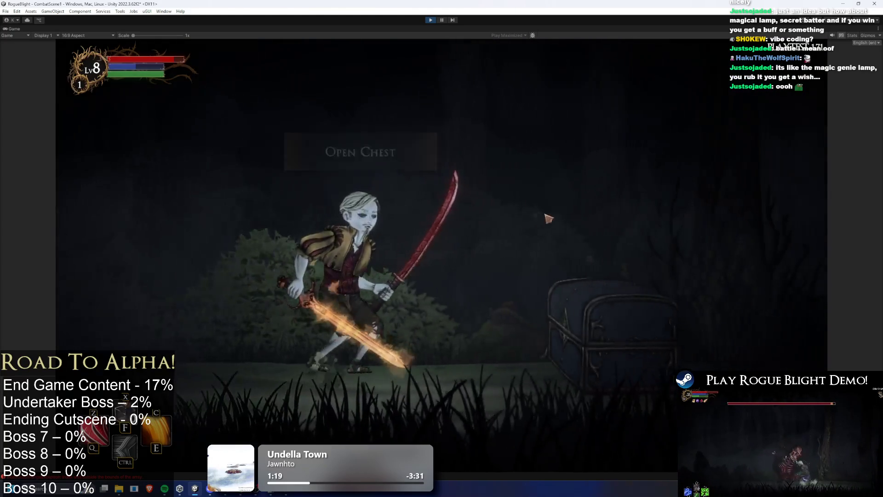
click(450, 274)
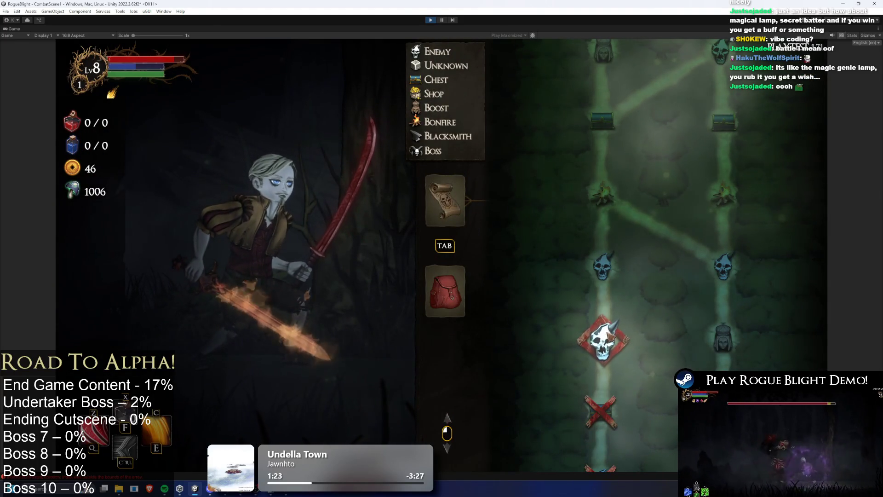
click(609, 335)
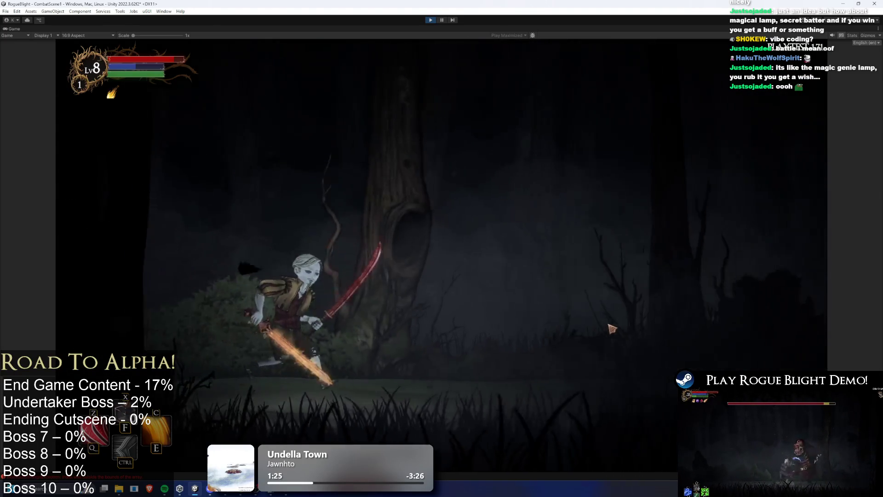
Step: Fight the forest enemy with the red katana, rushing in to slash and backing off
key(d)
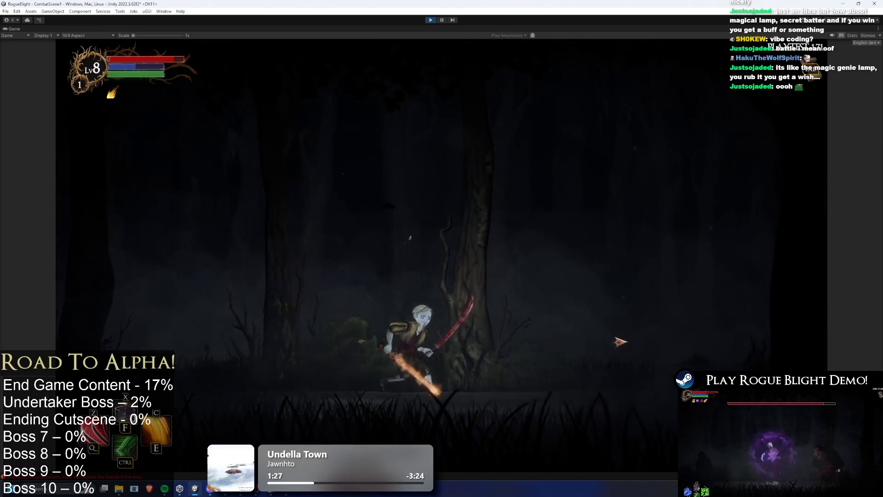
key(a)
click(622, 341)
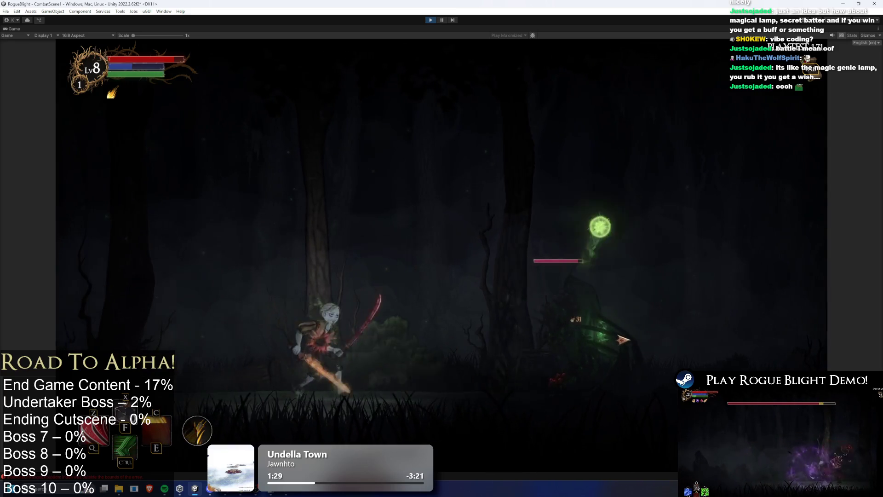
key(a)
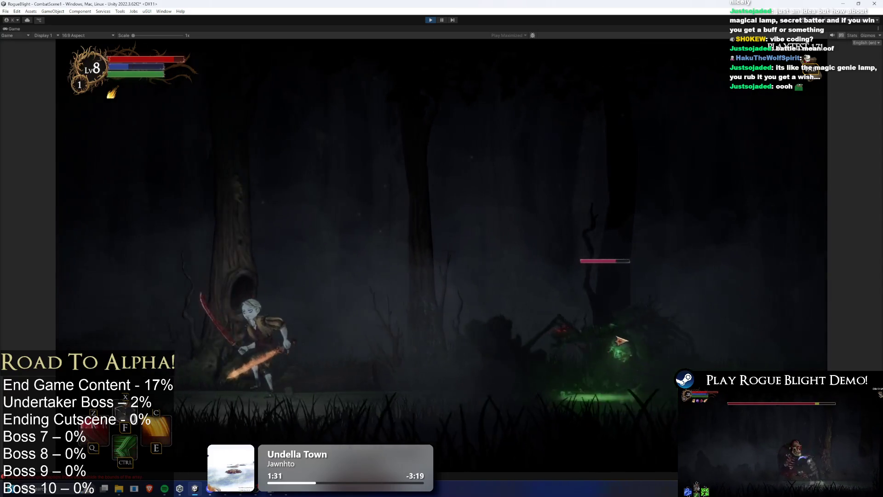
key(d)
click(626, 339)
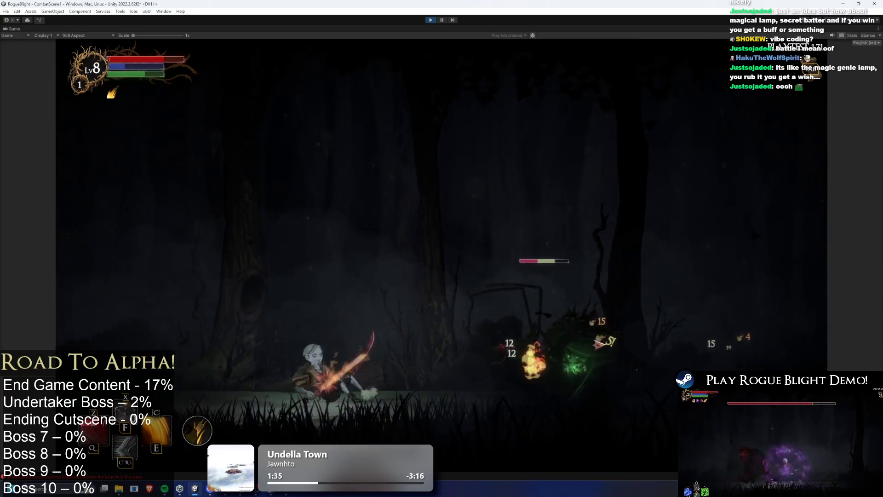
click(439, 345)
Step: Unleash the fiery slash skill, keep slashing the enemy, then pause the playtest
key(e)
click(407, 321)
click(415, 324)
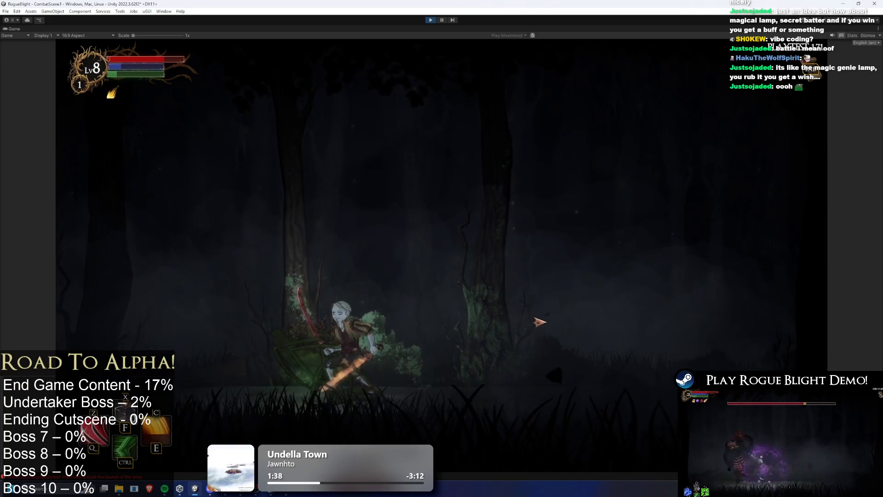
key(d)
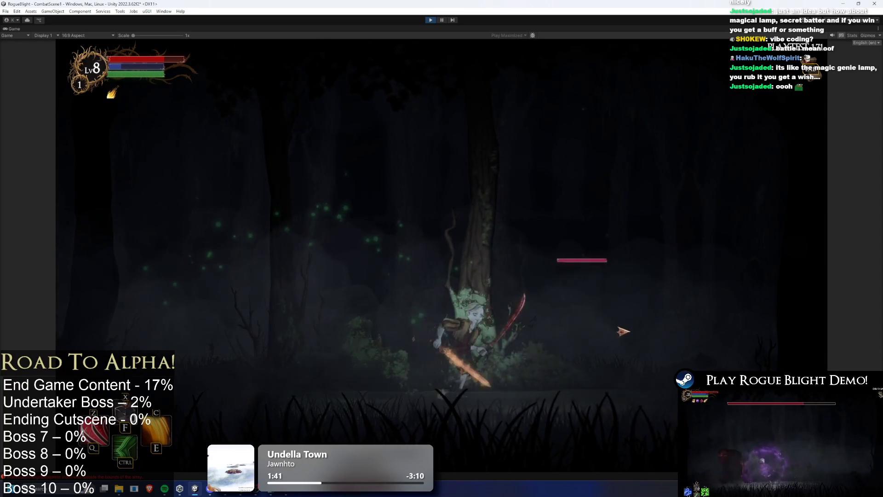
click(619, 328)
click(627, 332)
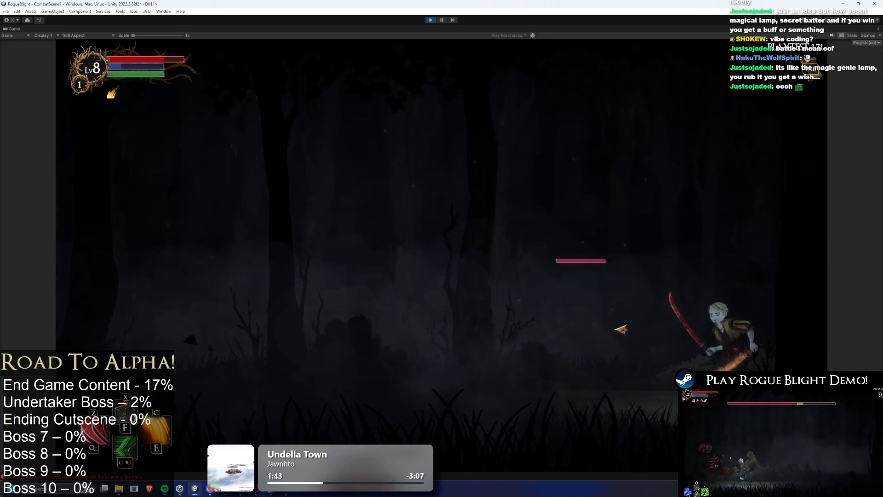
key(a)
click(580, 284)
key(ctrl+shift+p)
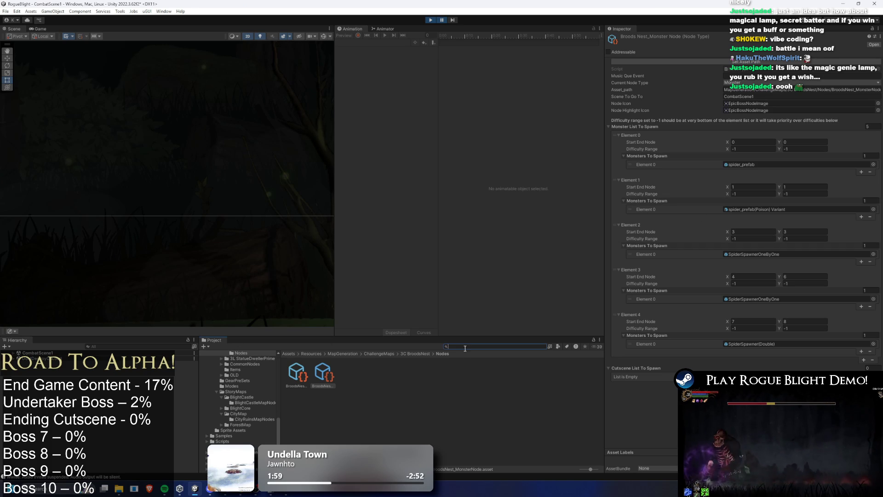
Step: Search the Project for 'roach spaw' and inspect the RoachSpawner prefab's Enemy Spawner settings
text(roach spa)
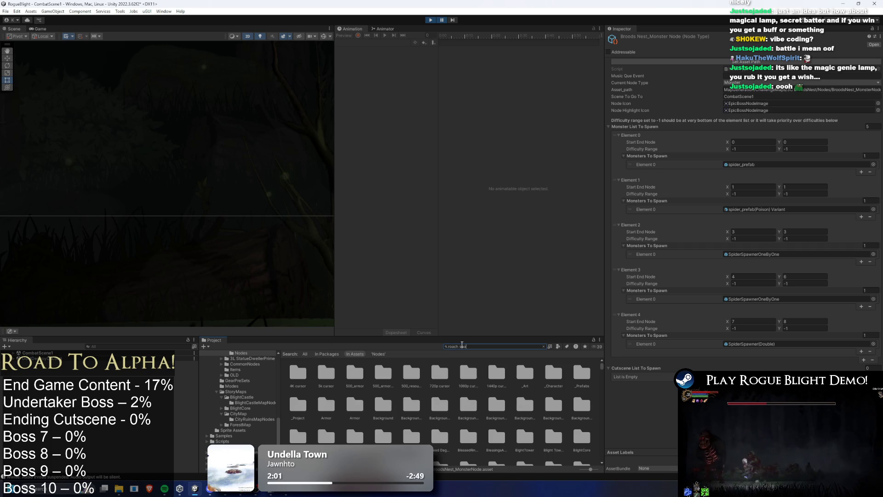
text(w)
click(305, 374)
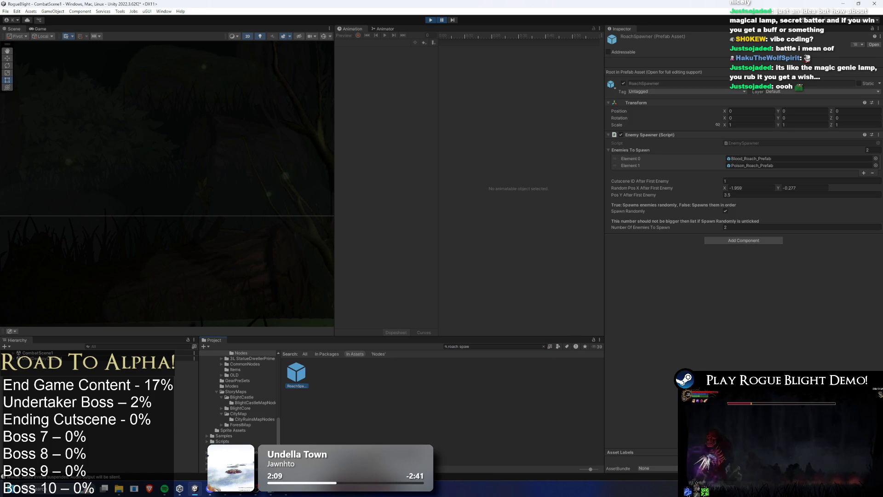
key(alt+Tab)
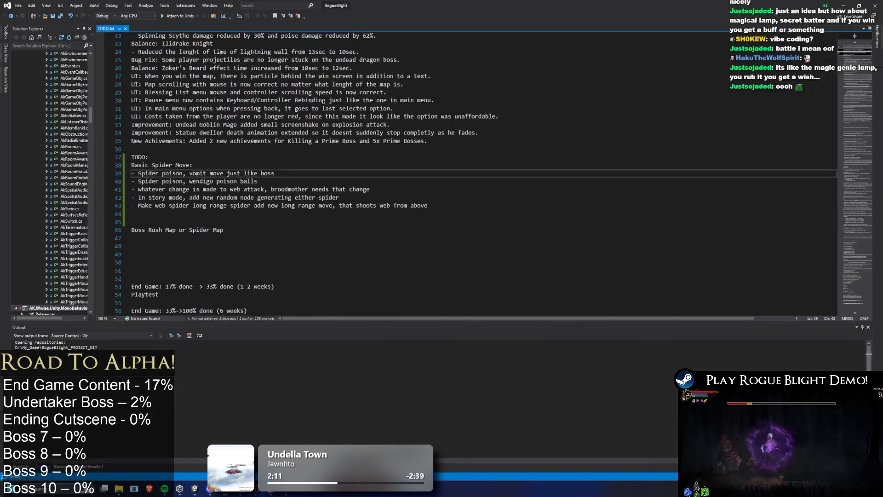
Step: Switch to NodeInformation.cs to read the InstanciateNode spawn code, then return to Unity
key(ctrl+Tab)
key(alt+Tab)
key(alt+Tab)
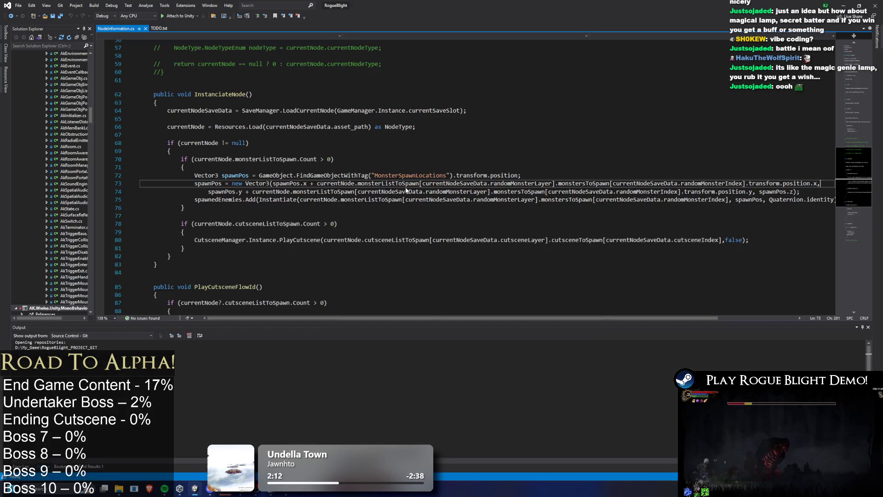
key(alt+Tab)
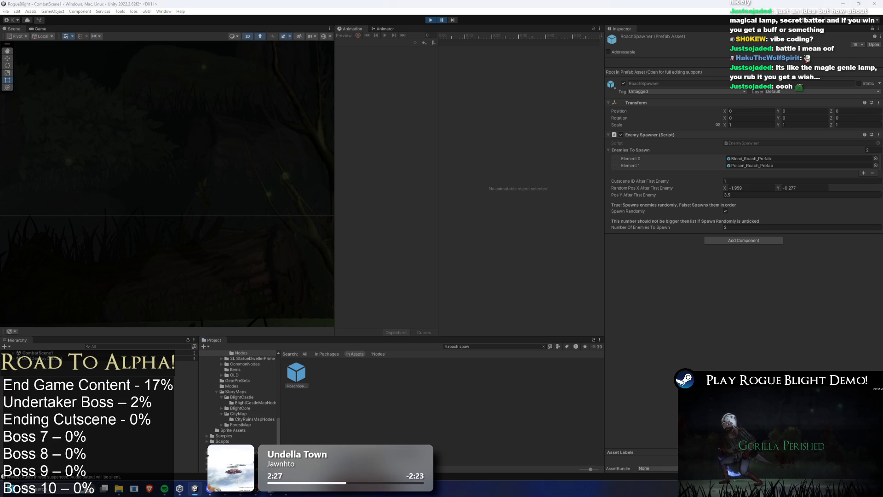
Step: Stop the playtest and locate Spider_AnimatorController through the spider prefab's Animator Controller field
click(431, 20)
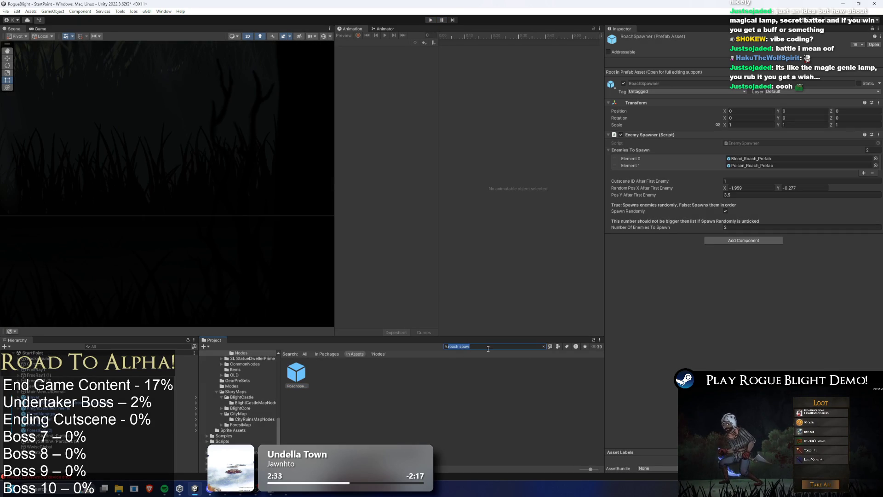
text(spider prefab)
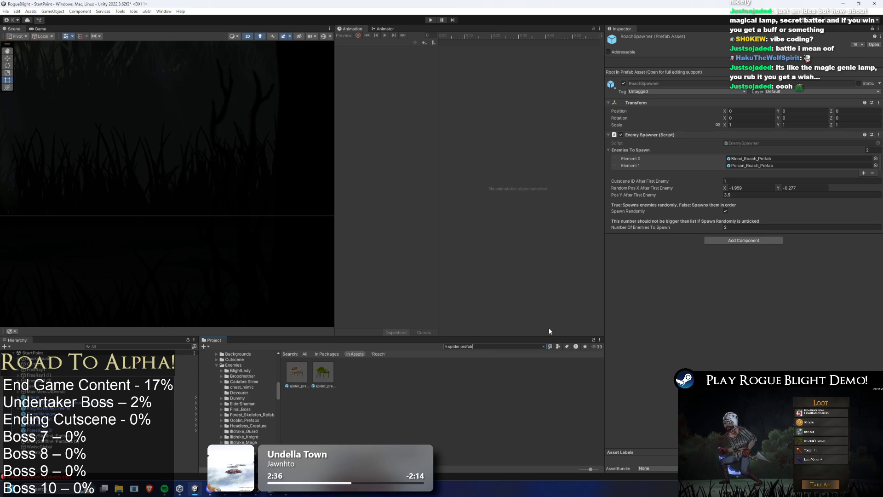
click(302, 375)
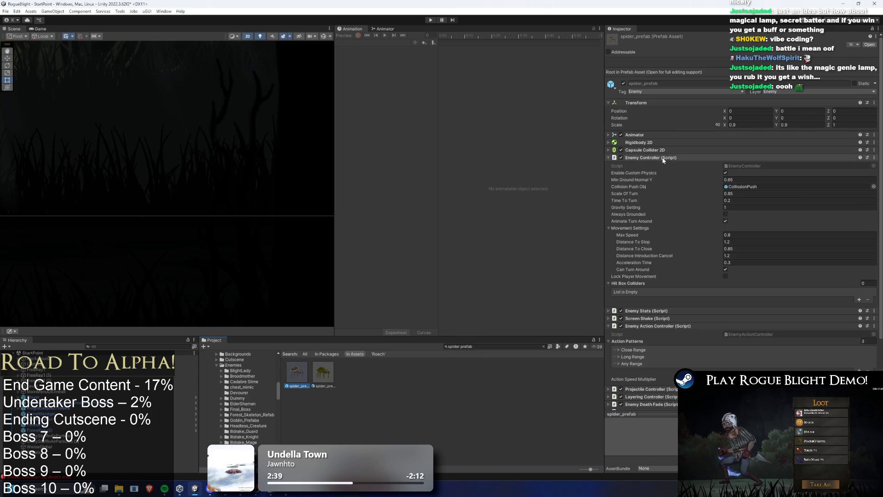
click(666, 134)
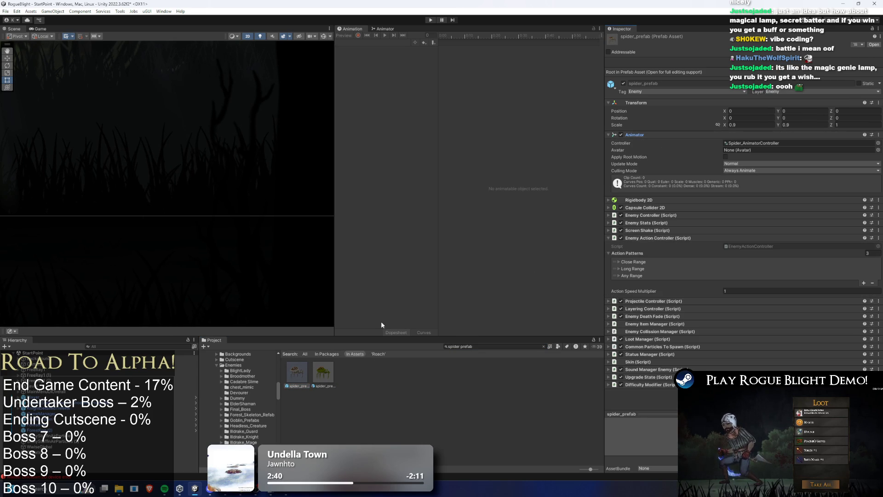
click(326, 367)
click(761, 150)
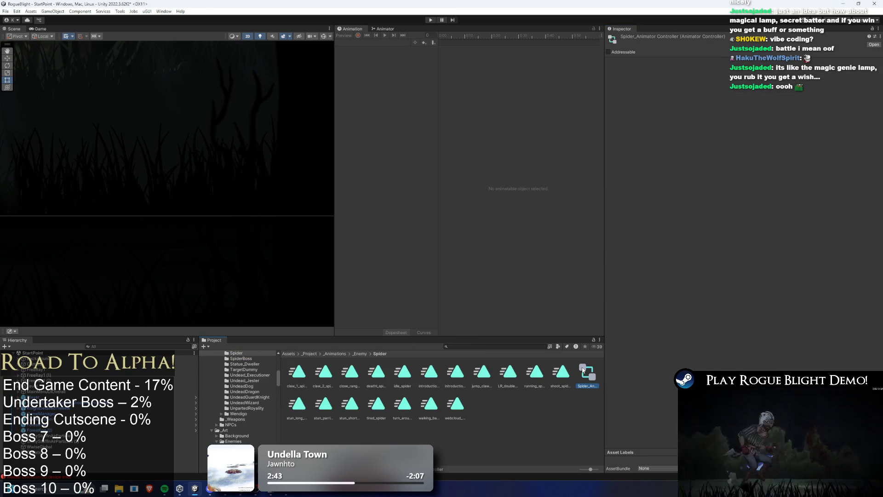
Step: Open Spider_AnimatorController and browse the EnemyAI, Stuns and Actions sub-state machines
double_click(582, 373)
scroll(551, 120, down, 3)
click(443, 36)
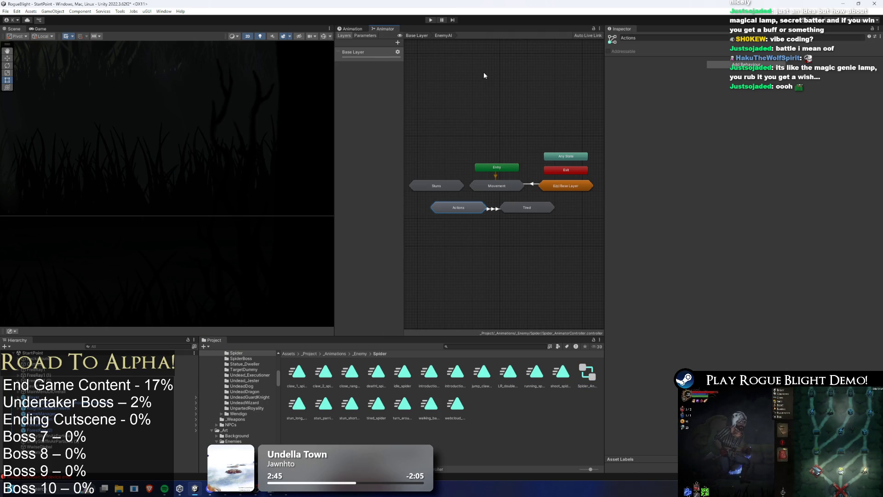
double_click(449, 185)
double_click(505, 192)
double_click(459, 209)
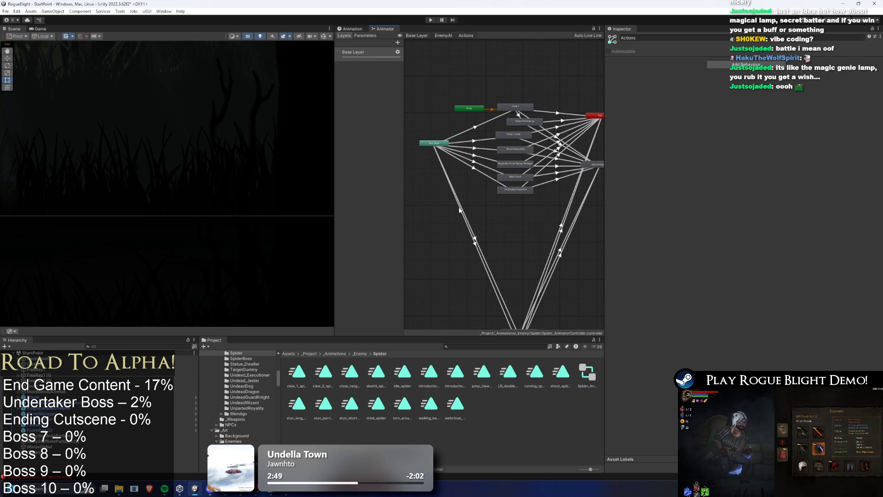
scroll(513, 119, up, 3)
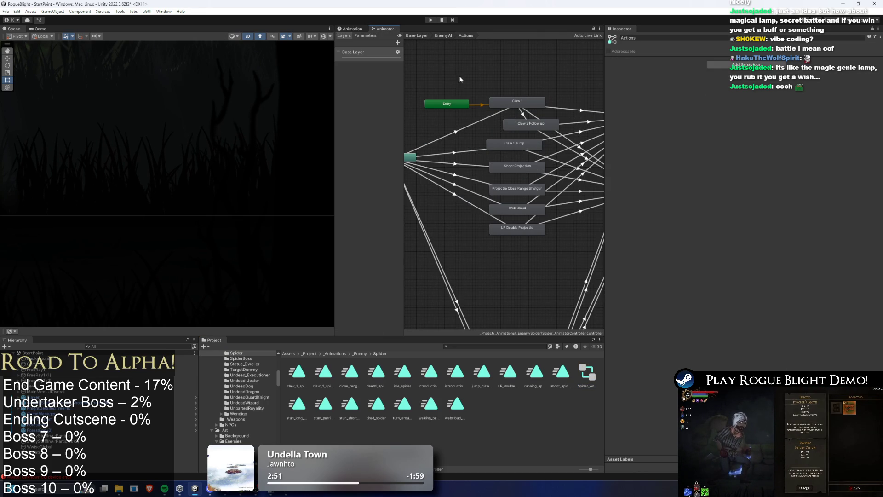
click(443, 35)
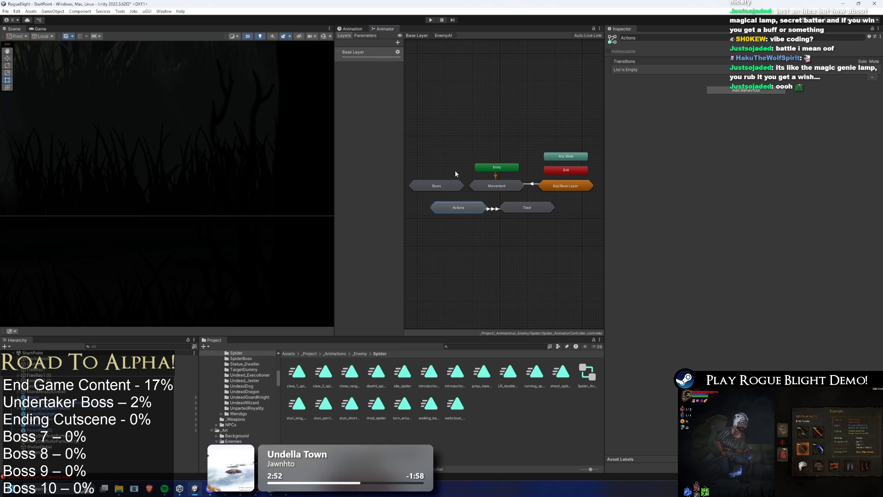
Step: Check which clip Introduction_Start plays, then return to Base Layer and select Cutscene Animations
double_click(456, 184)
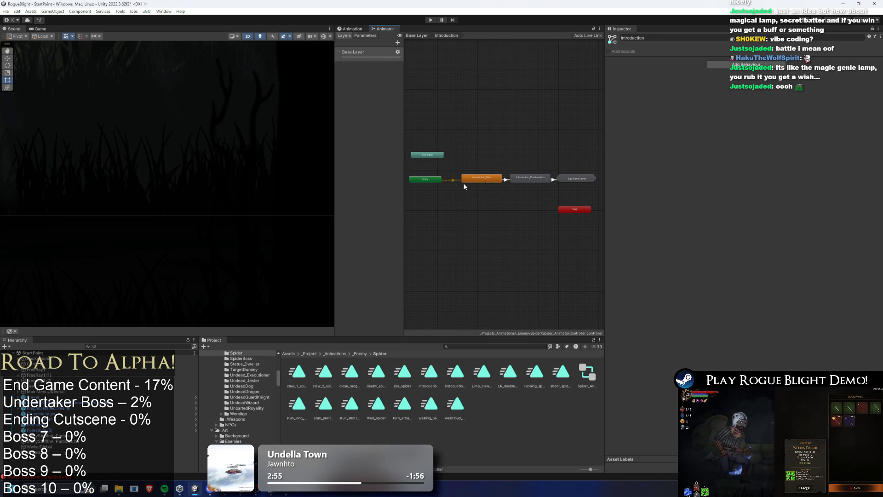
click(478, 178)
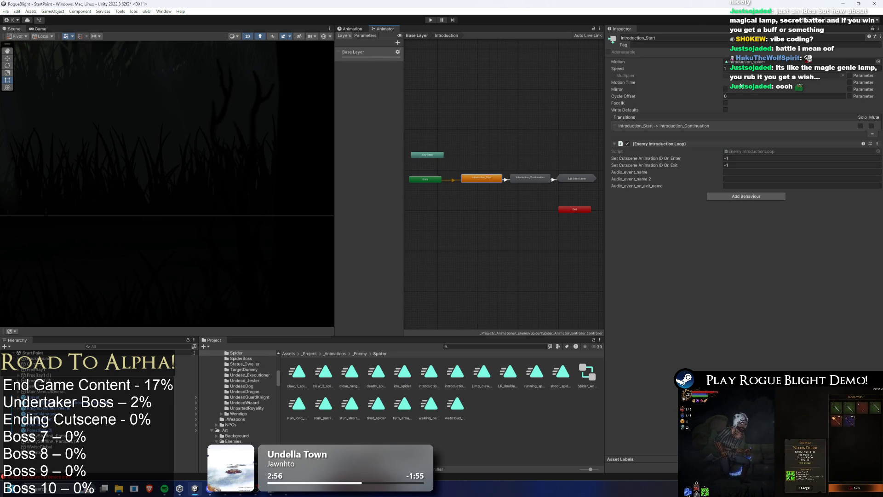
click(750, 62)
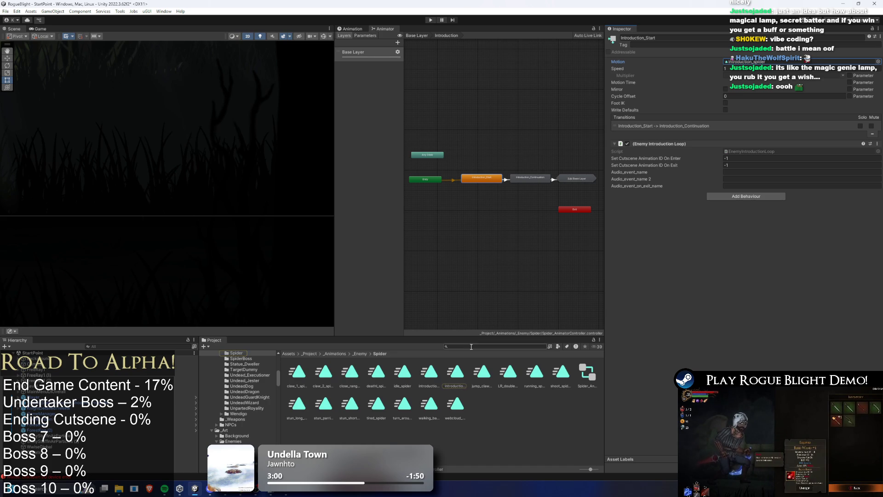
double_click(577, 178)
click(545, 166)
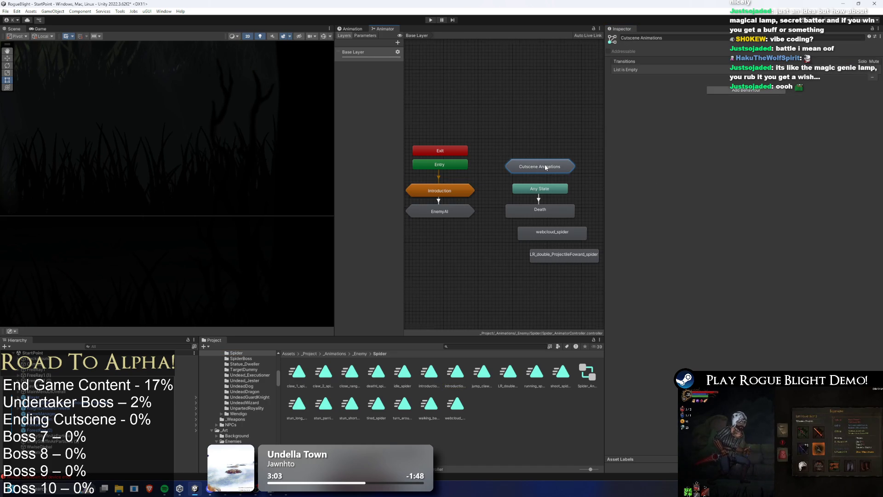
Step: Give Goblin_Warrior_Idle in Cutscene Animations the spider introduction clip as its motion
double_click(544, 167)
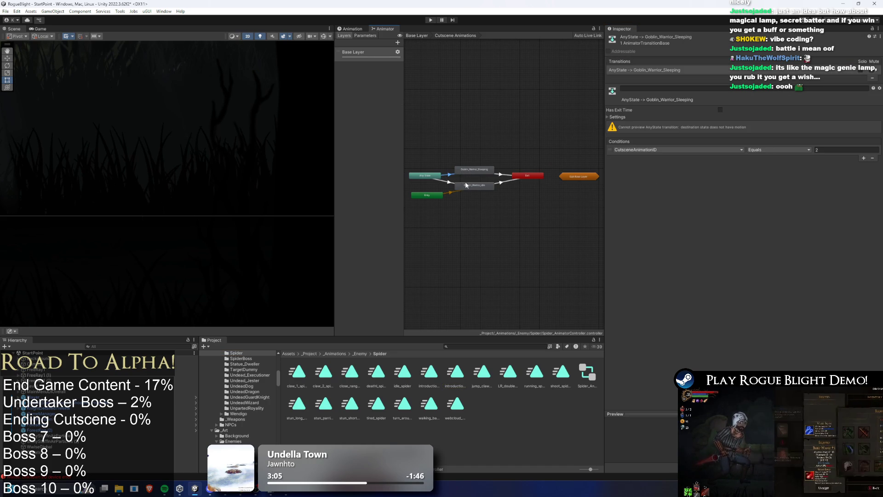
click(451, 182)
click(476, 188)
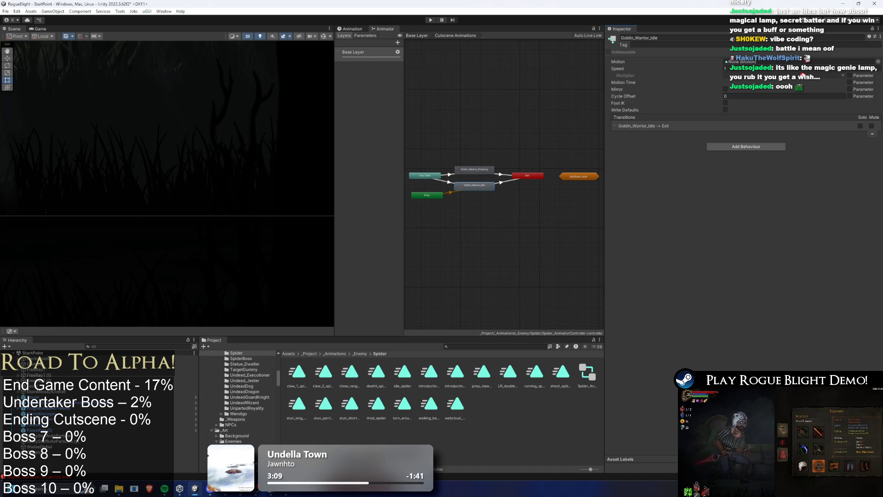
drag(725, 111, 755, 62)
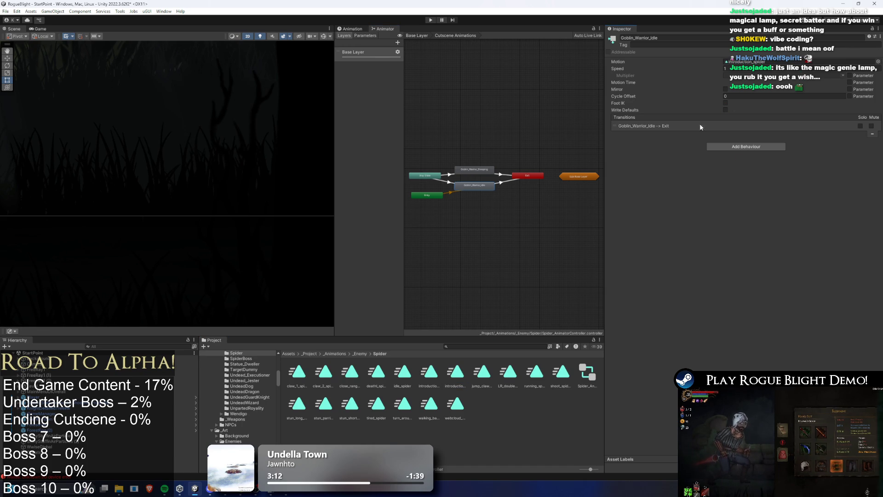
Step: Shorten the AnyState transition into Goblin_Warrior_Idle to about 5% duration
click(498, 184)
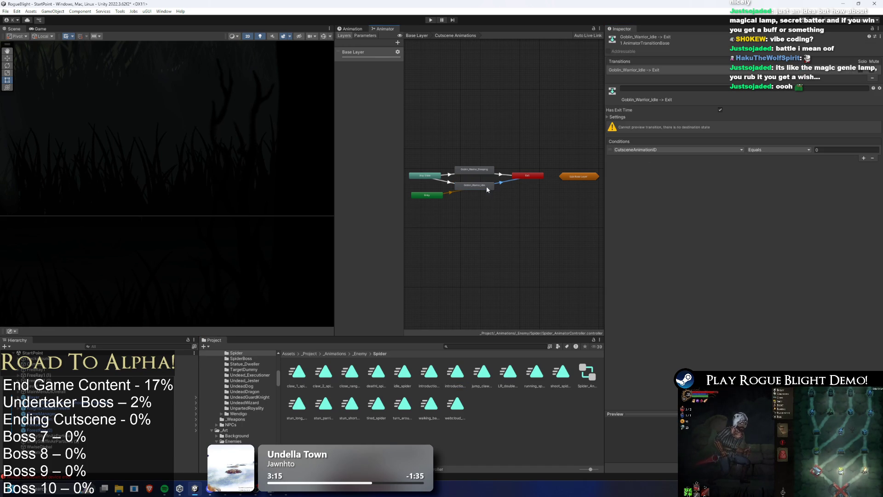
click(489, 187)
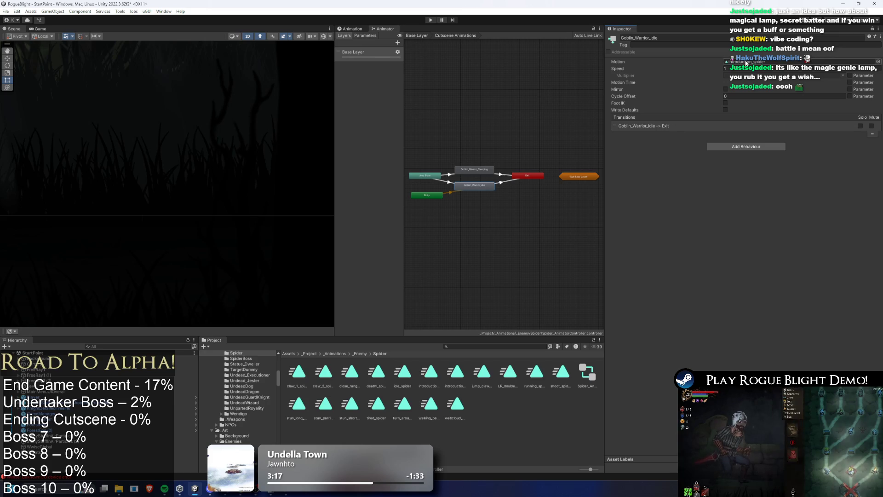
drag(482, 372, 776, 103)
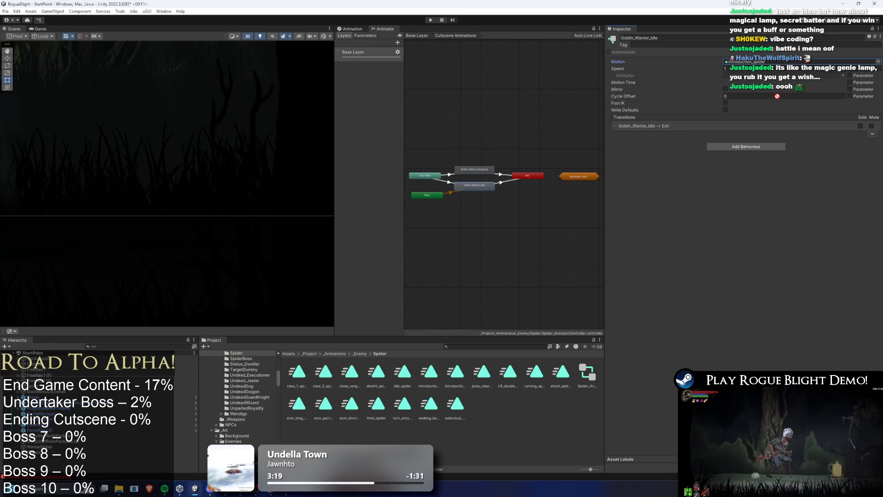
click(450, 183)
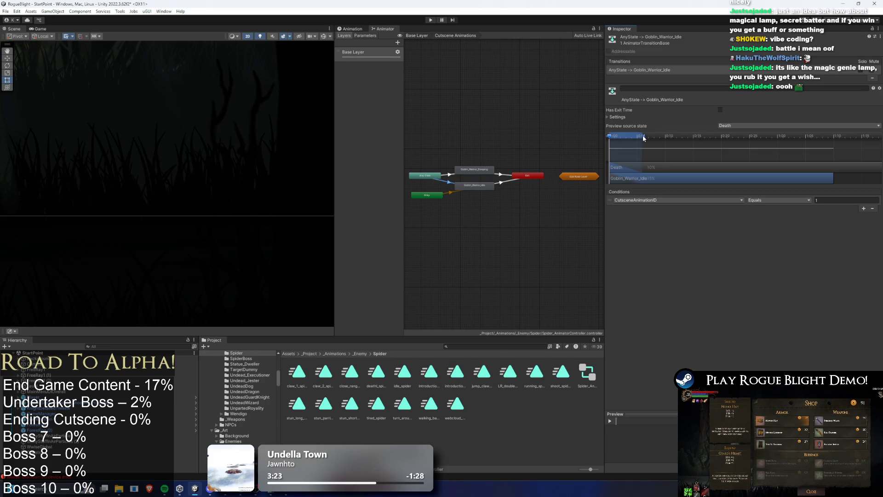
drag(645, 138, 625, 141)
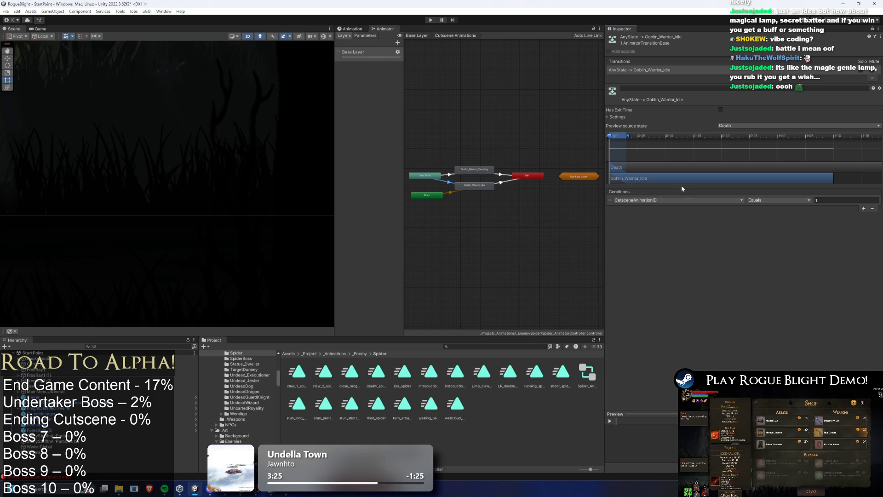
Step: Rename the state to 'Jump Down (Intro Cancel)' and recheck its Exit transition
click(484, 186)
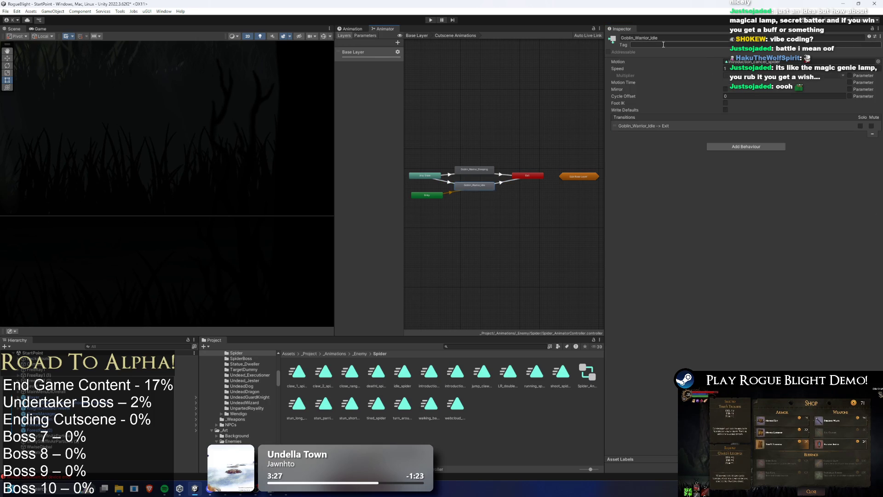
click(661, 39)
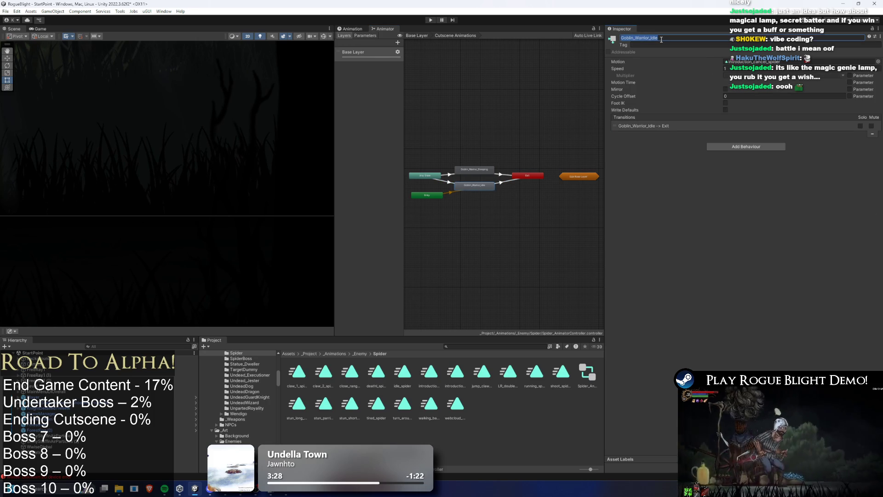
text(Jump Down Canc)
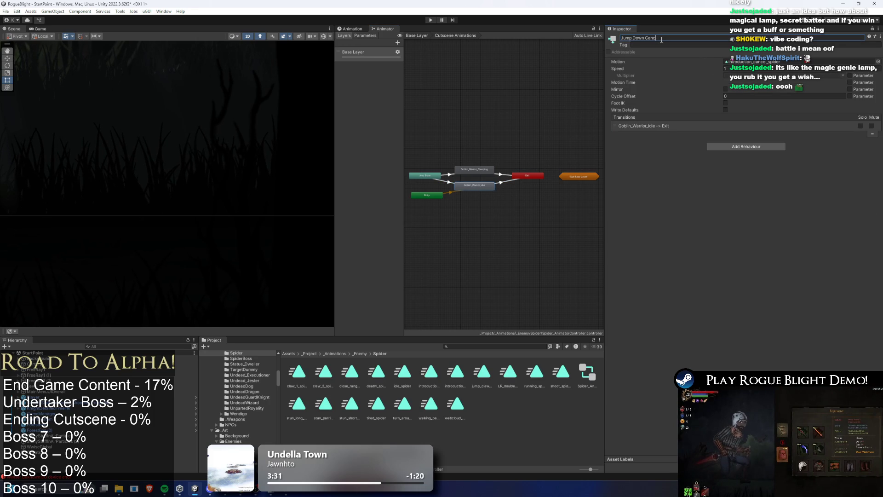
key(BackSpace)
key(BackSpace)
key(BackSpace)
key(BackSpace)
text((In)
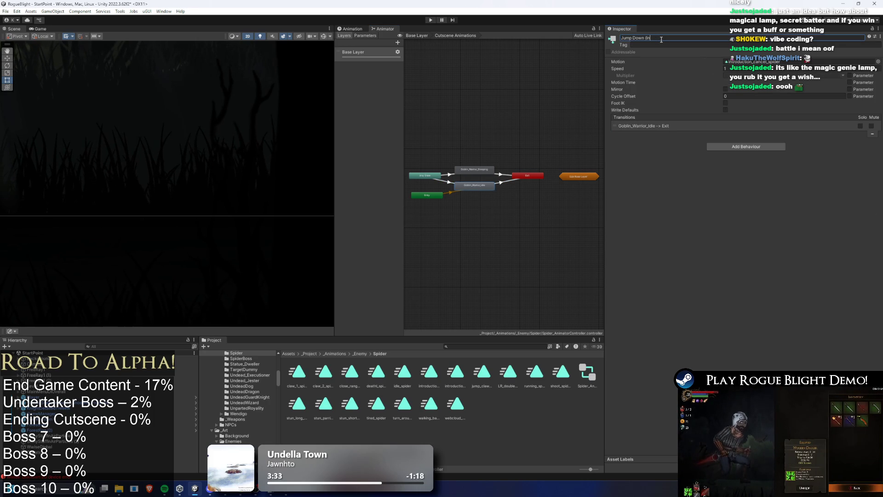
text(tro Cancel))
key(Return)
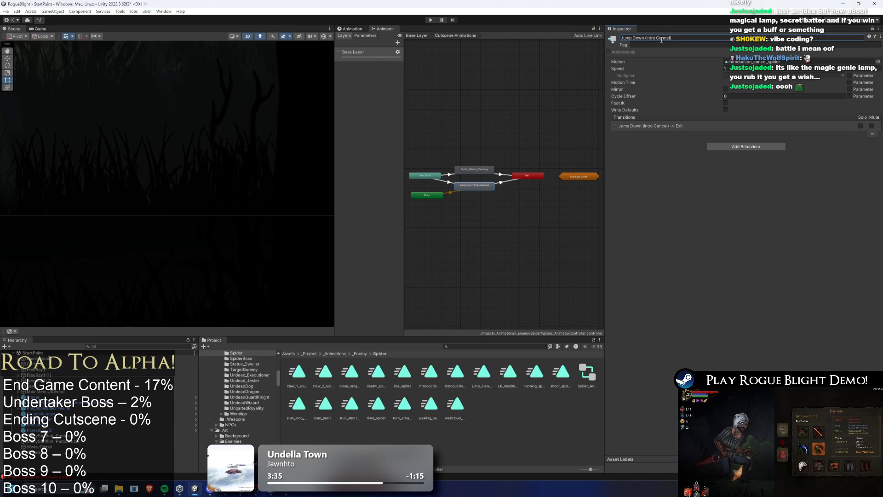
click(498, 188)
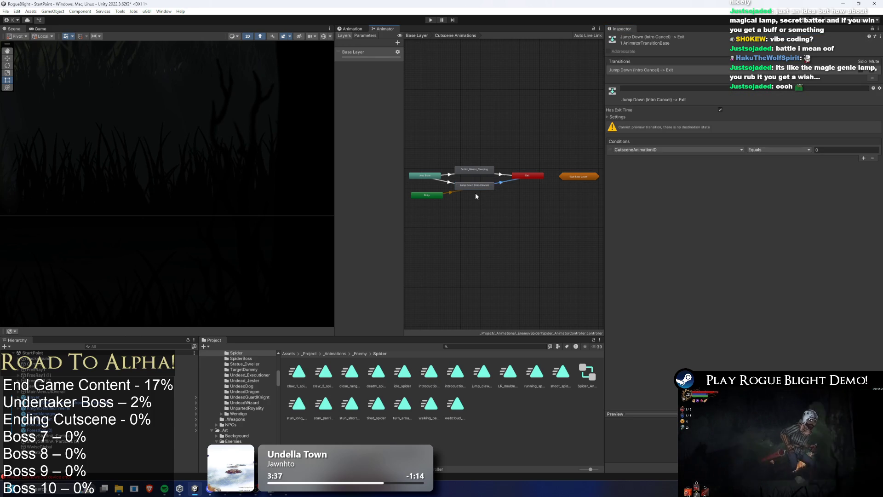
click(485, 188)
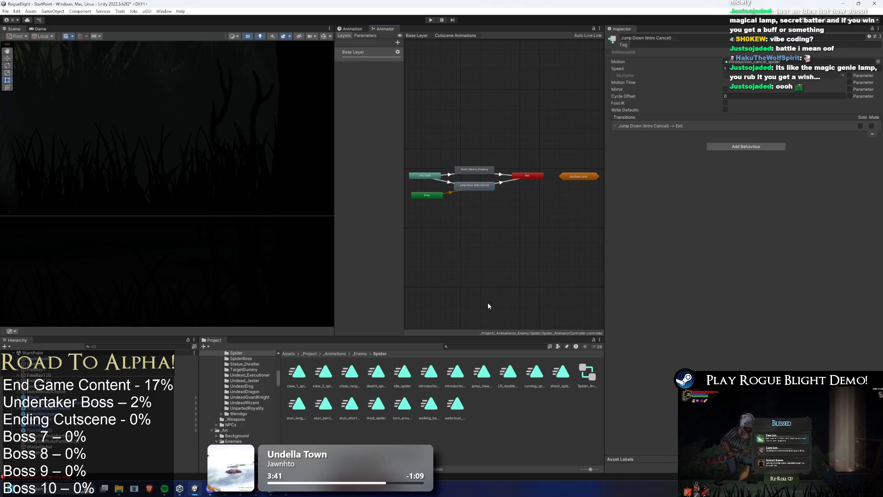
text(roach prefa)
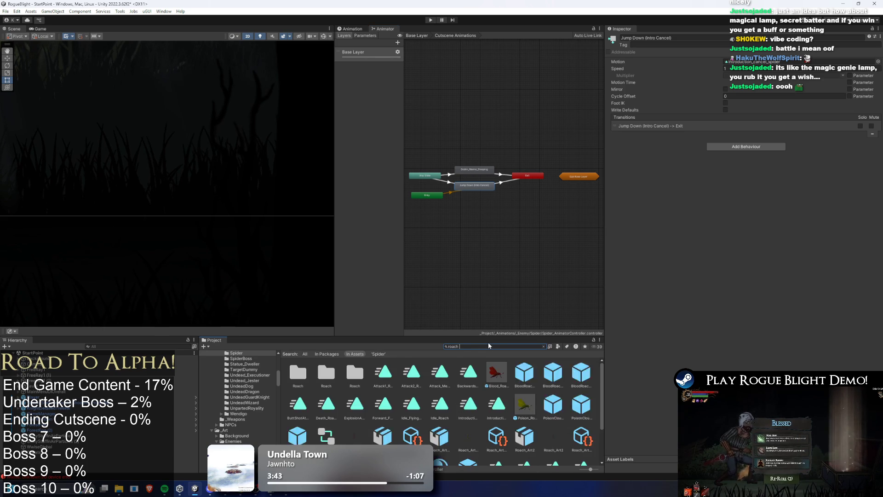
click(297, 372)
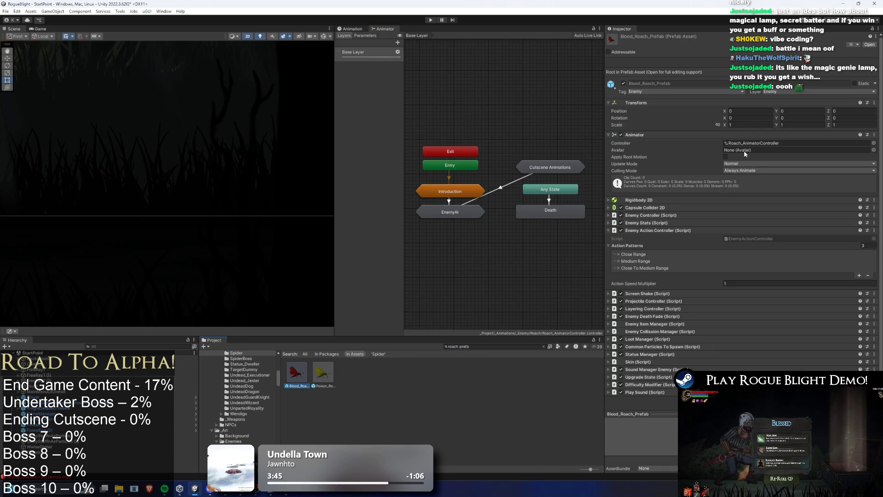
click(750, 143)
click(299, 404)
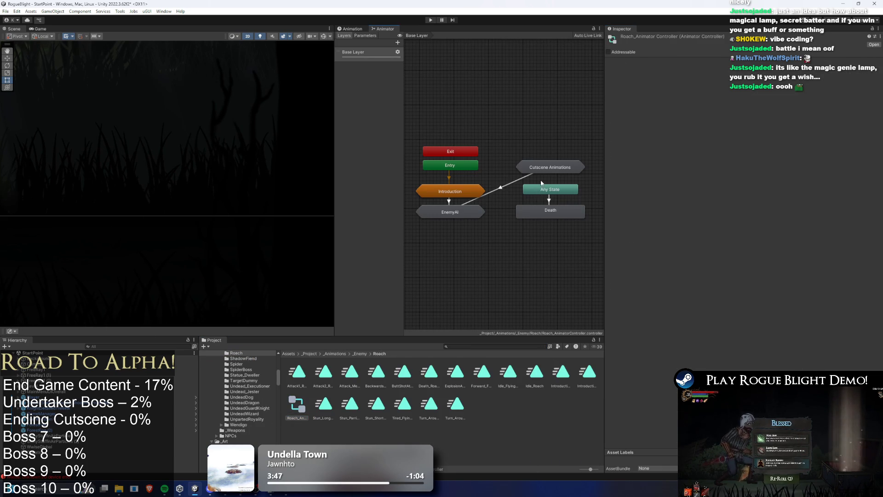
double_click(546, 167)
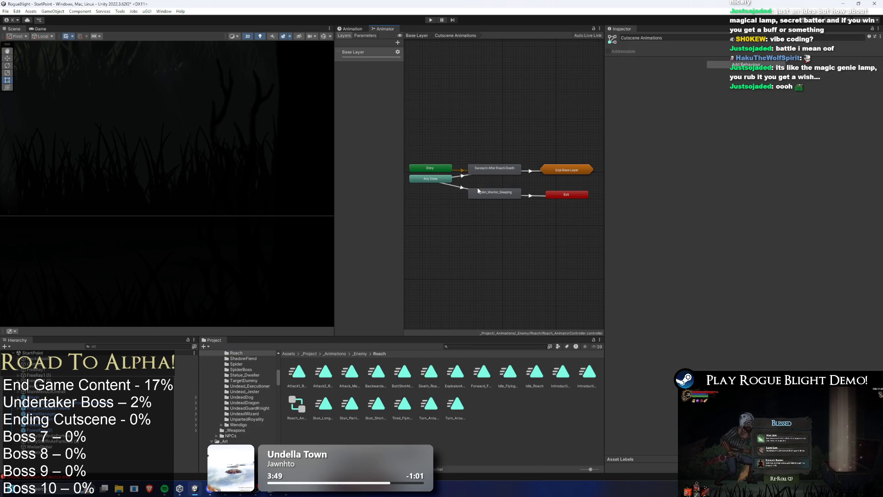
scroll(471, 177, up, 2)
click(495, 167)
click(506, 206)
click(509, 173)
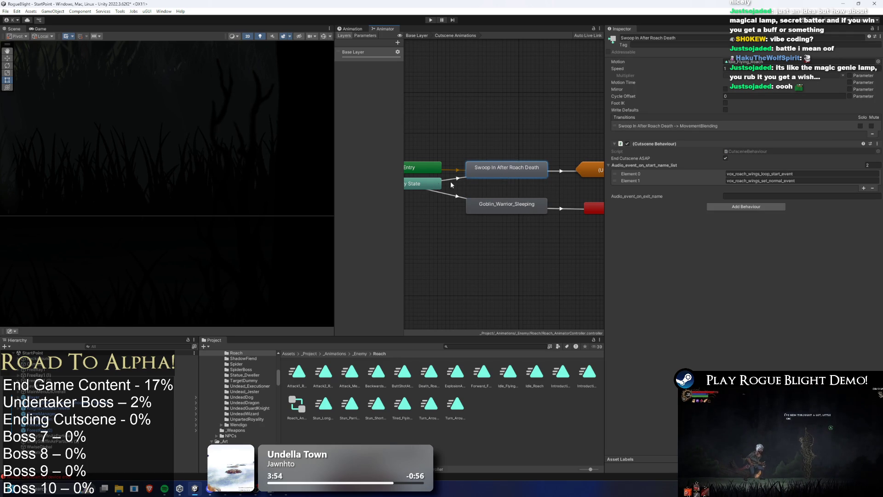
right_click(659, 144)
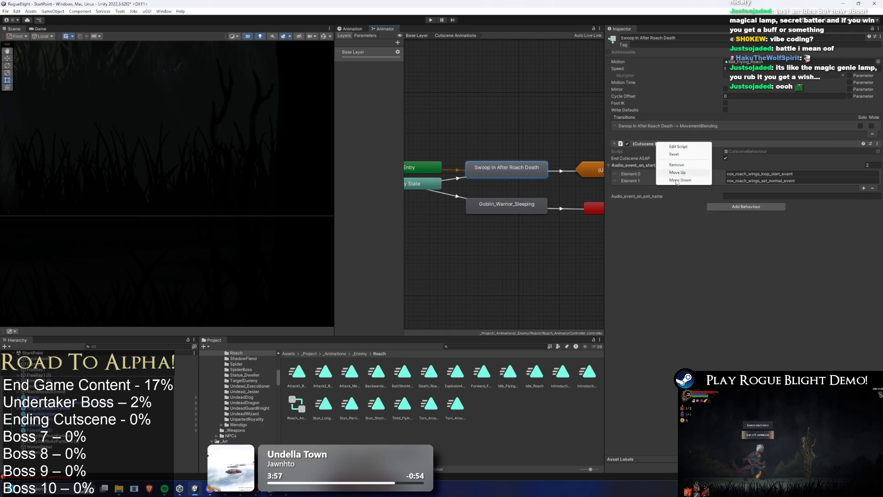
click(678, 207)
right_click(642, 144)
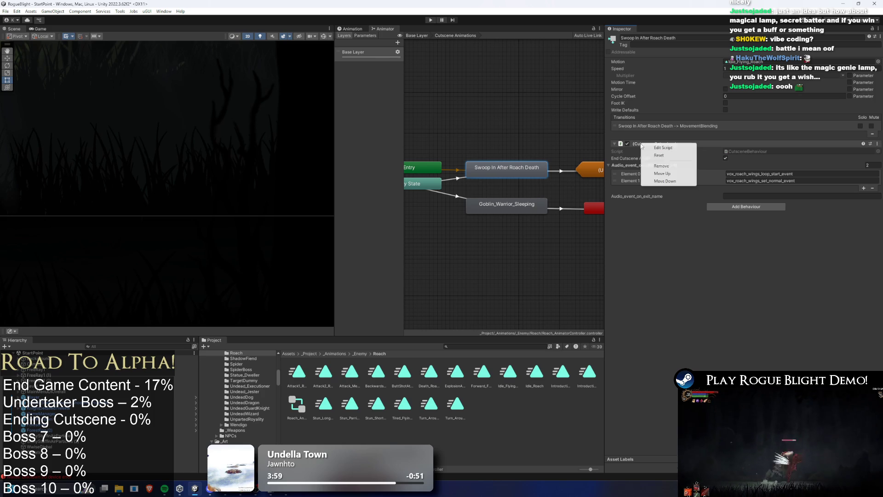
Step: Dismiss the Cutscene Behaviour component's options menu, leaving the component unchanged
click(663, 230)
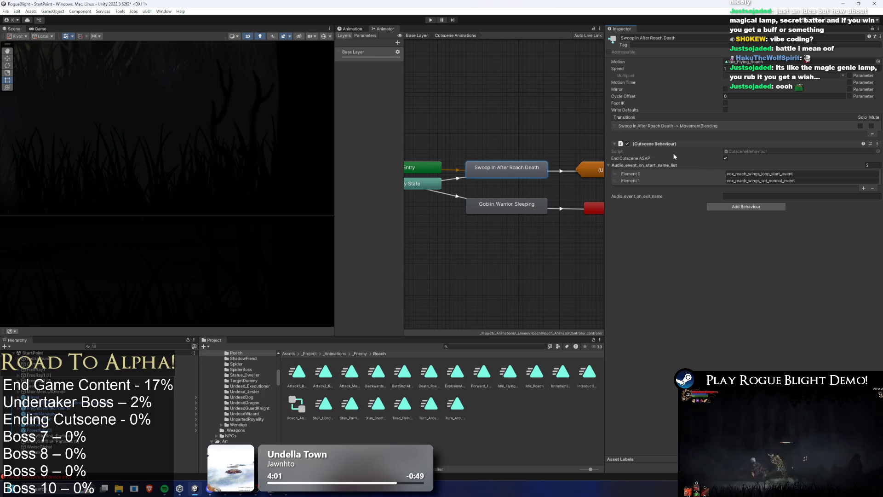
right_click(656, 144)
click(672, 252)
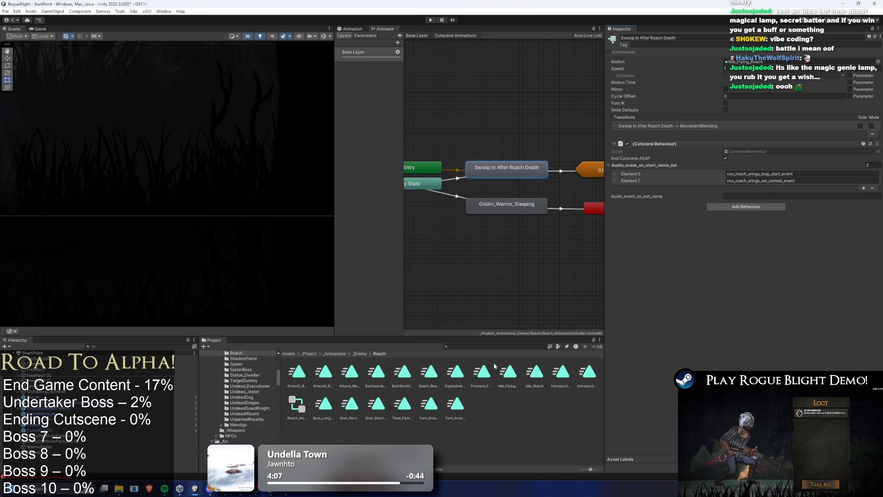
Step: Add a Cutscene Behaviour to the spider prefab's Jump Down (Intro Cancel) state and enter play mode
text(spider prefab)
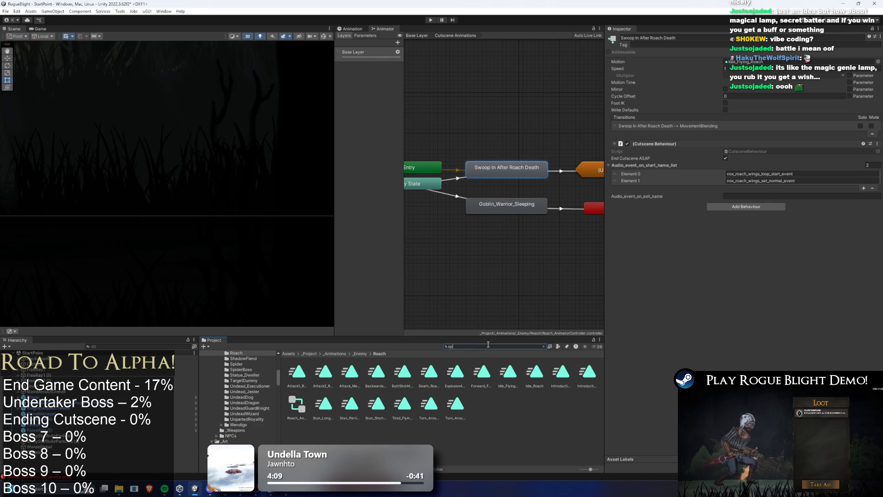
double_click(299, 371)
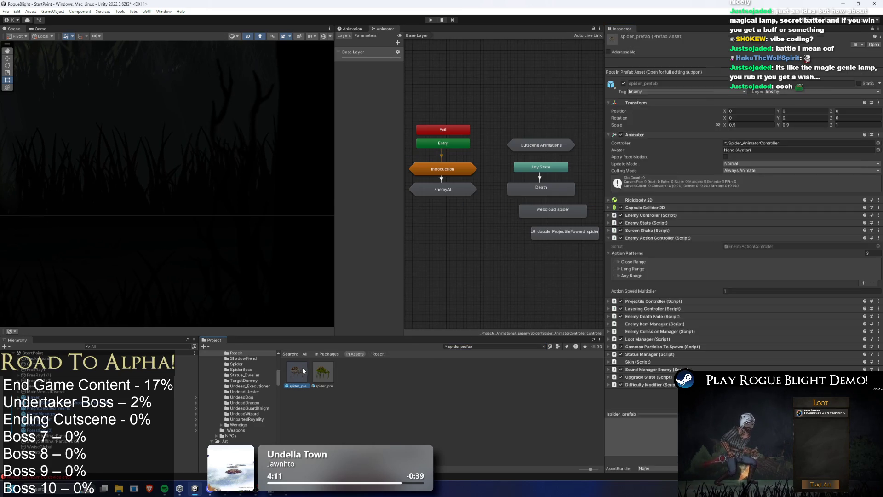
click(482, 185)
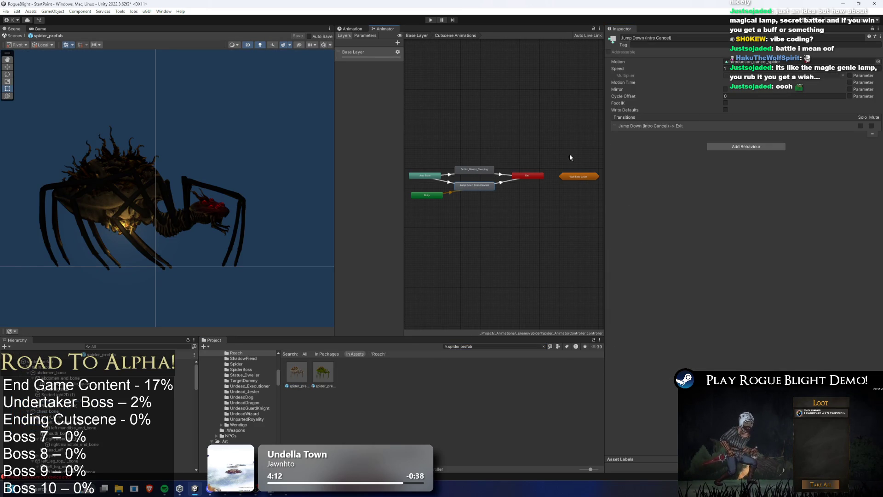
click(759, 147)
text(cutws)
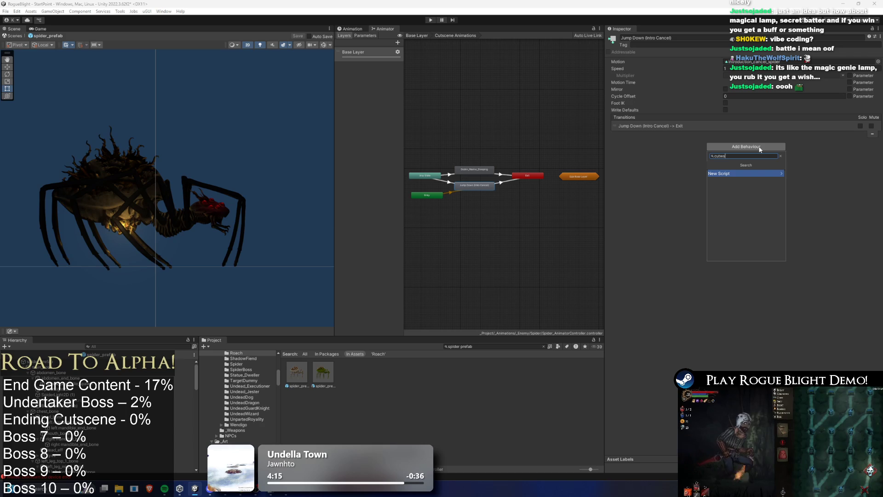
key(Return)
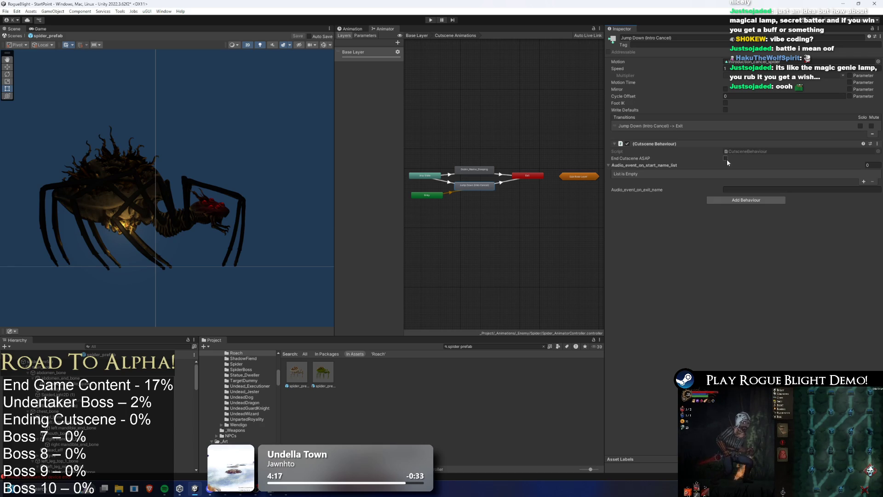
click(431, 20)
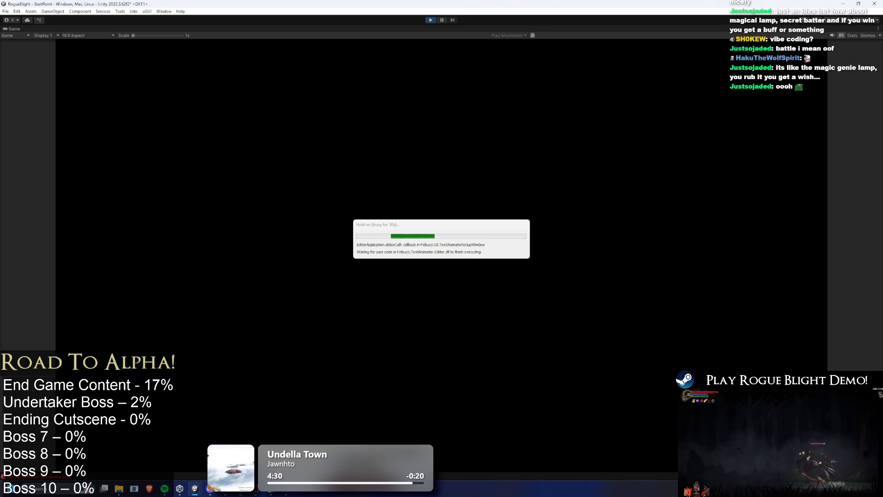
Step: Load a save slot and defeat the first enemy with sword slashes and dashes
key(Return)
key(Return)
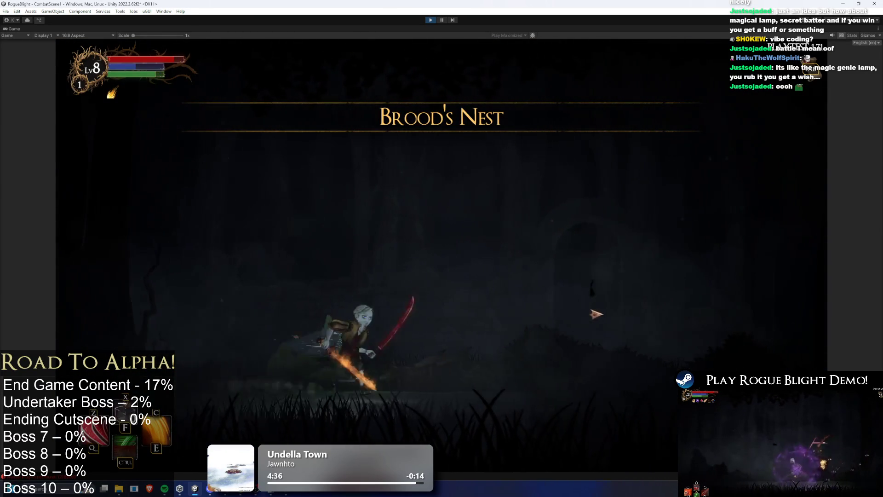
key(d)
click(646, 330)
key(d)
click(488, 342)
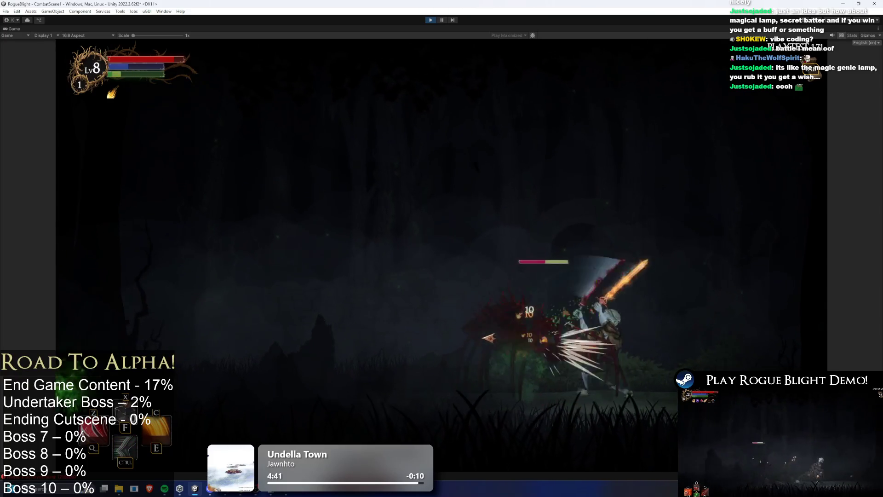
key(a)
click(654, 300)
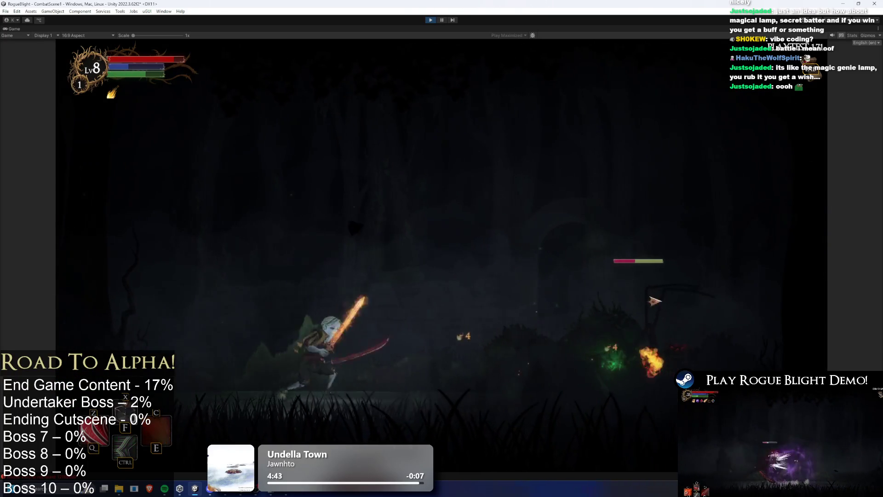
key(d)
click(636, 317)
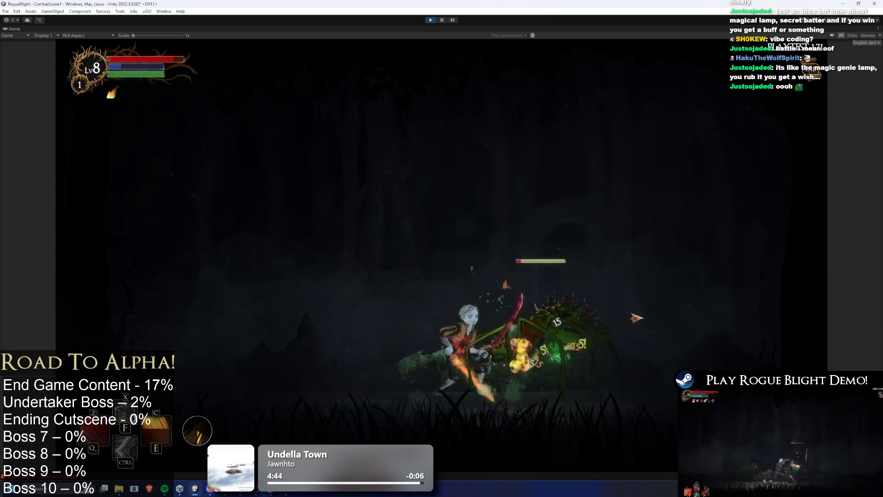
key(a)
click(659, 326)
key(a)
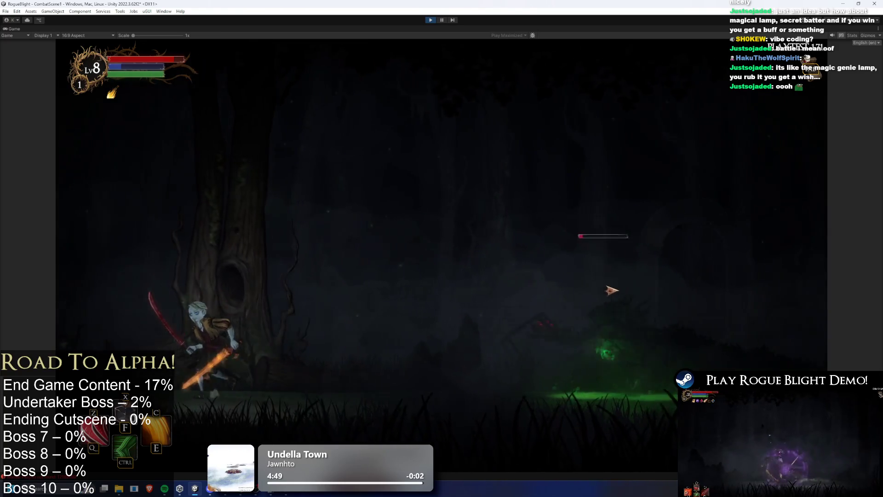
key(ctrl)
click(297, 325)
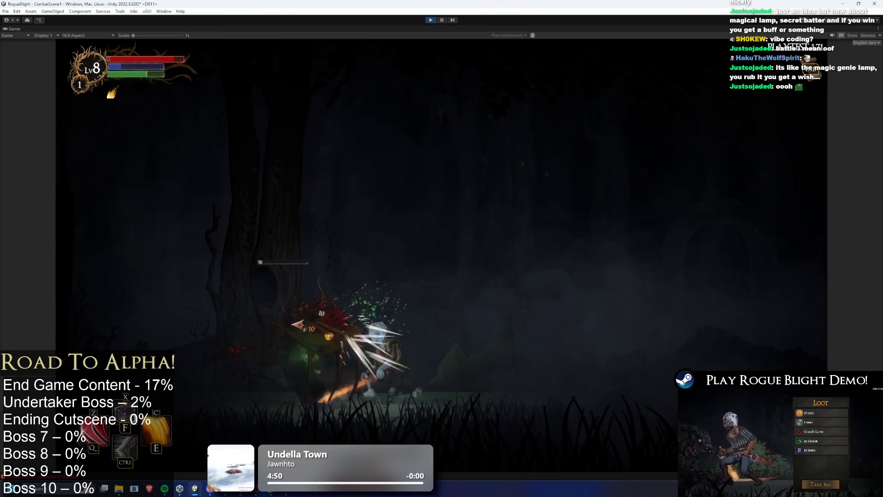
Step: Fight the spider at the web using dashes, fire and orb attacks
key(d)
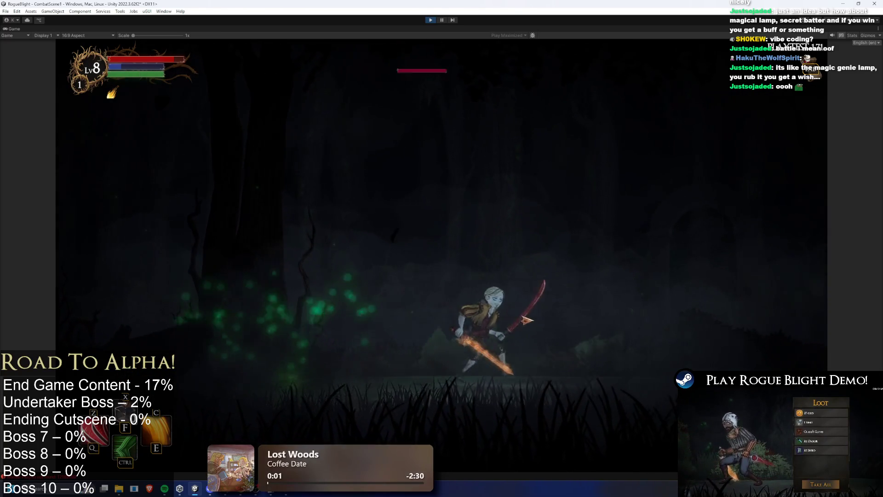
key(ctrl)
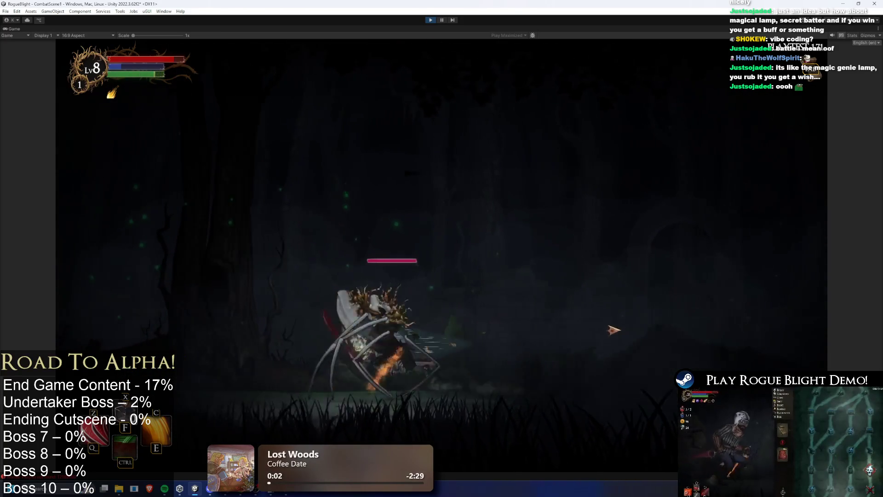
key(a)
key(d)
key(ctrl)
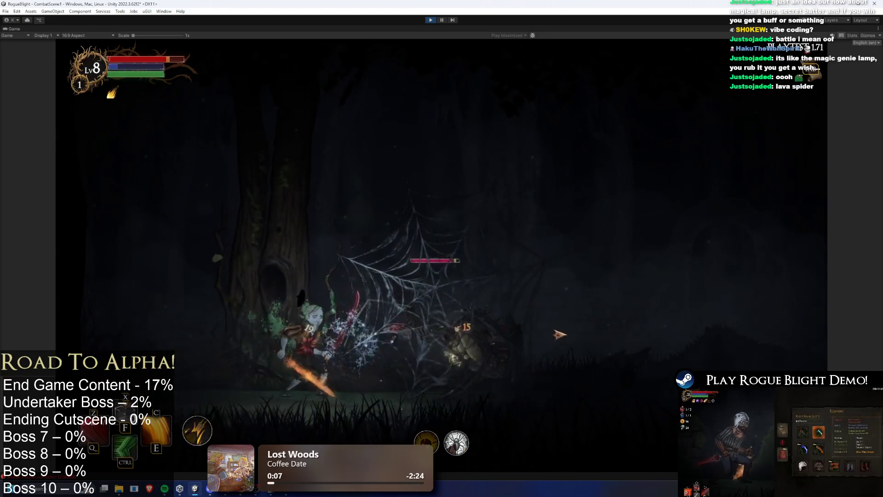
key(d)
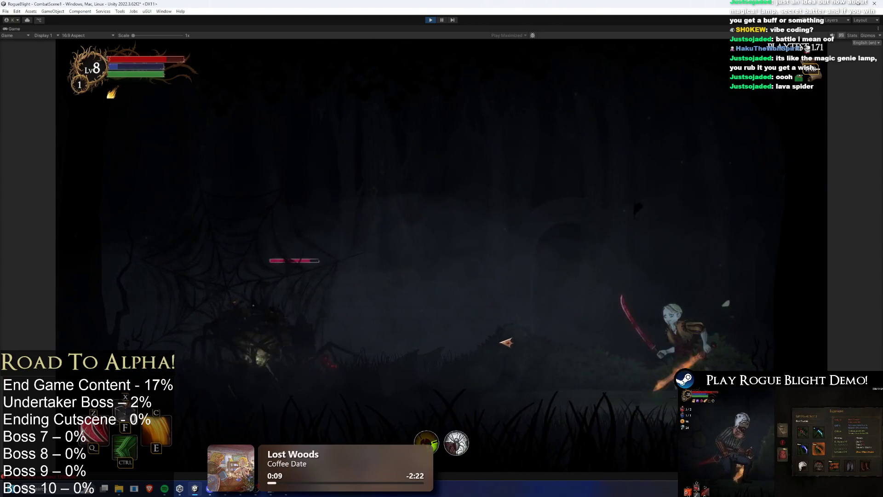
key(a)
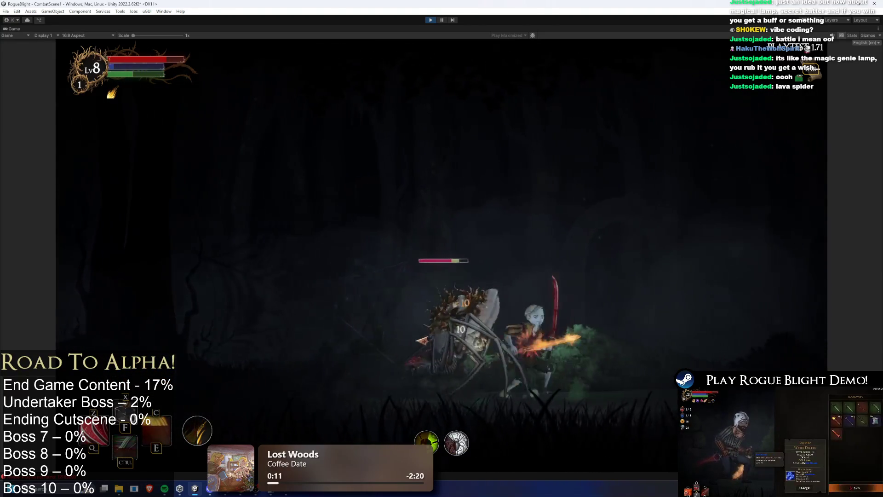
key(q)
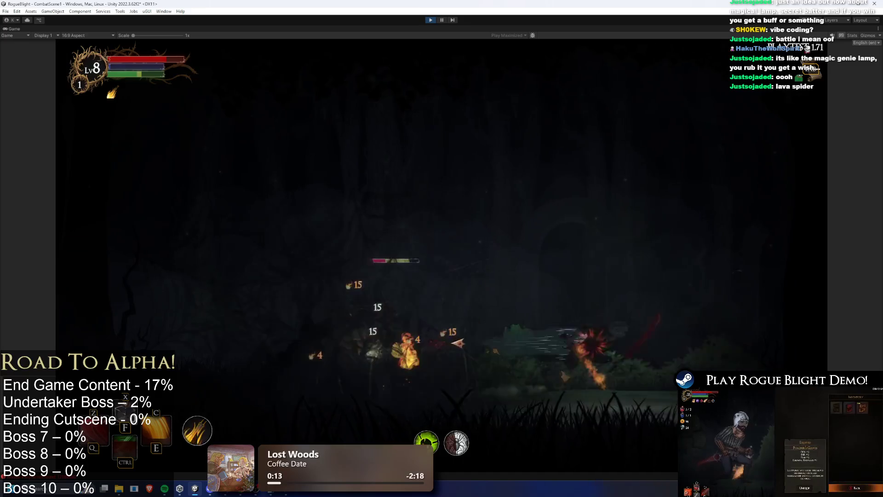
key(d)
key(a)
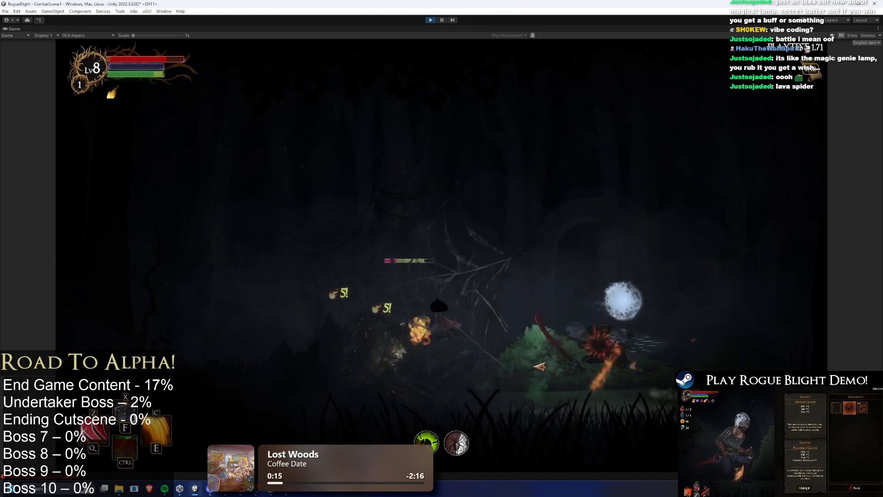
key(a)
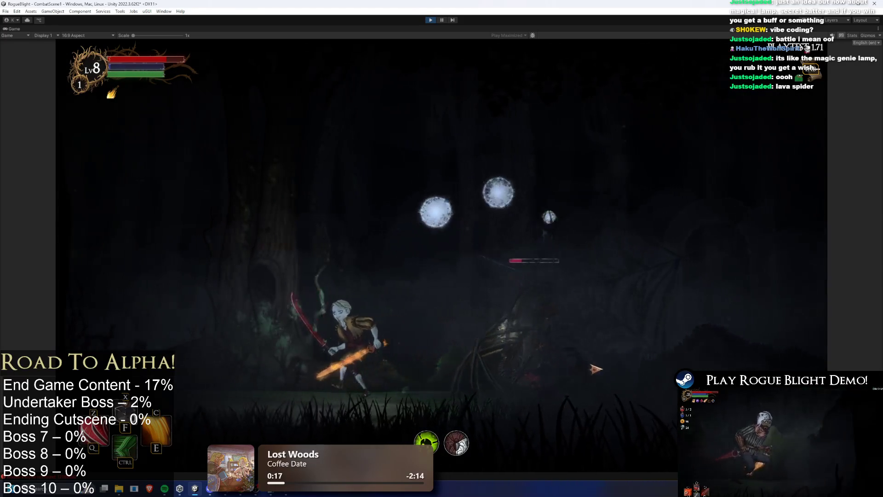
key(a)
key(d)
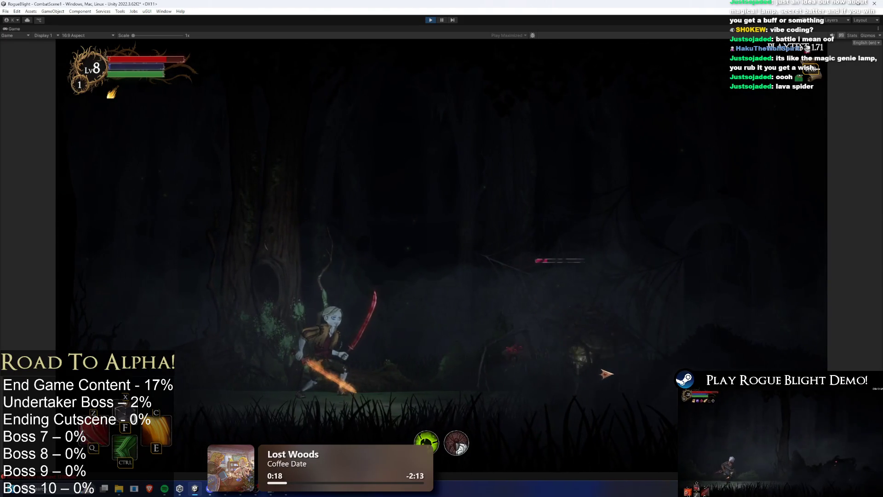
key(a)
Step: Enable F1 cheats, finish the spider with sword slashes, and stop play mode
key(F1)
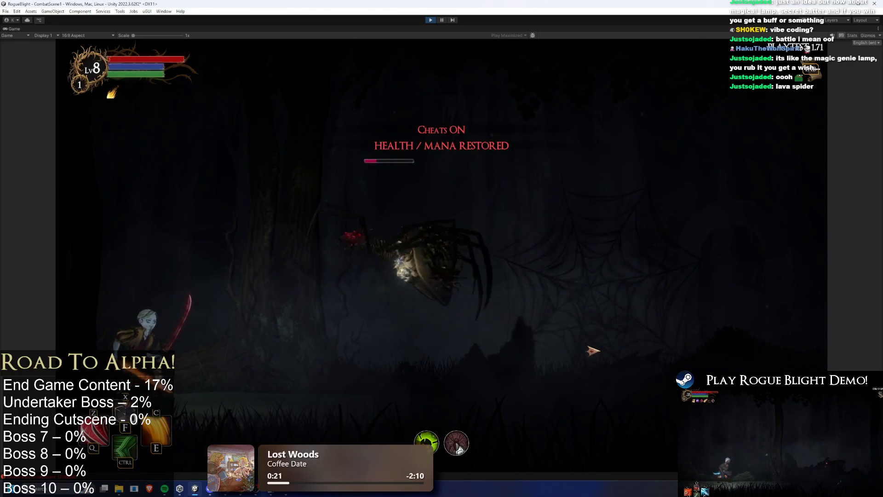
key(d)
click(227, 350)
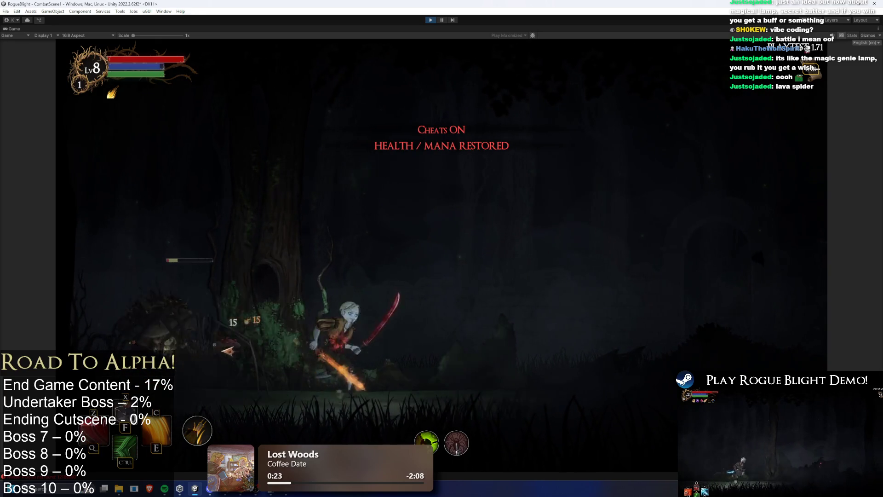
key(d)
key(a)
click(223, 352)
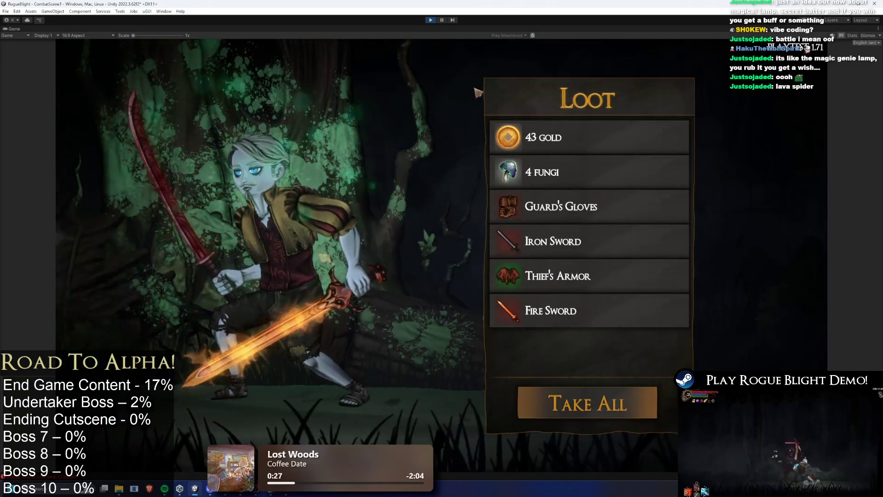
click(428, 22)
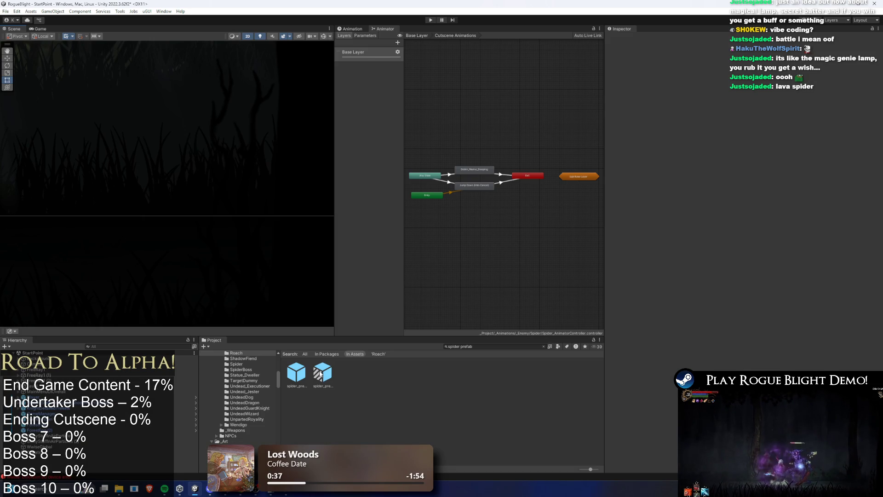
Step: Adjust the SpiderSpawnerOneByOne prefab's random Y offset and enter Play Mode
text(spawn)
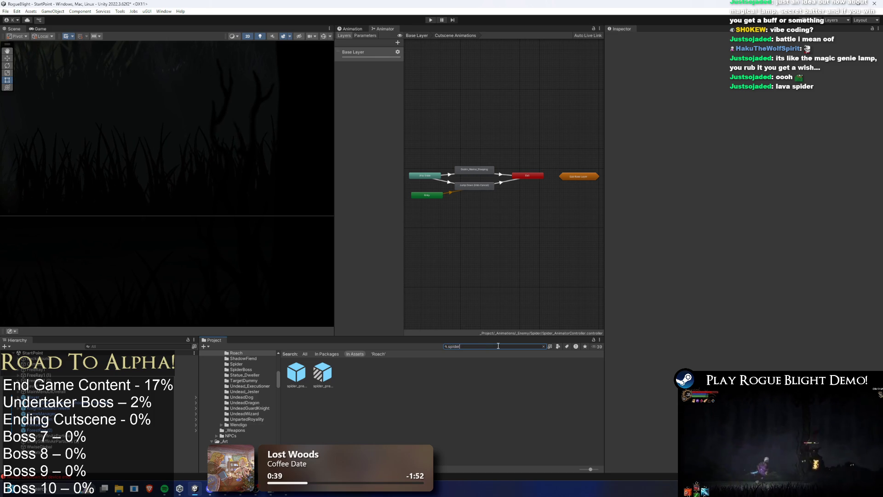
click(317, 373)
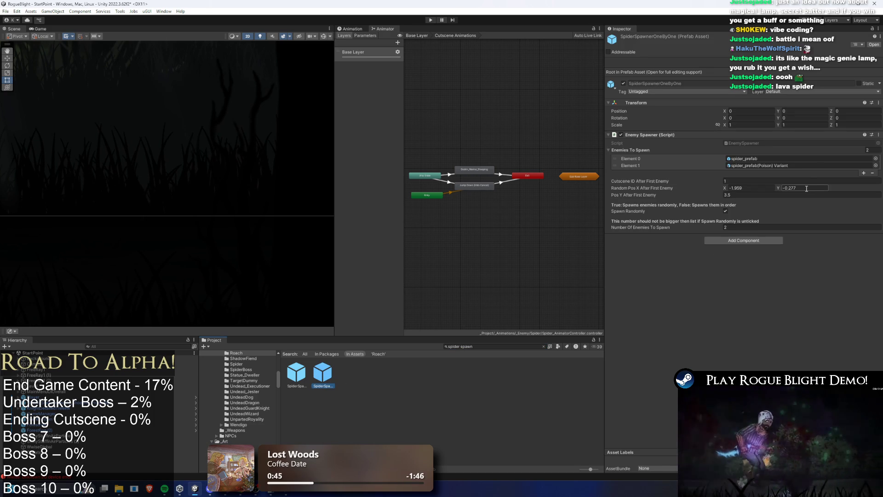
click(762, 195)
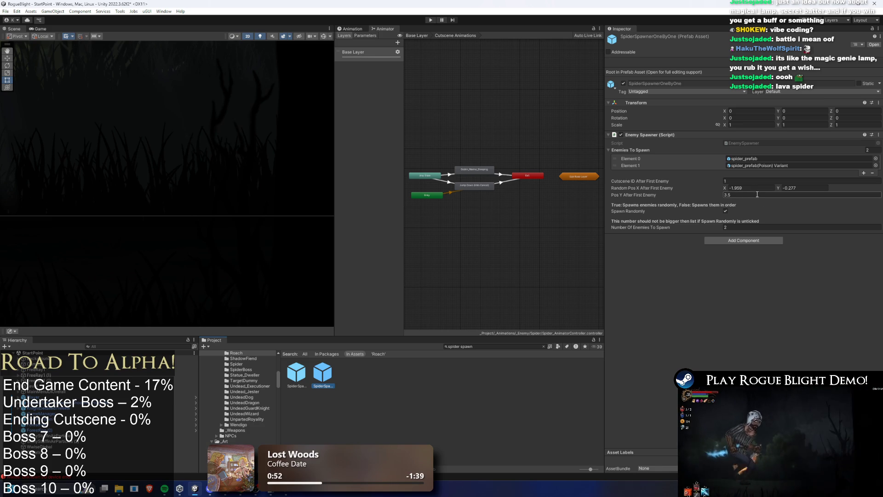
click(431, 20)
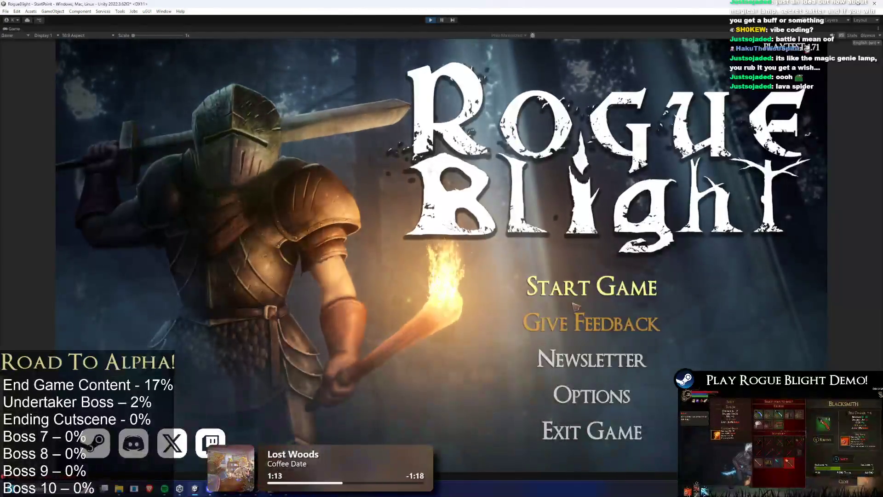
Step: Load the first save slot, pause, and select spider_prefab(Clone) via an 'sp' Hierarchy search
click(576, 290)
click(589, 254)
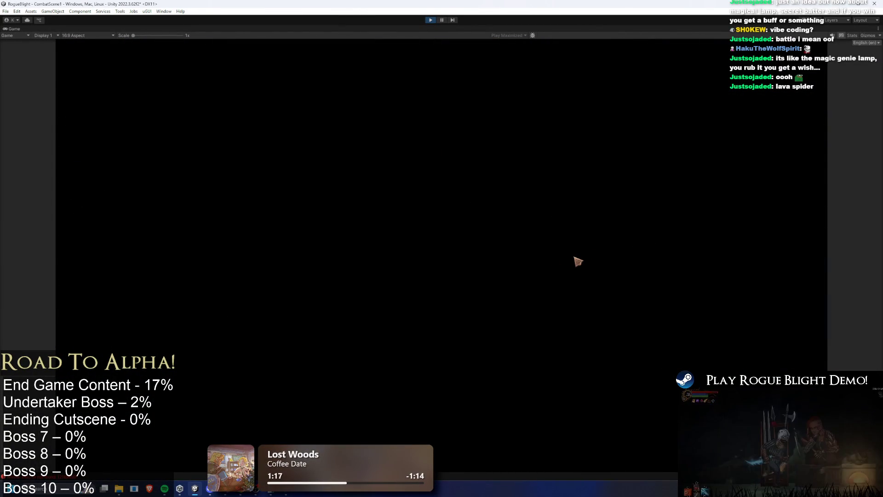
click(442, 20)
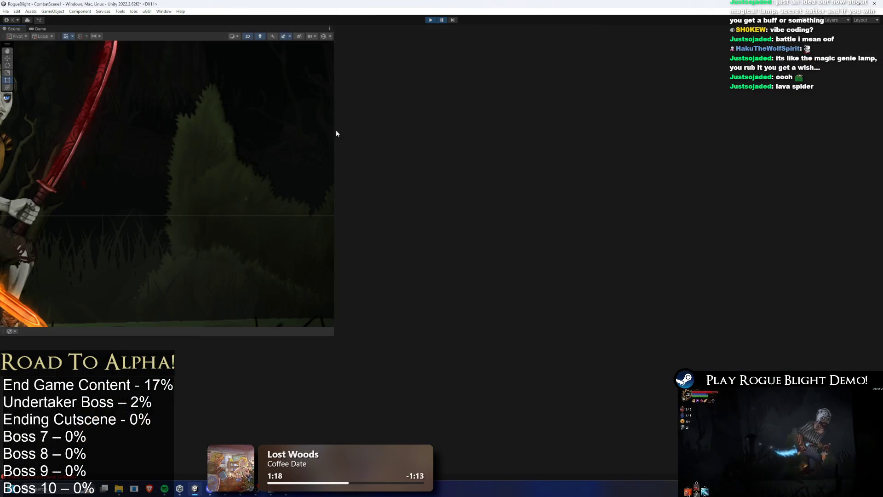
click(117, 345)
text(spider)
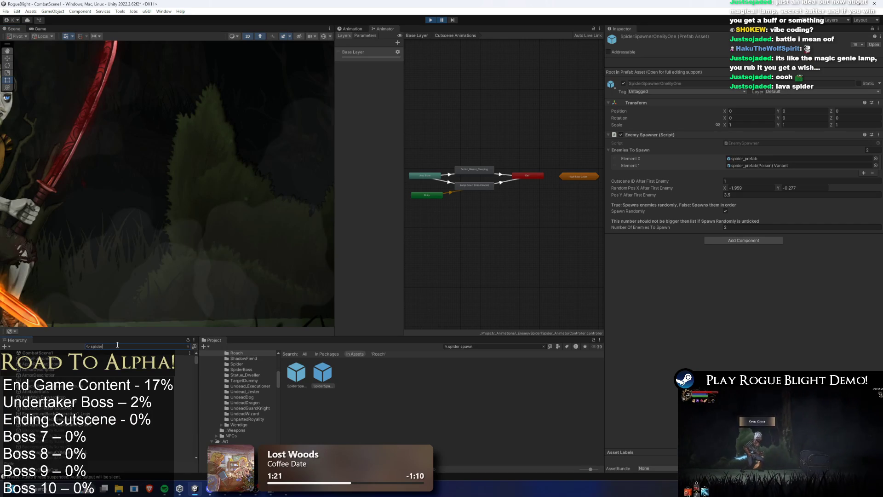
click(42, 370)
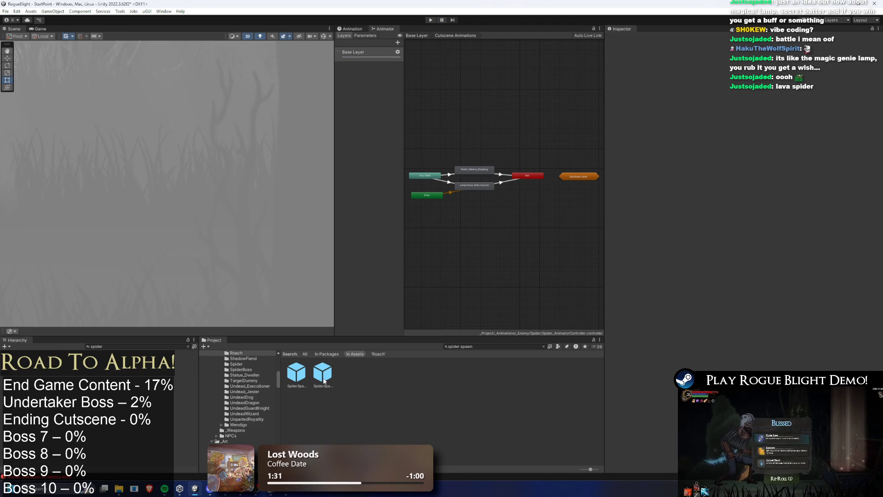
Step: Set SpiderSpawnerOneByOne's Pos Y After First Enemy to 1.841064 and relaunch the game
click(323, 373)
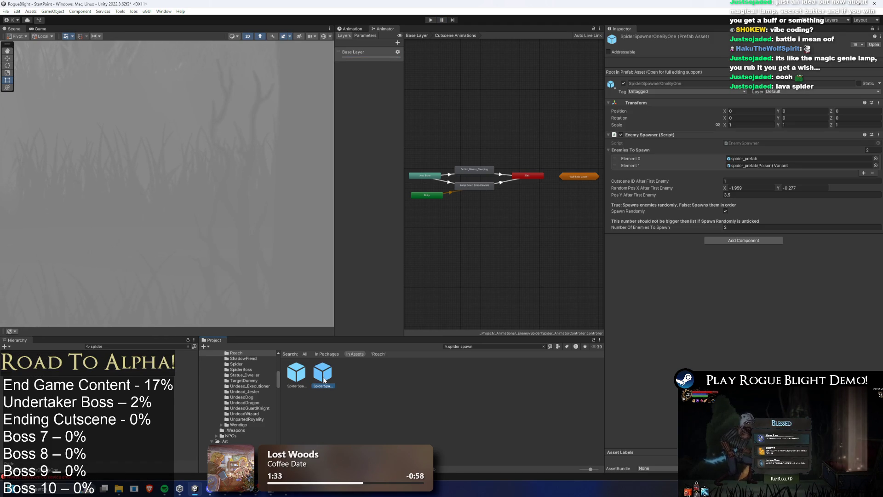
click(777, 195)
text(1.841064)
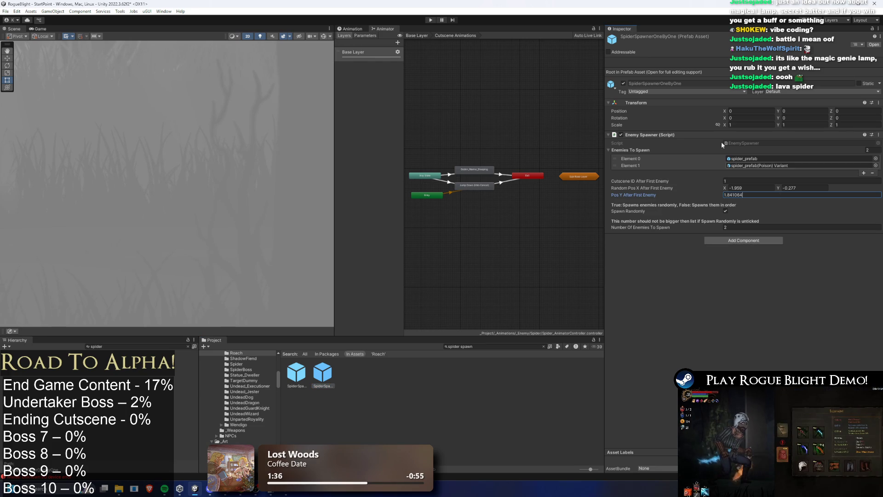
click(432, 19)
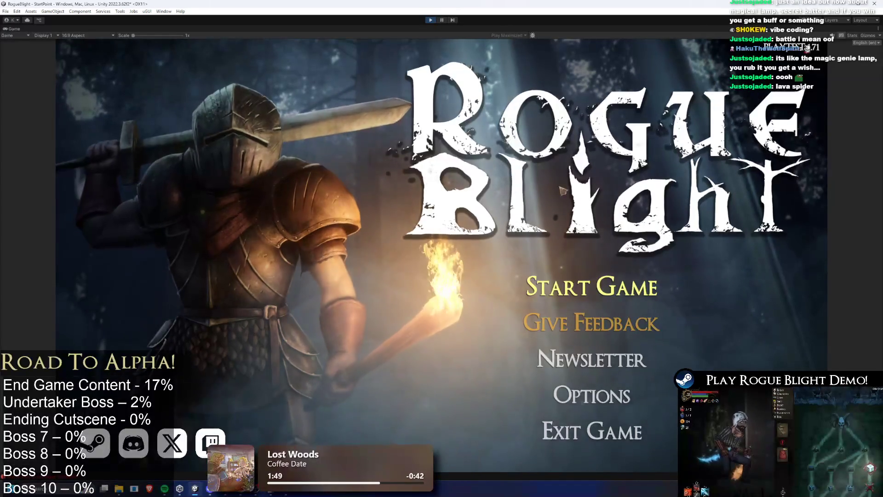
Step: Load the first save slot and engage the forest spider with slashes and a dash
click(591, 286)
click(584, 256)
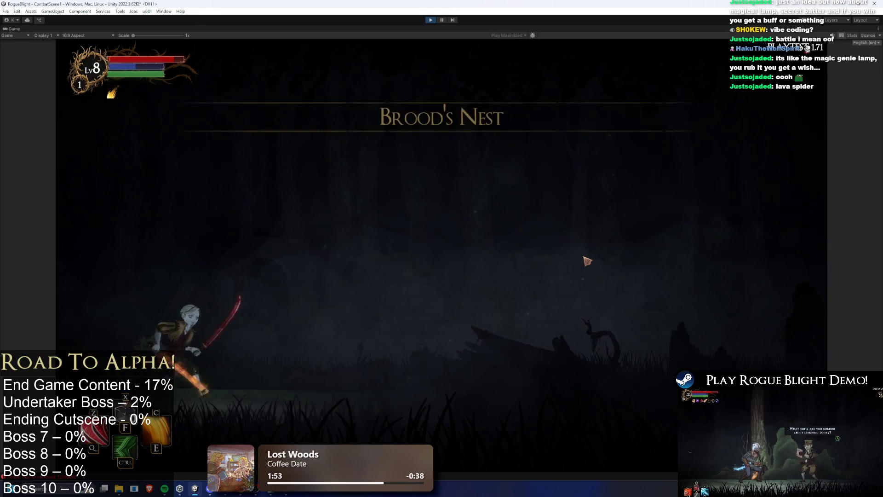
key(d)
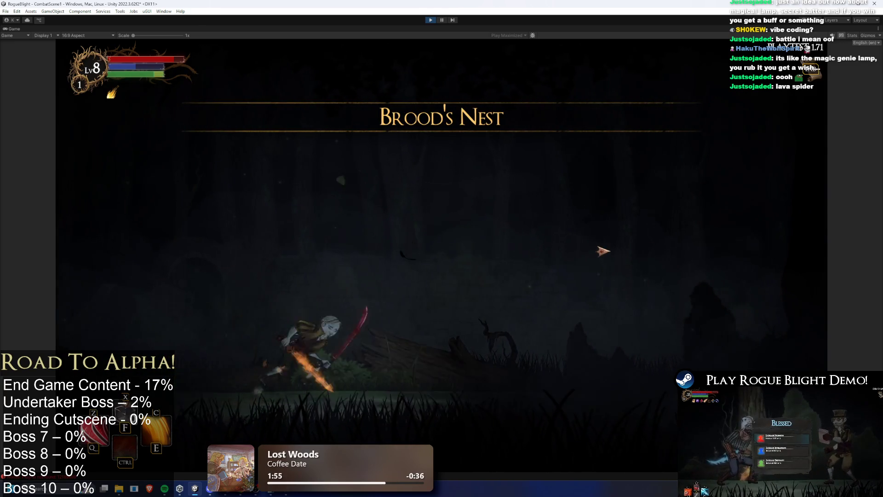
click(638, 306)
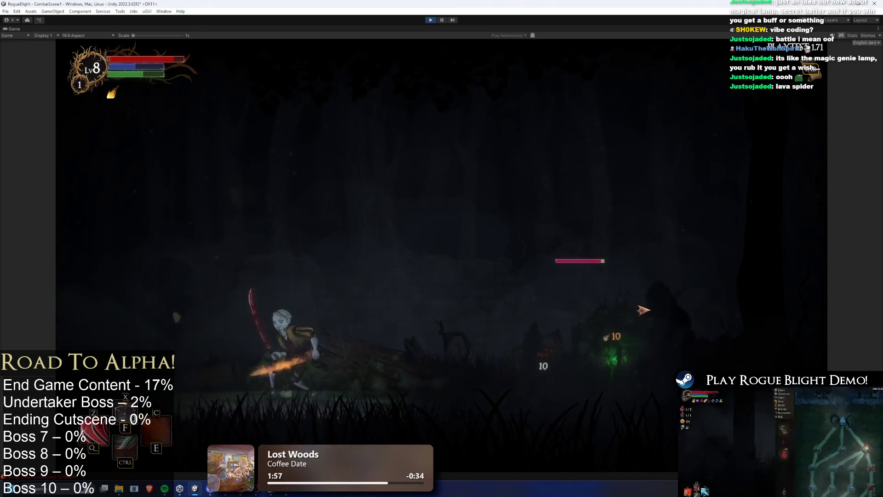
key(shift)
click(466, 364)
key(a)
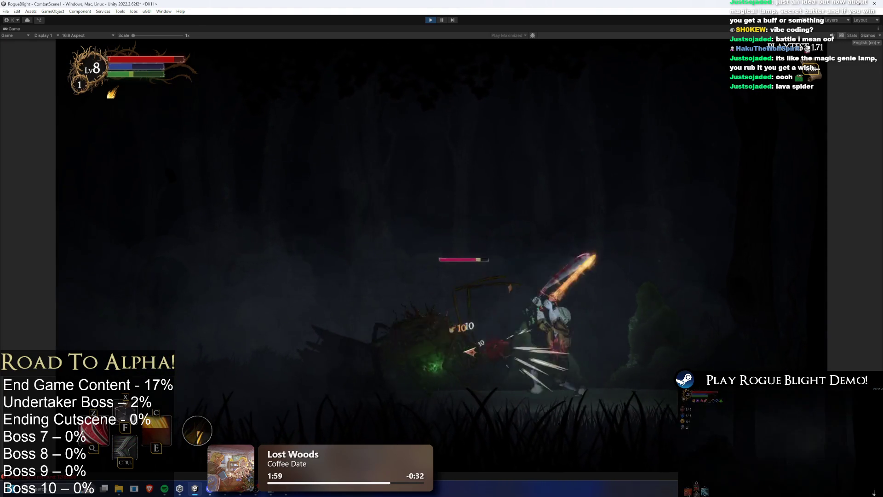
click(580, 350)
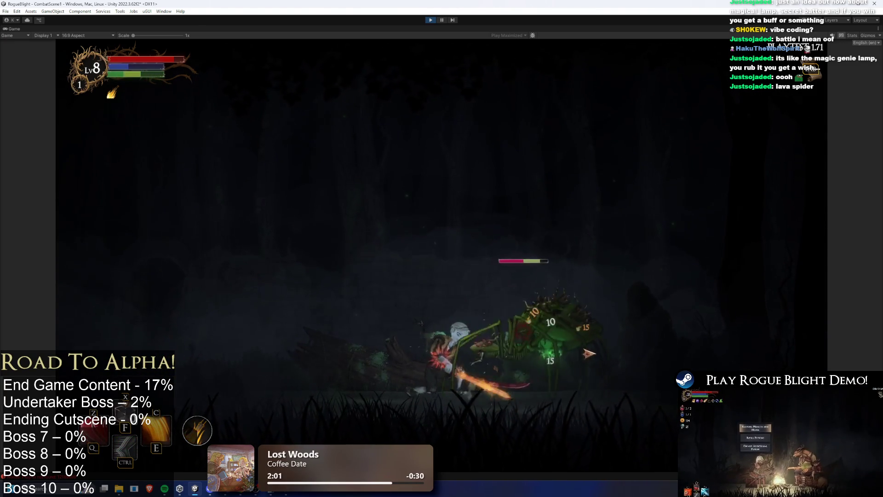
key(a)
click(580, 349)
key(a)
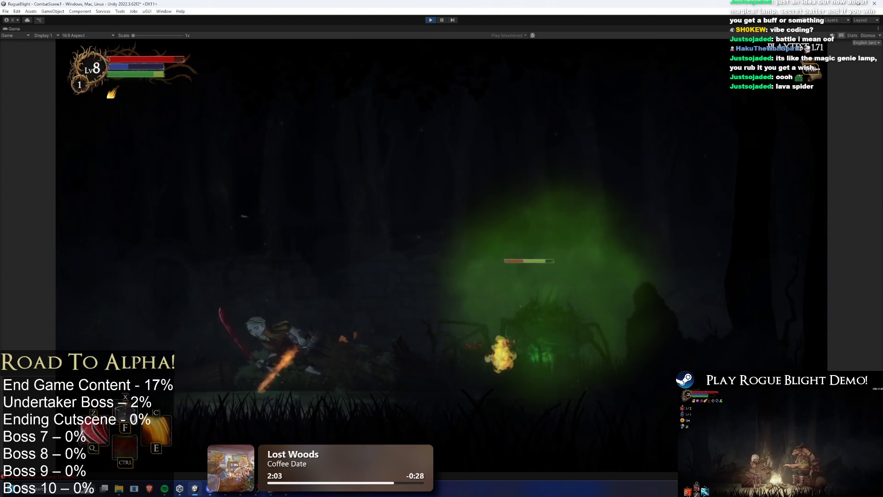
Step: Keep fighting the spider with jumps, fire attacks and a spinning sword strike, then pause
key(d)
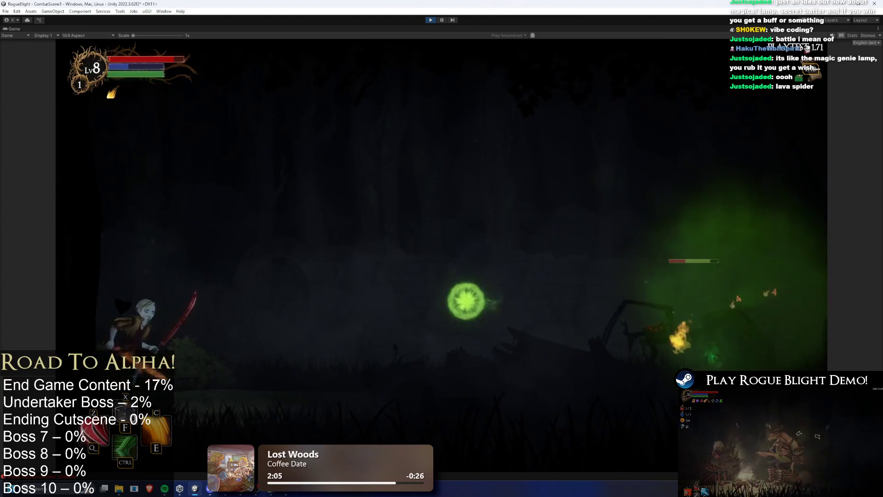
key(space)
key(d)
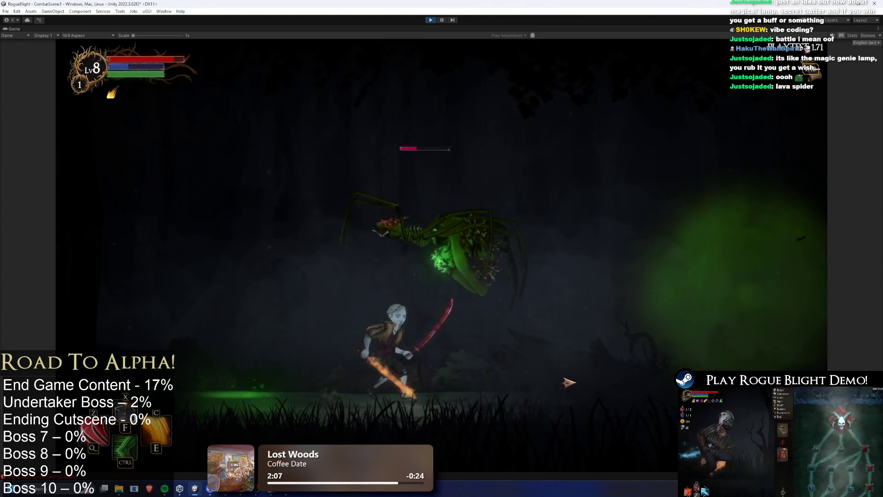
key(a)
click(205, 350)
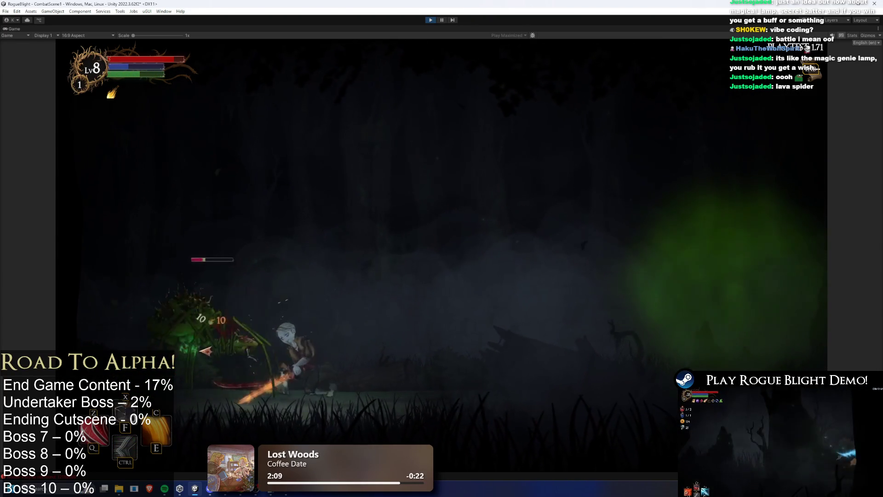
click(271, 346)
key(d)
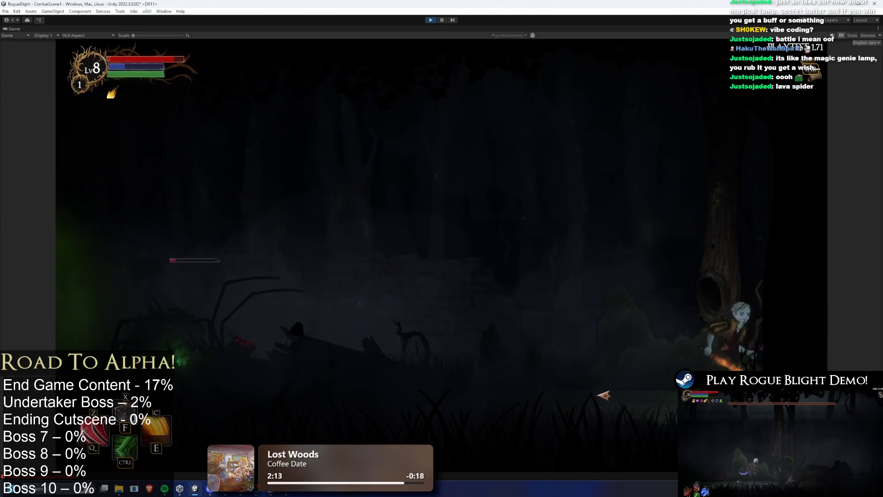
key(a)
click(444, 329)
key(a)
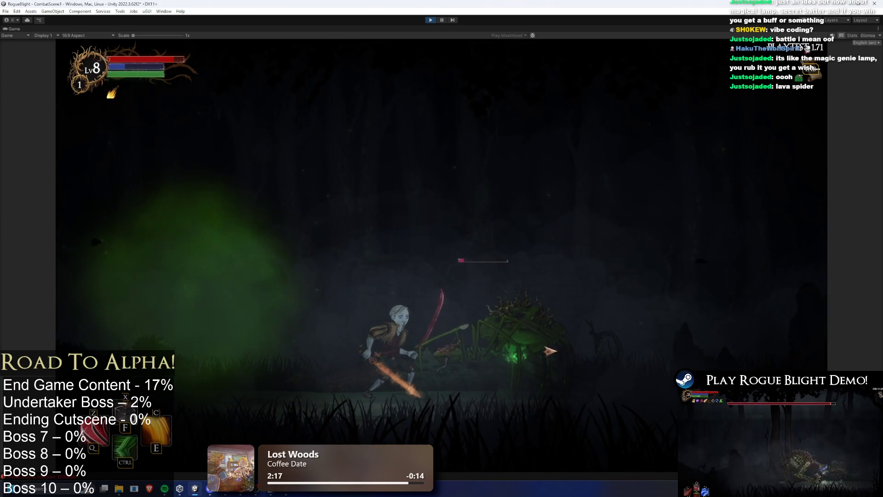
key(d)
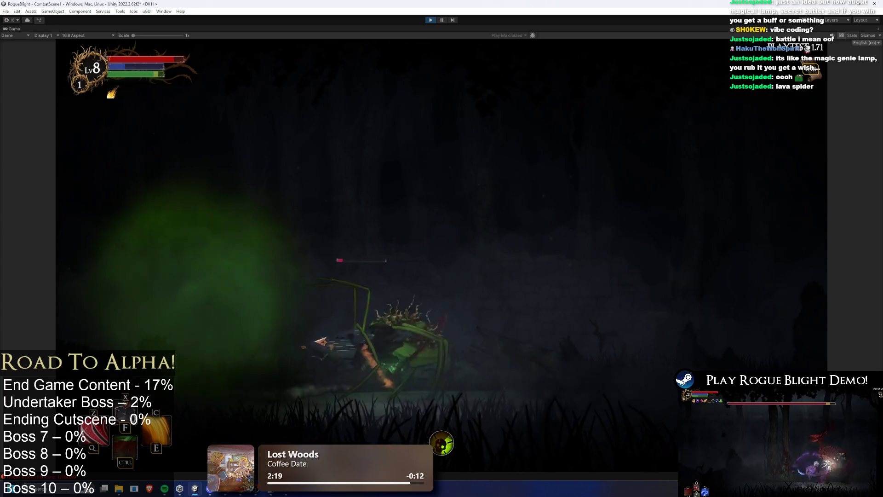
key(a)
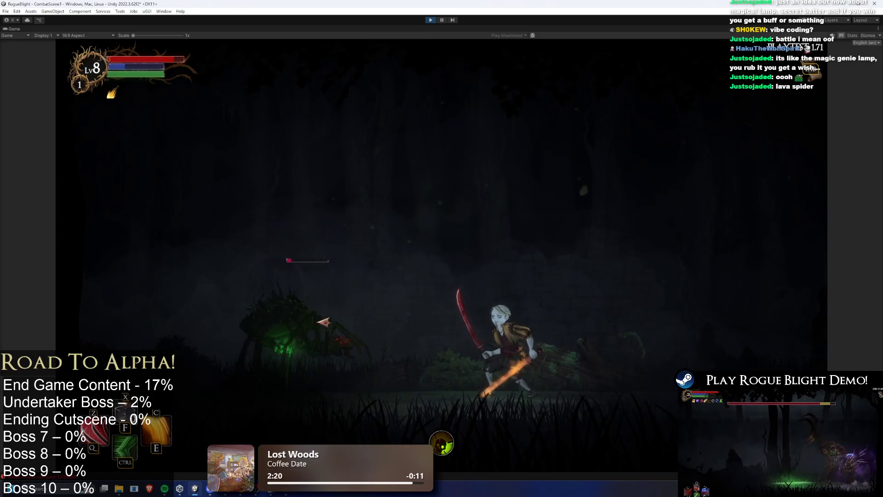
key(d)
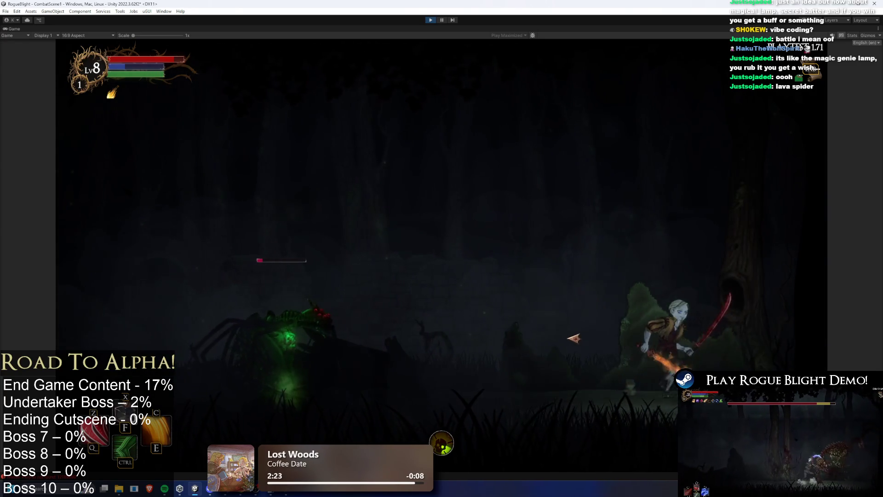
key(a)
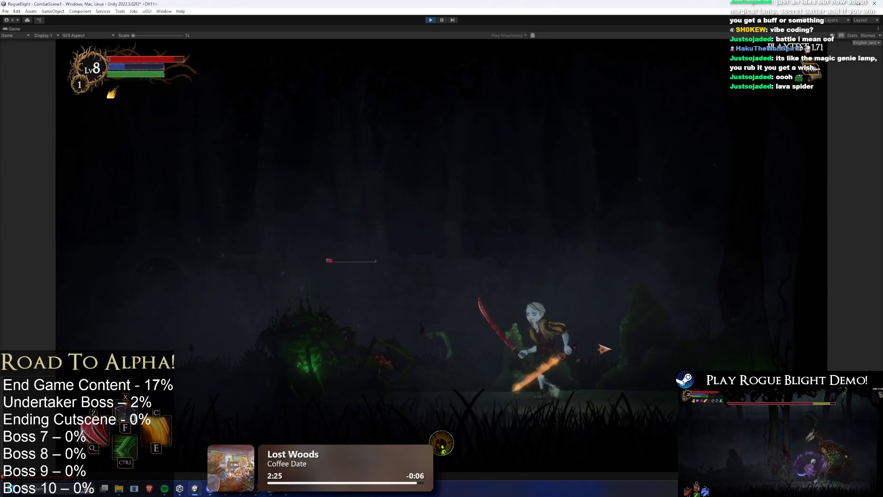
key(a)
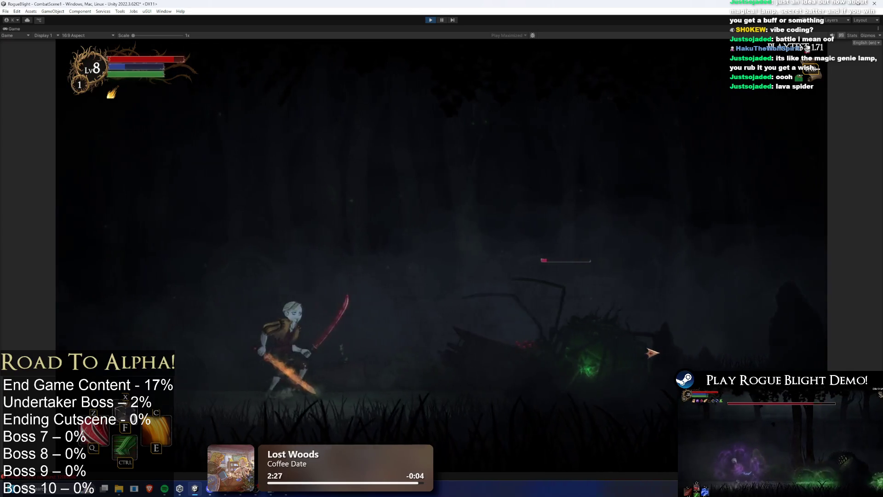
click(655, 352)
key(a)
click(617, 308)
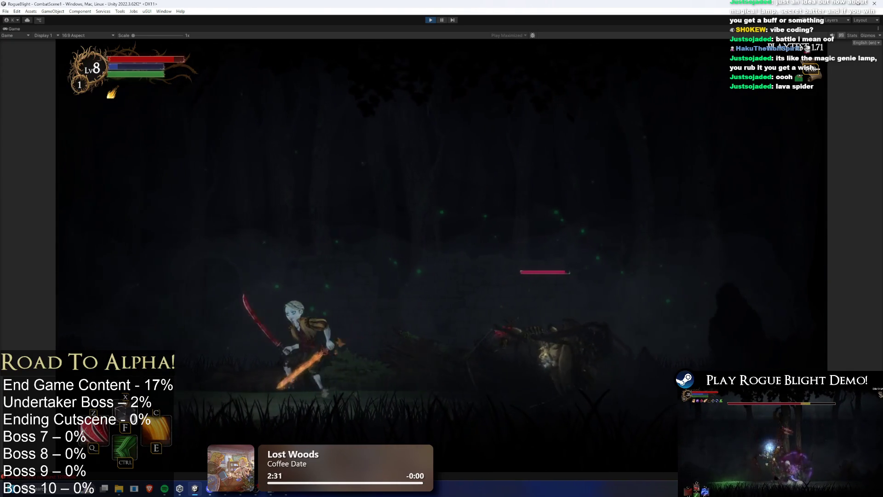
click(442, 21)
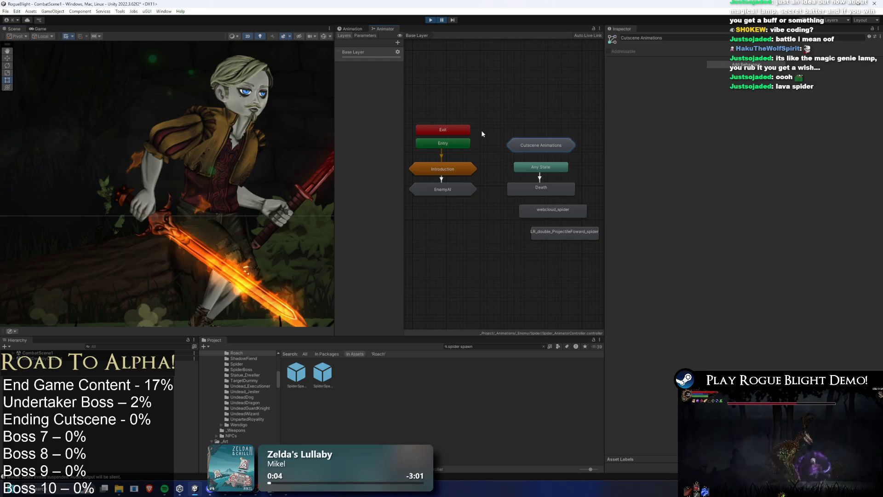
Step: Review Introduction_Start, then the Jump Down to Exit transition in Cutscene Animations
click(452, 168)
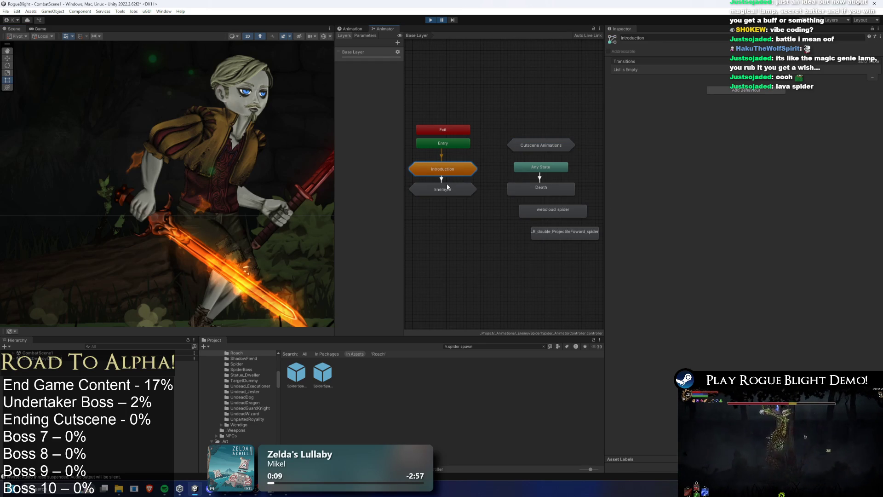
double_click(457, 167)
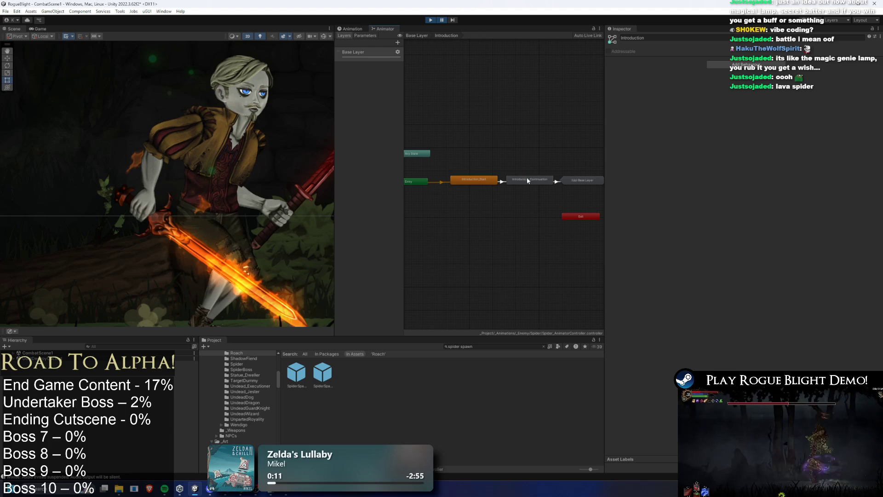
click(465, 180)
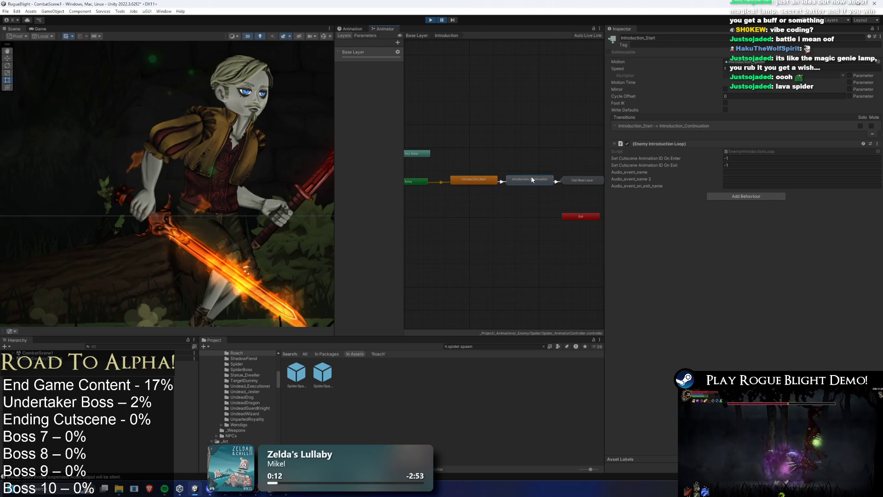
click(543, 147)
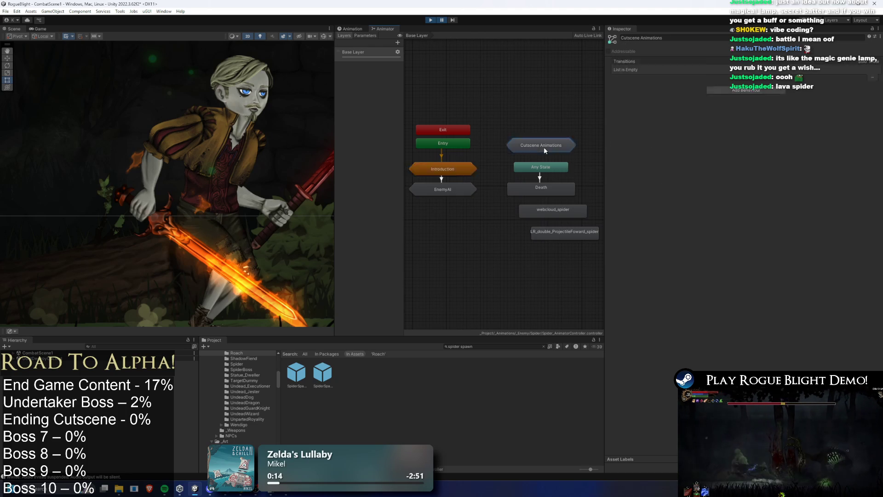
double_click(543, 147)
click(501, 183)
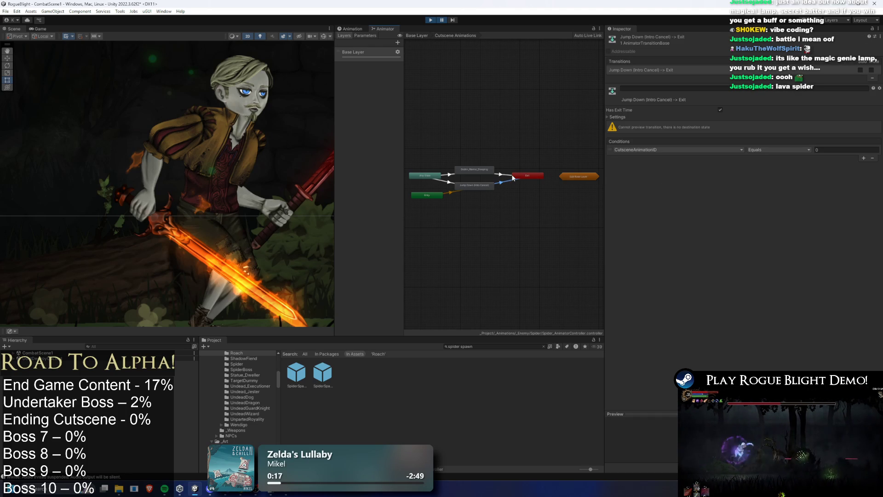
click(440, 157)
Step: Return to the Base Layer and search the Project for 'spider spawn'
key(BackSpace)
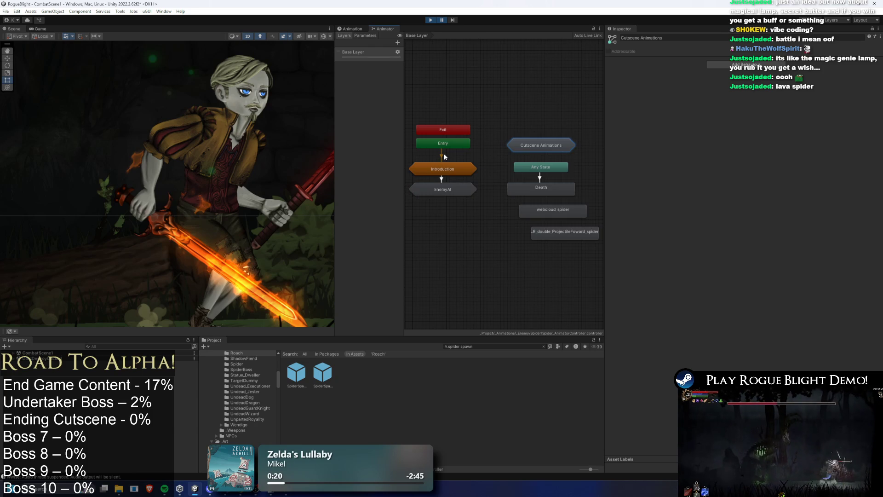
double_click(443, 170)
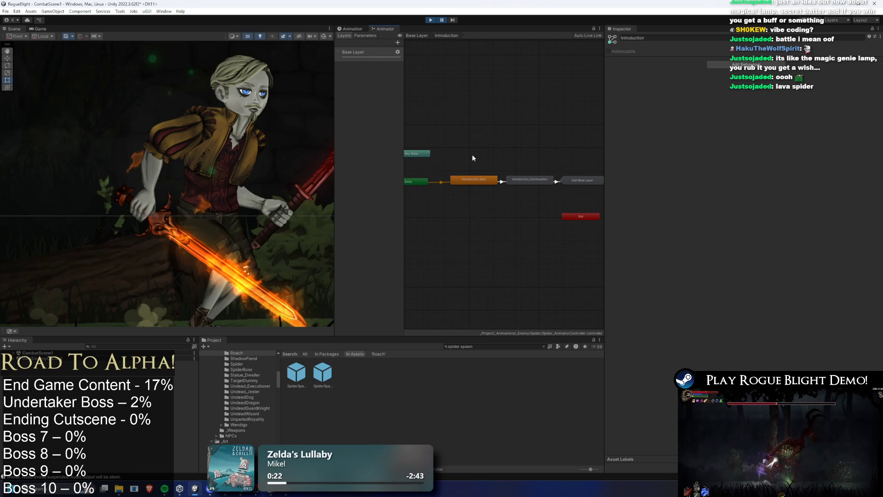
key(BackSpace)
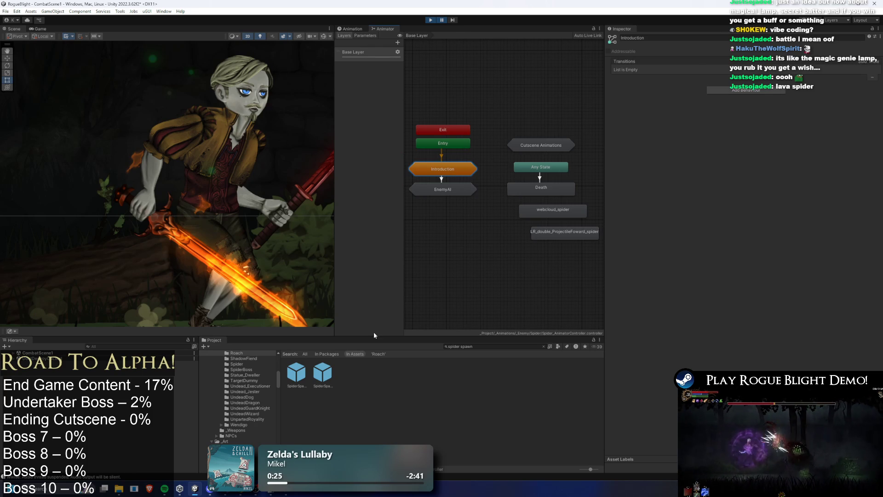
click(502, 345)
text(pide)
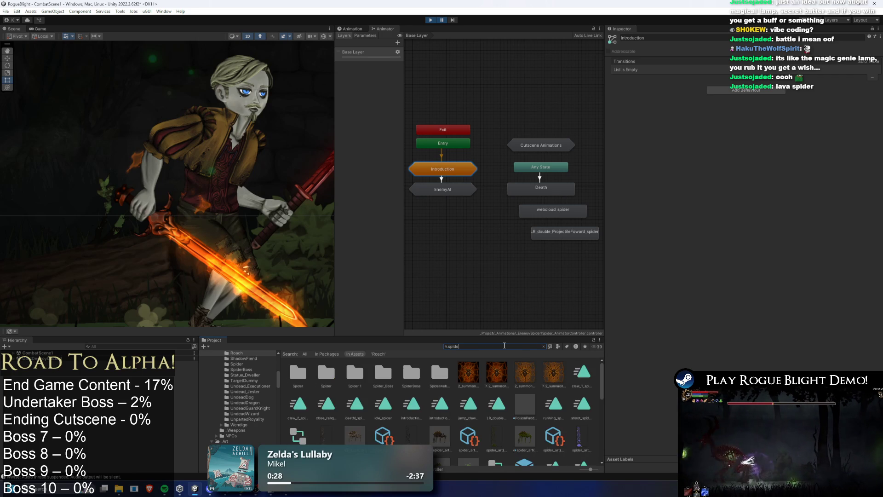
text(r spawn)
Step: Set SpiderSpawnerOneByOne's Cutscene ID After First Enemy to 0, save, and restart play mode
click(322, 373)
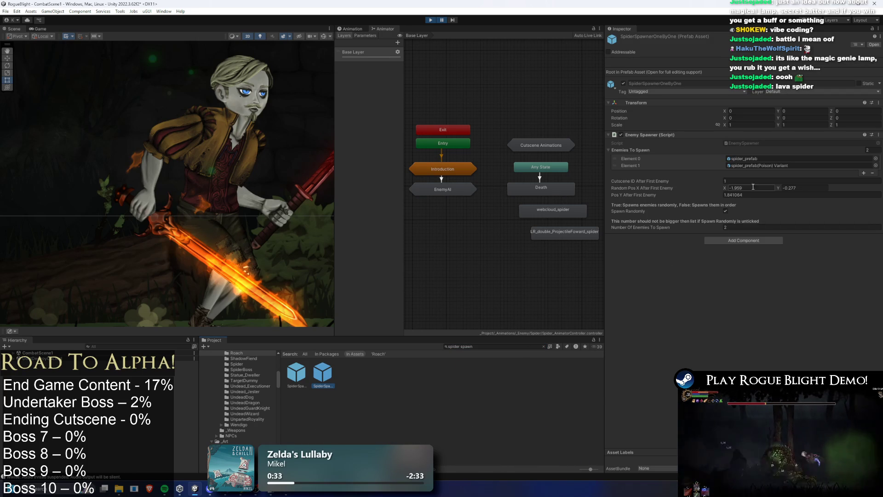
click(751, 181)
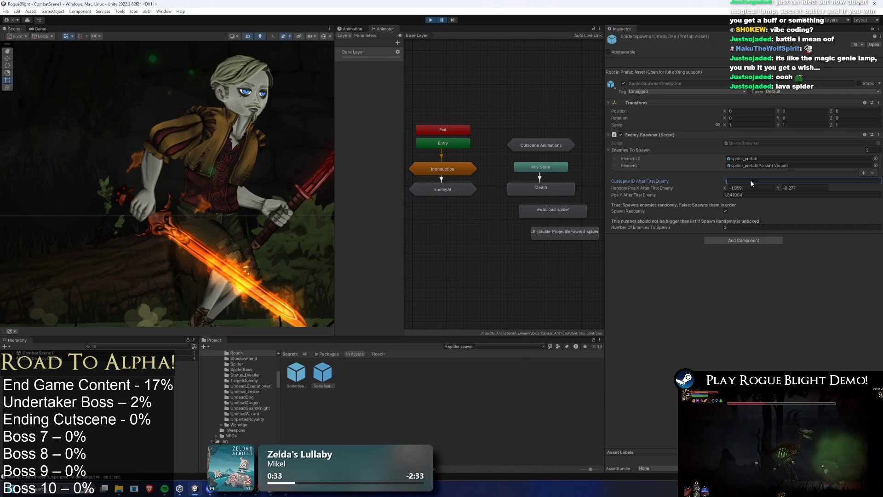
key(ctrl+s)
click(432, 21)
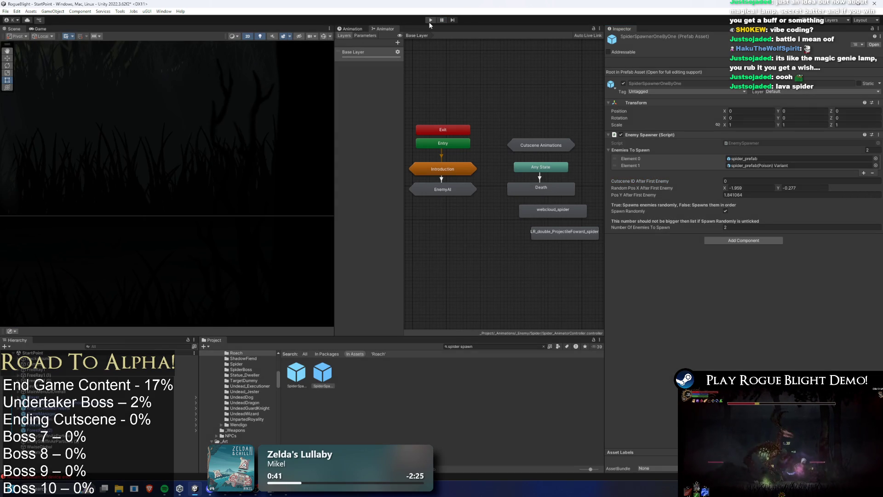
click(429, 21)
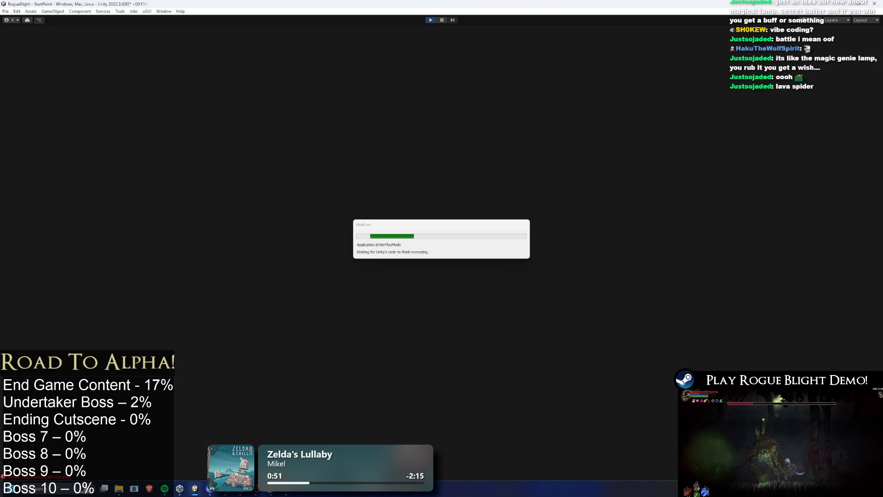
Step: Load a save slot and open the spider fight with repeated slashes and a dash
key(Return)
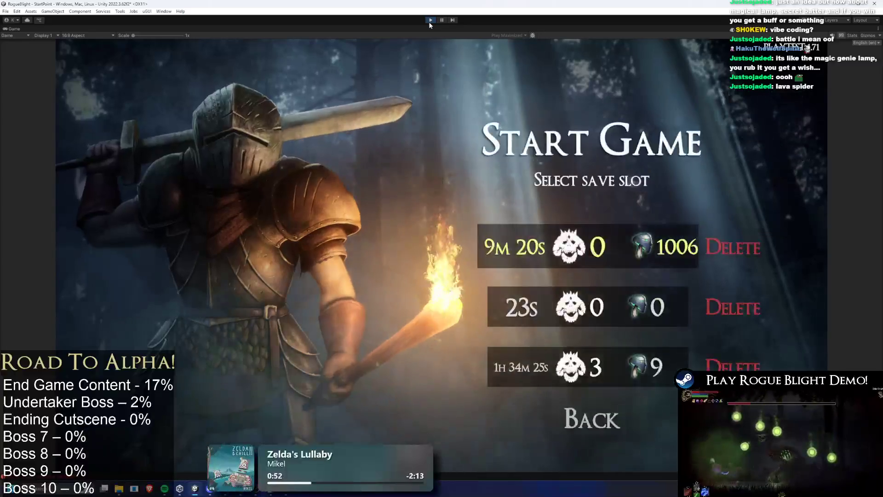
key(Return)
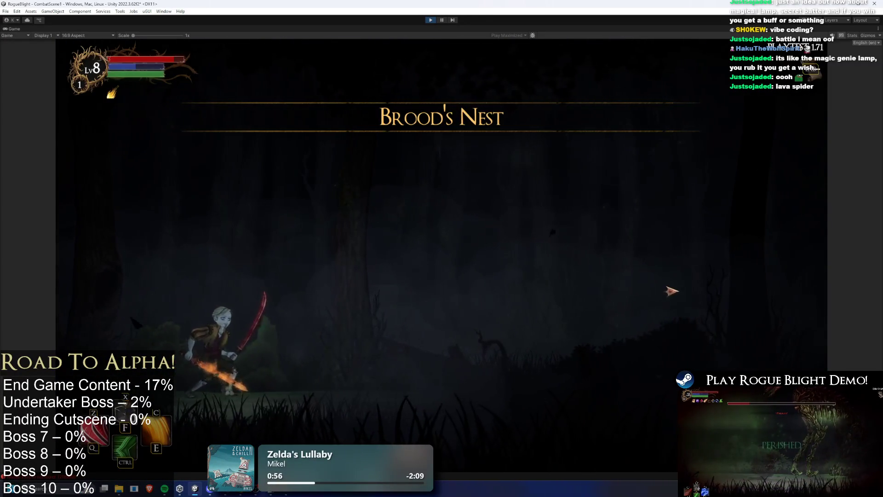
click(663, 298)
click(663, 298)
click(512, 282)
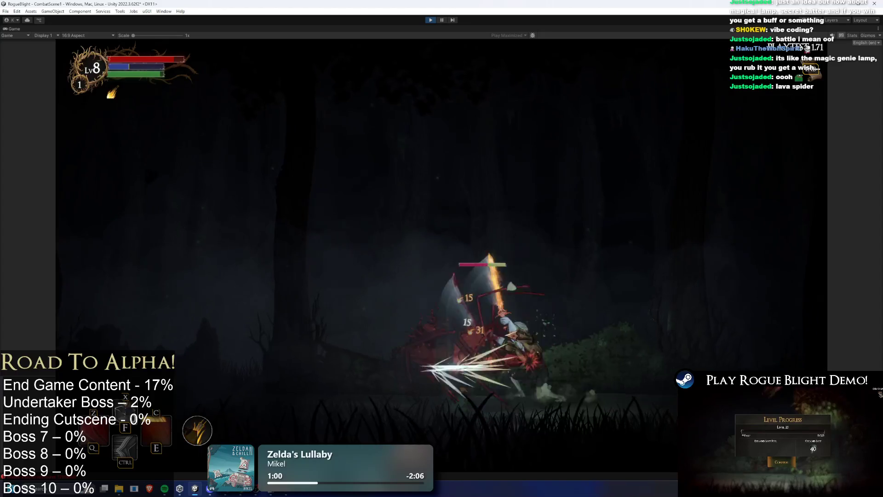
click(625, 342)
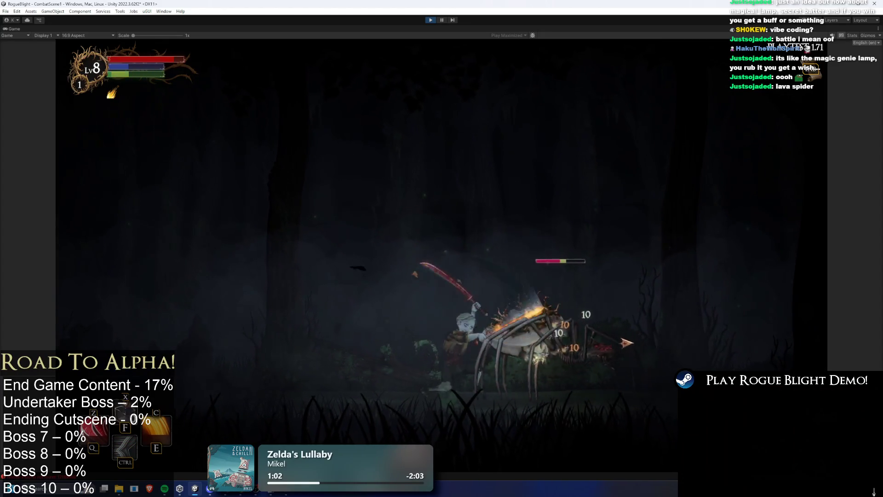
key(a)
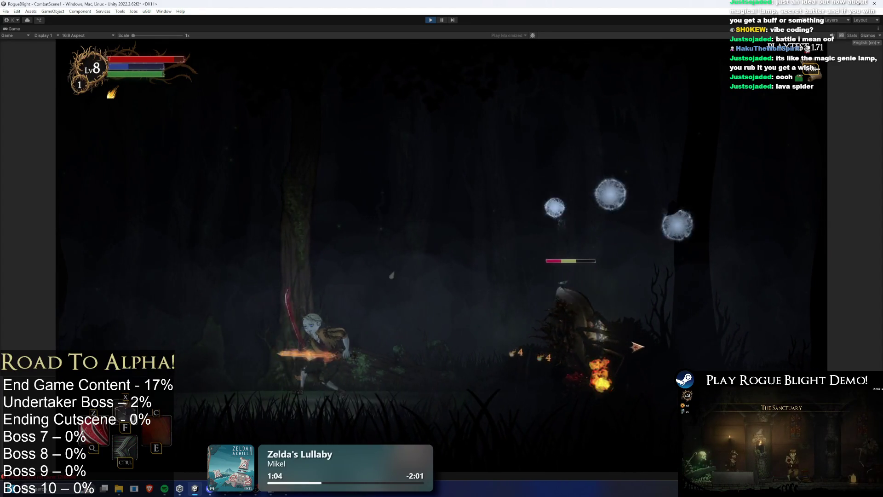
key(d)
click(460, 299)
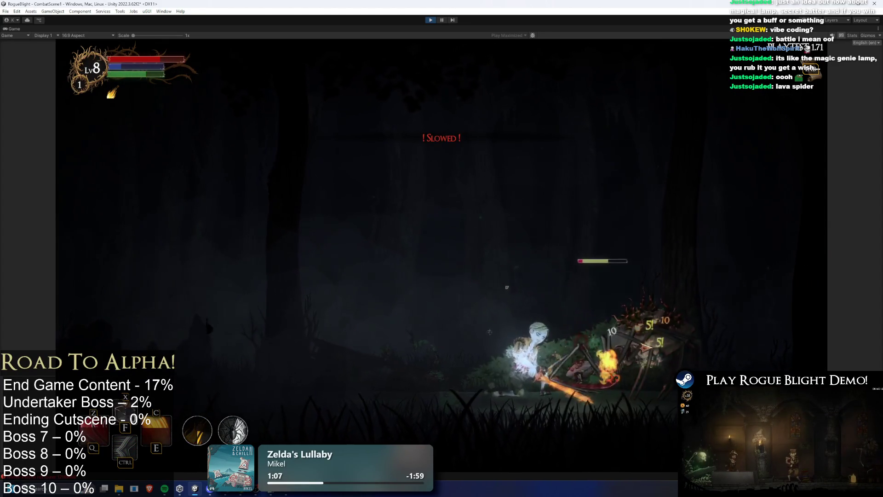
click(648, 346)
Step: Keep fighting the spider, running left and right to dodge orbs while slashing
key(a)
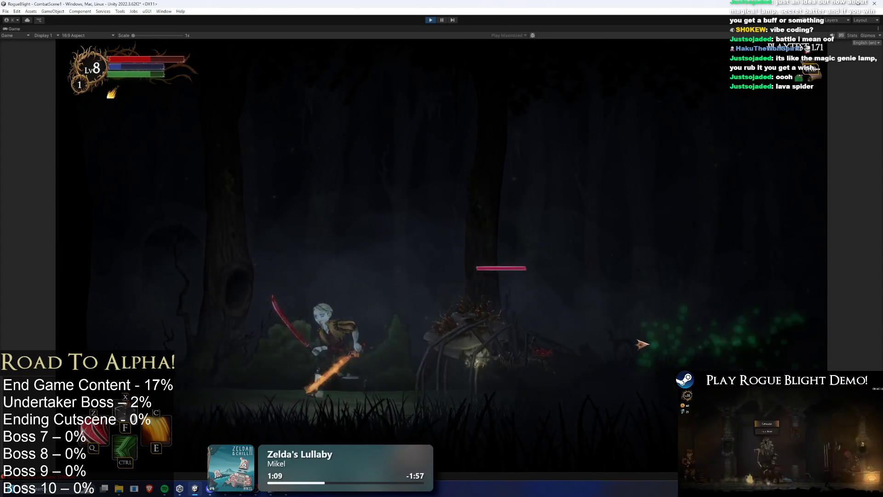
key(d)
click(640, 342)
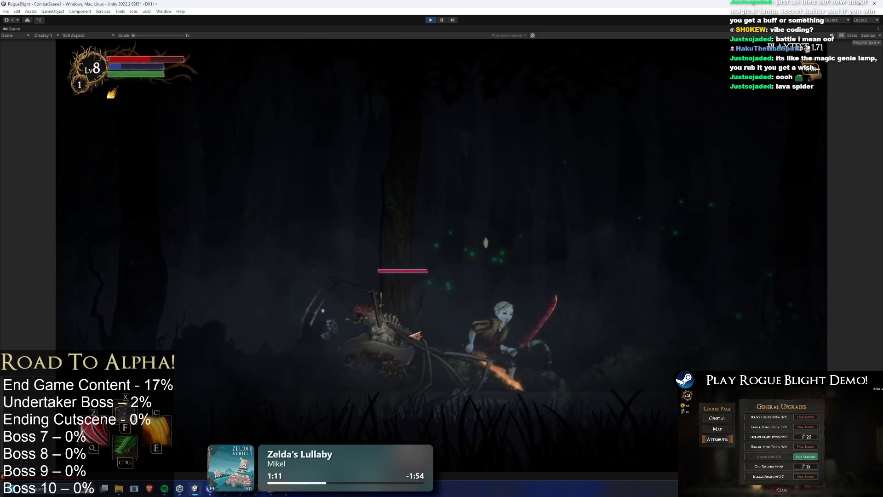
key(d)
click(485, 337)
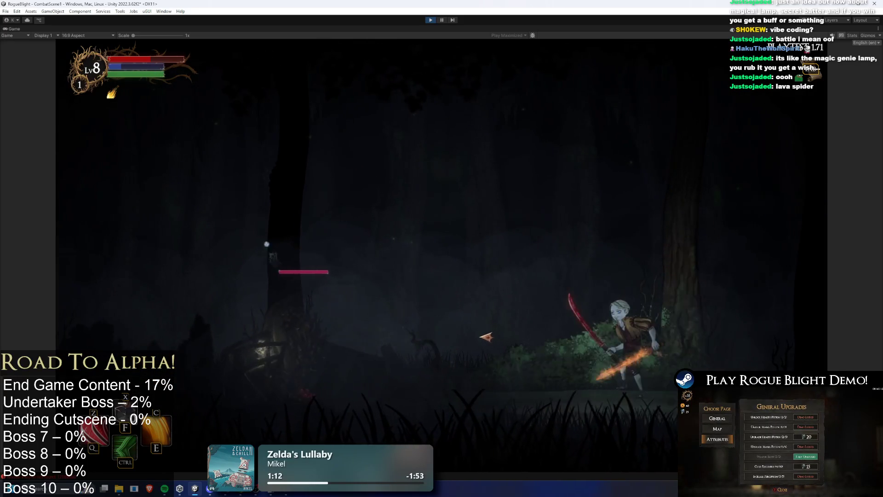
key(d)
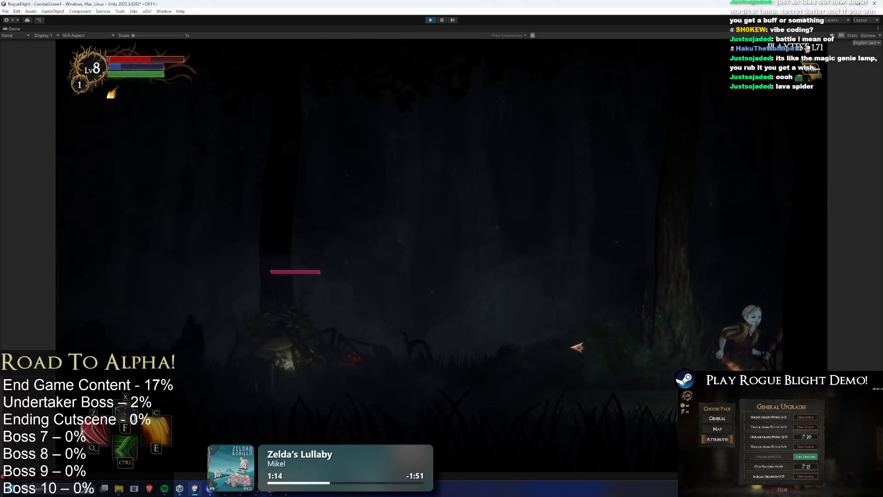
key(a)
click(577, 347)
key(d)
click(279, 250)
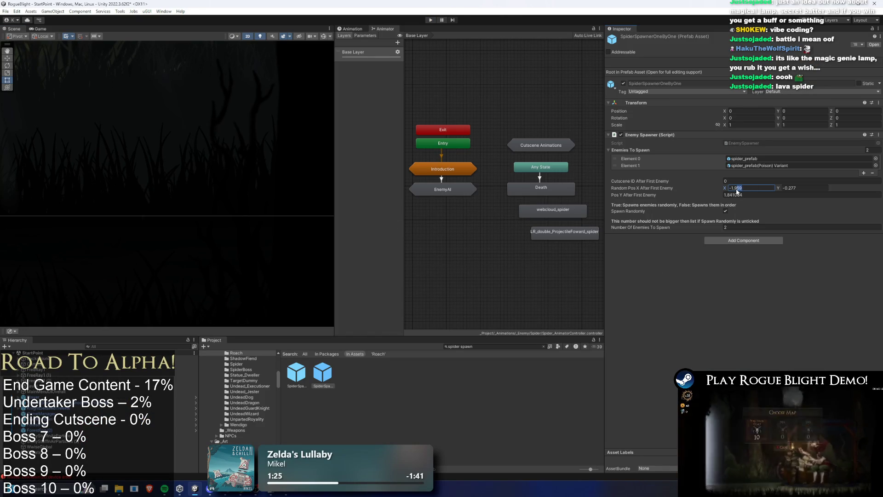
Step: Set Random Pos X to -1.9, save, and run a quick play-mode test
click(749, 189)
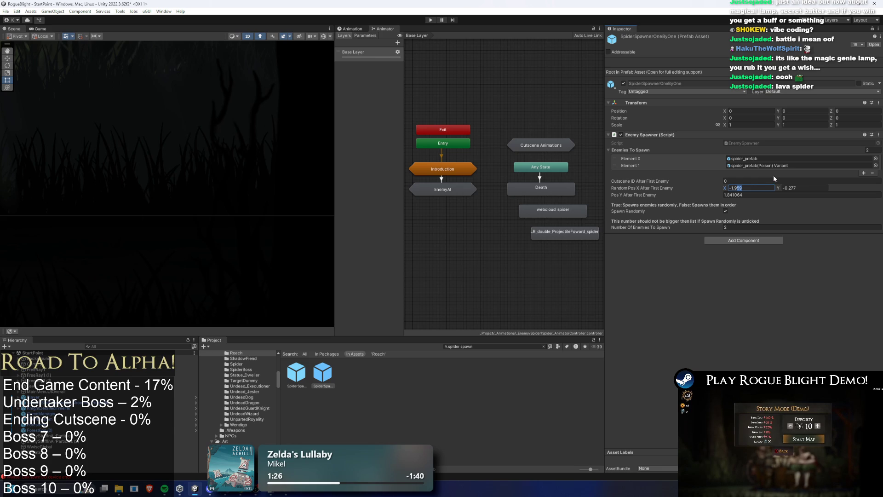
text(9)
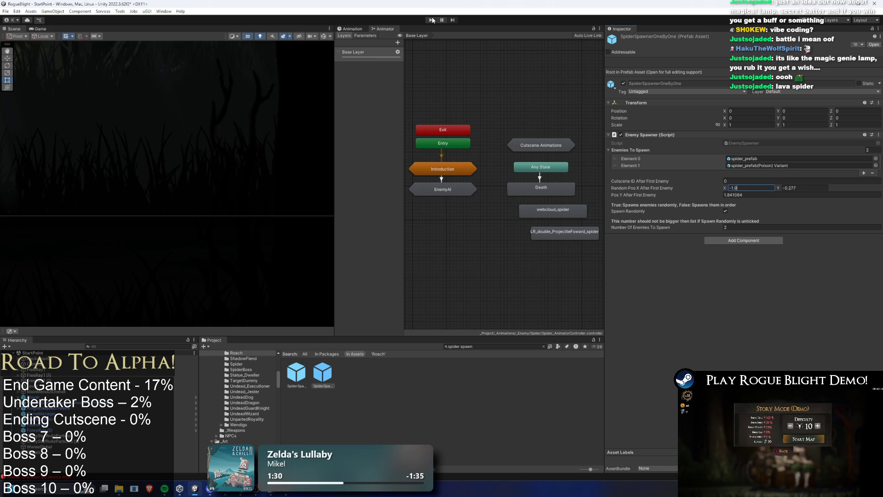
key(ctrl+s)
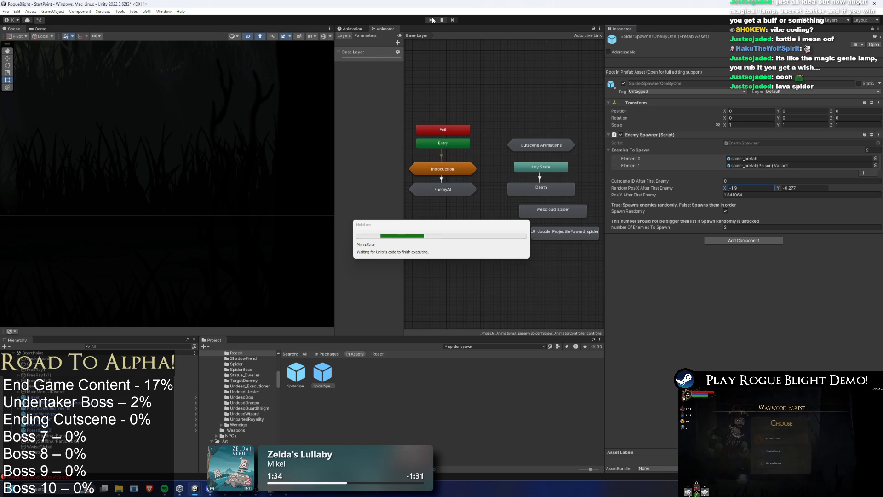
click(433, 20)
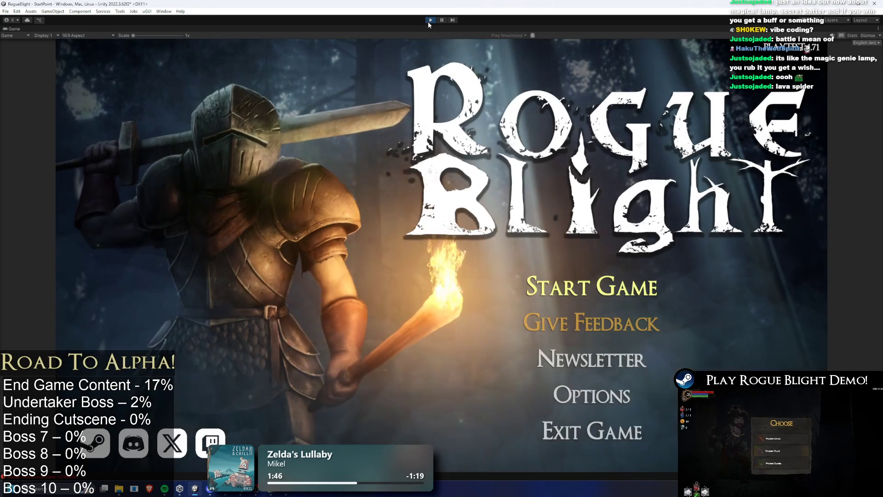
click(430, 20)
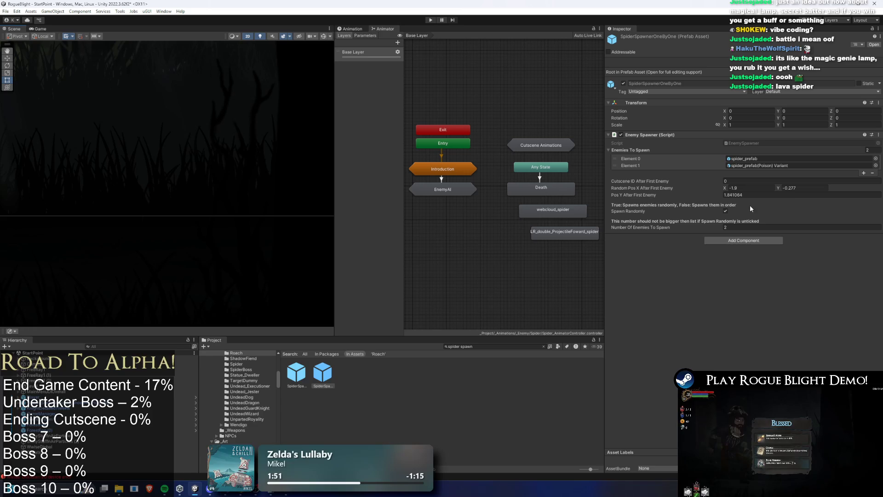
Step: Restore Random Pos X to -1.959, inspect Pos Y After First Enemy, and select Player
click(771, 276)
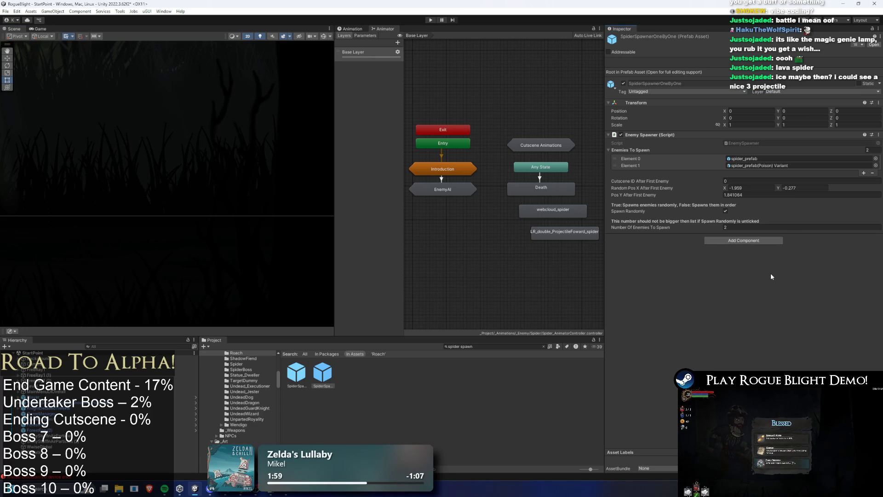
click(742, 195)
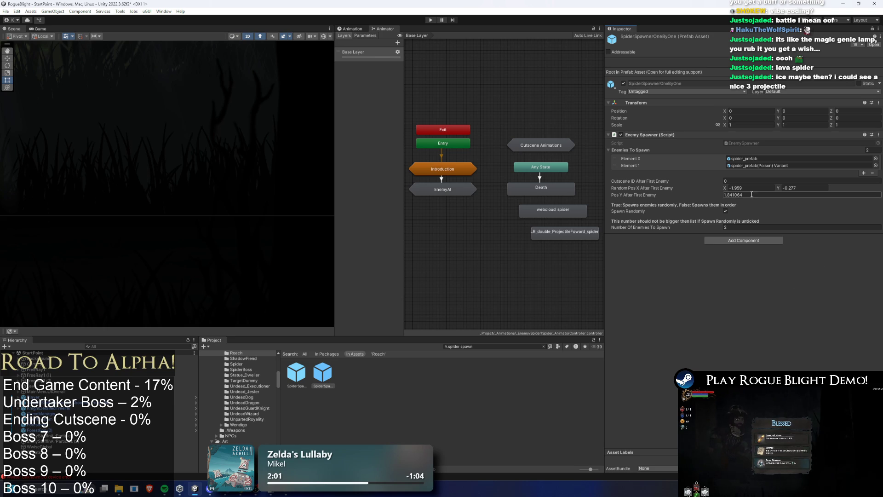
drag(742, 195, 731, 195)
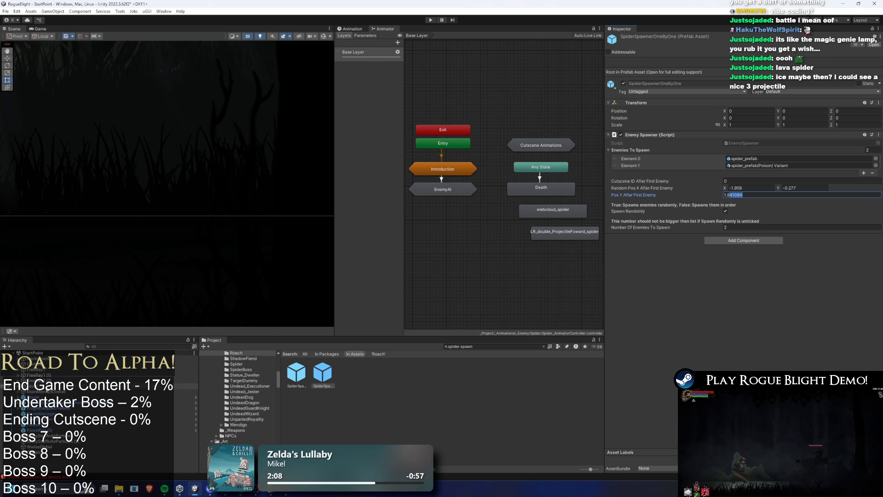
click(32, 396)
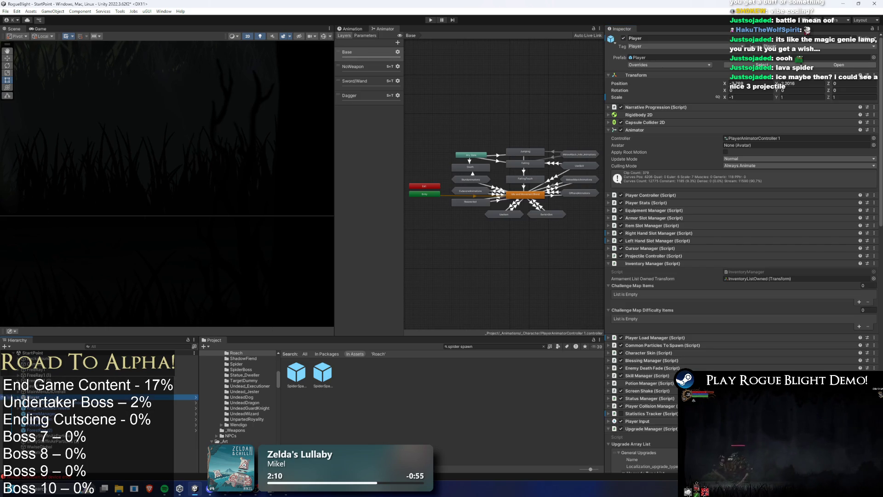
Step: Frame the Player in the Scene view, then undo back to the spider spawner prefab
key(f)
key(w)
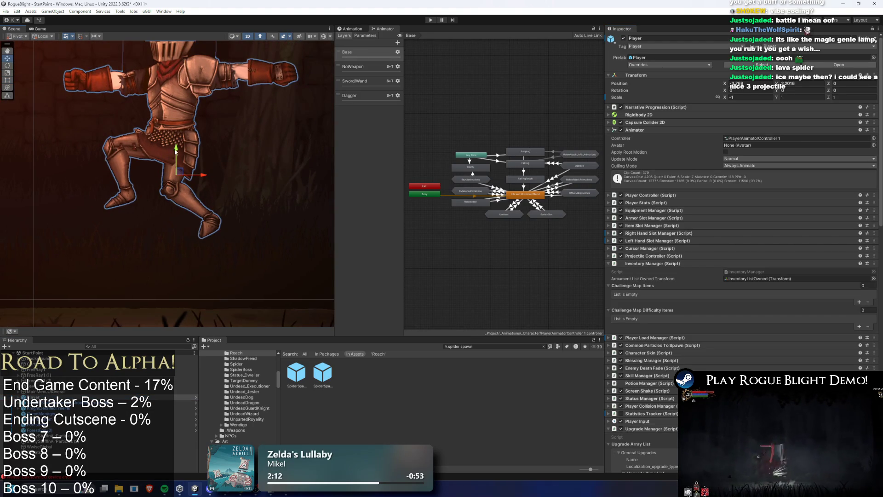
scroll(184, 102, down, 2)
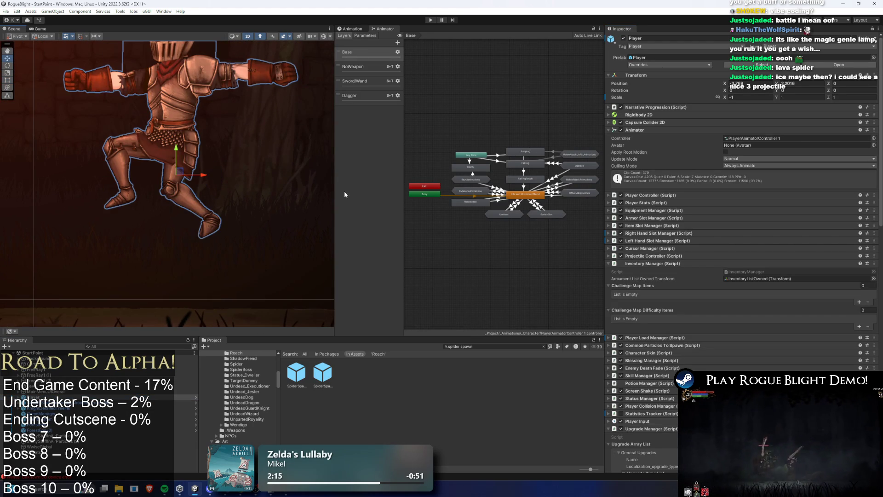
key(ctrl+z)
key(ctrl+z)
key(ctrl+z)
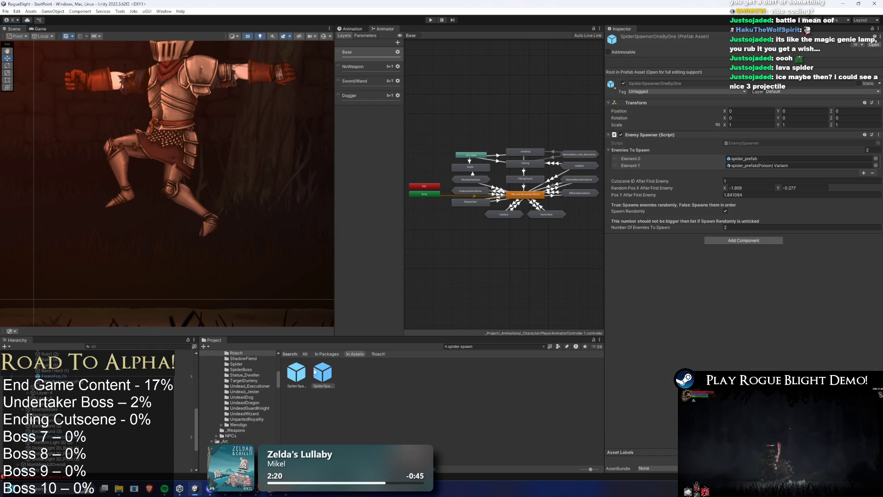
Step: Set Pos Y After First Enemy to 1.9 and start play mode
click(744, 195)
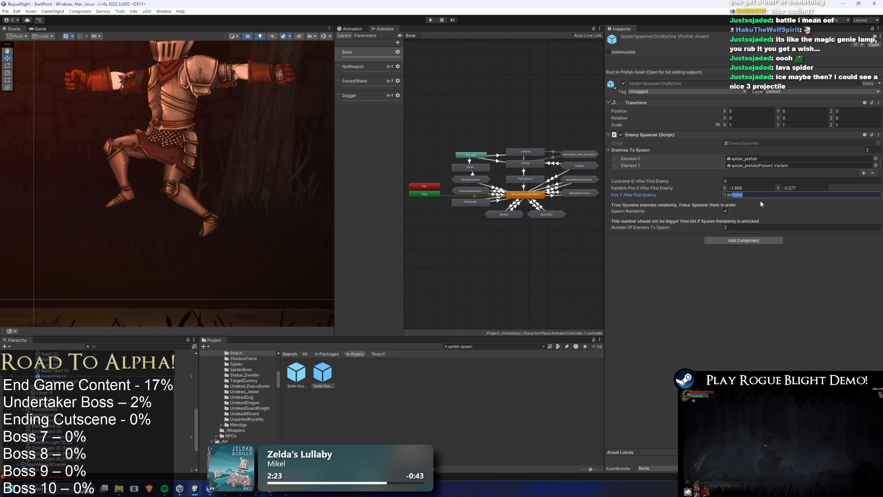
text(1.9)
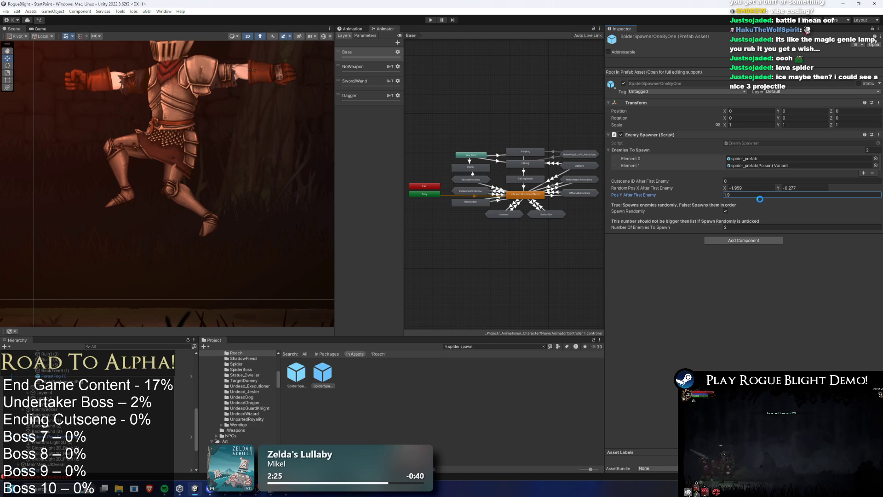
click(430, 19)
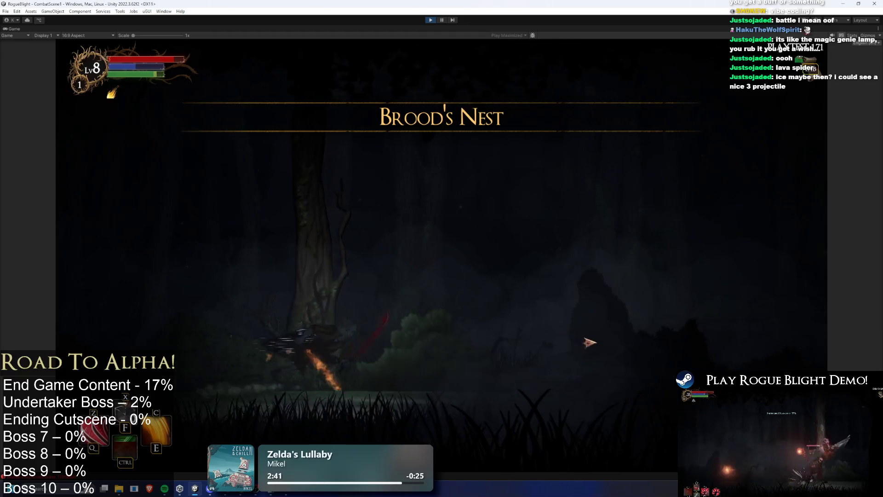
Step: Fight the spider using E, Q and C skills, a dash and slashes, then pause with Ctrl+Shift+P
key(a)
key(e)
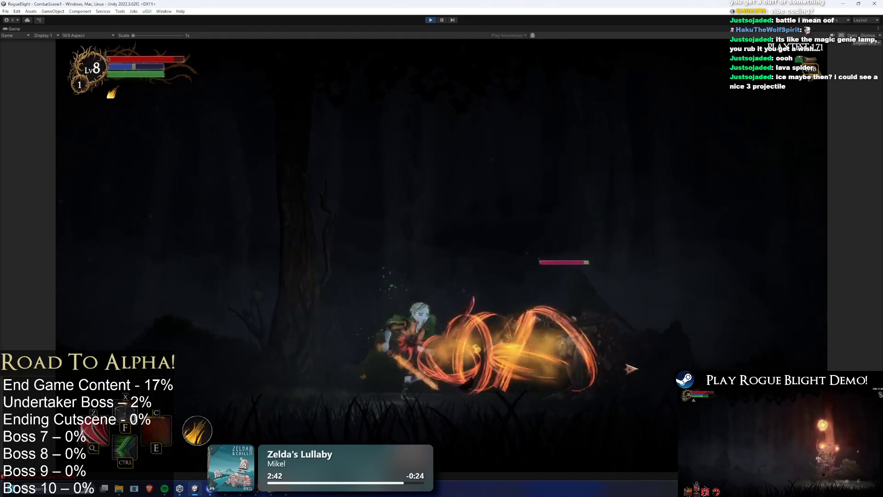
key(q)
click(484, 357)
key(ctrl)
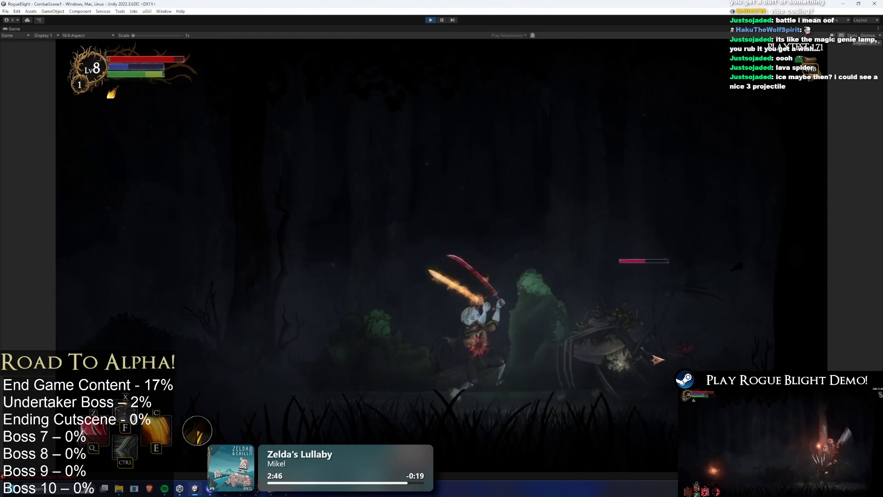
click(658, 360)
key(c)
click(523, 359)
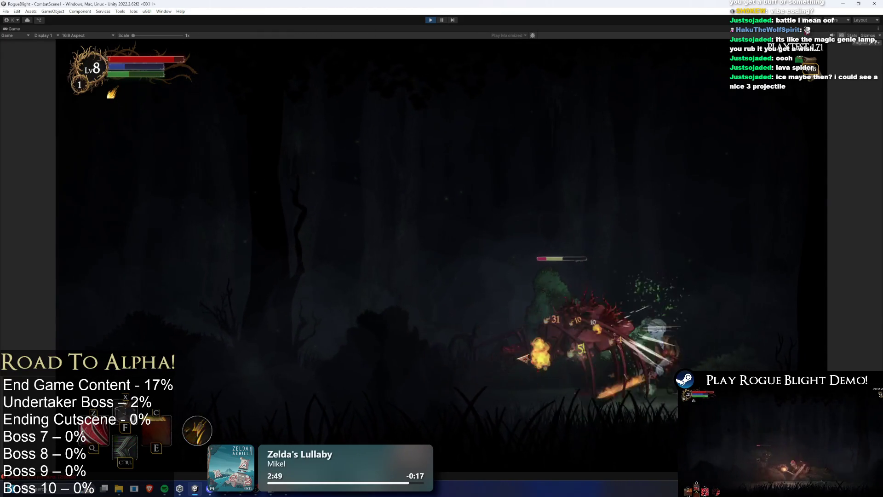
click(523, 358)
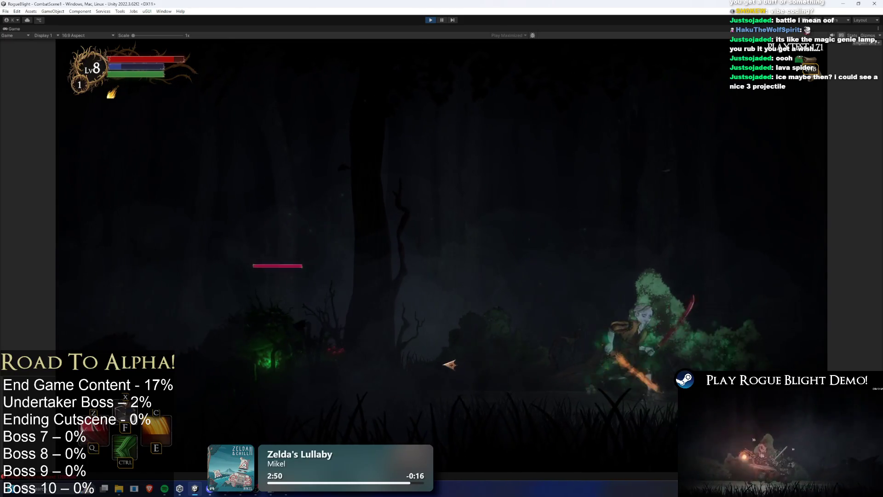
key(a)
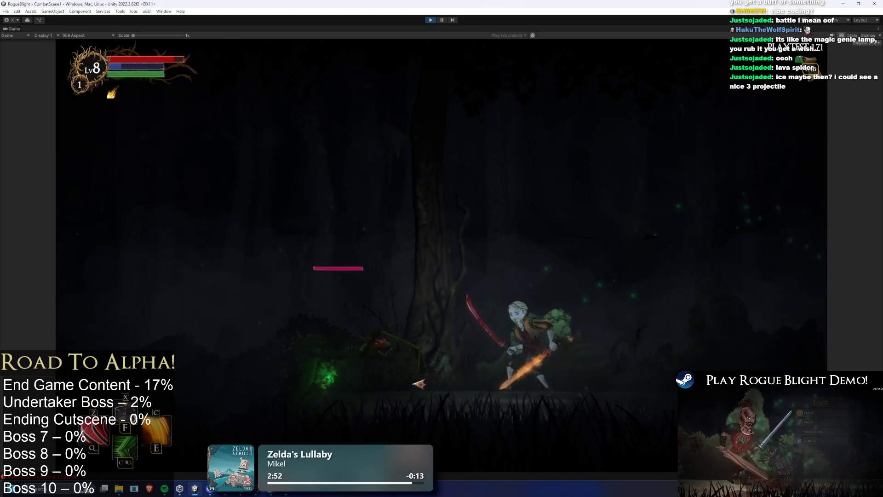
key(ctrl+shift+p)
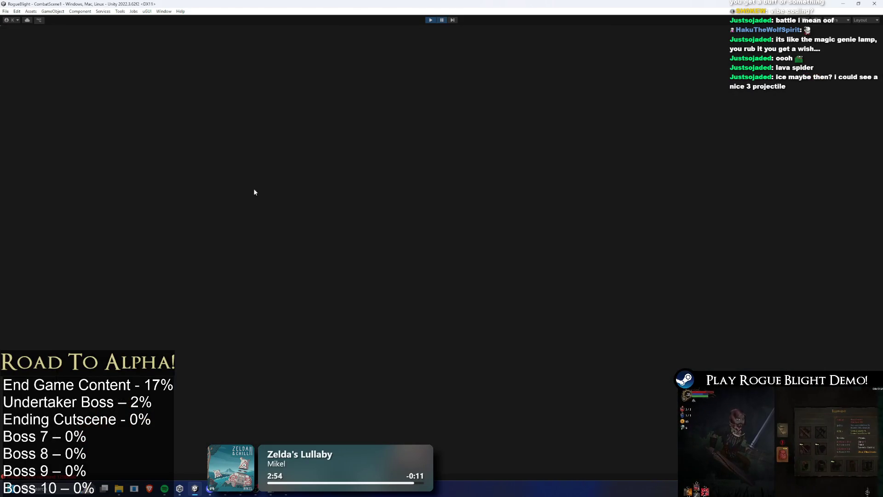
Step: Find SpiderDeathParticle(Clone) via the Hierarchy search and drag it higher in the scene
click(106, 346)
text(pider)
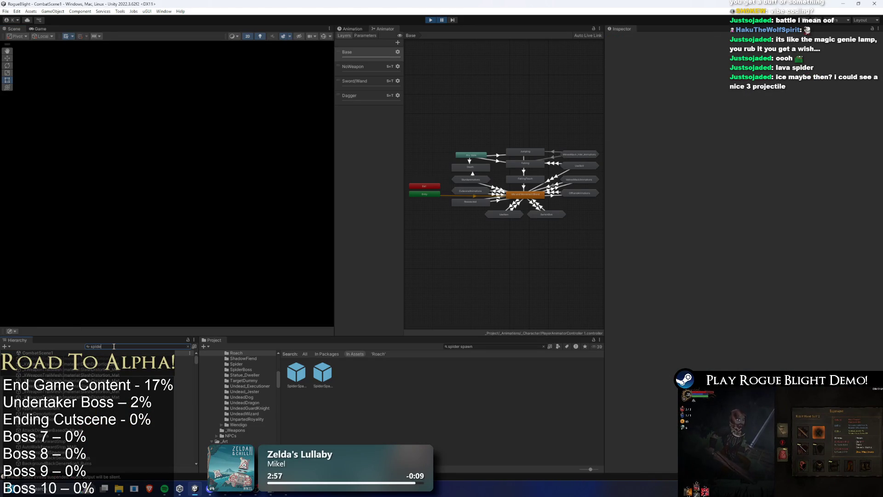
click(51, 369)
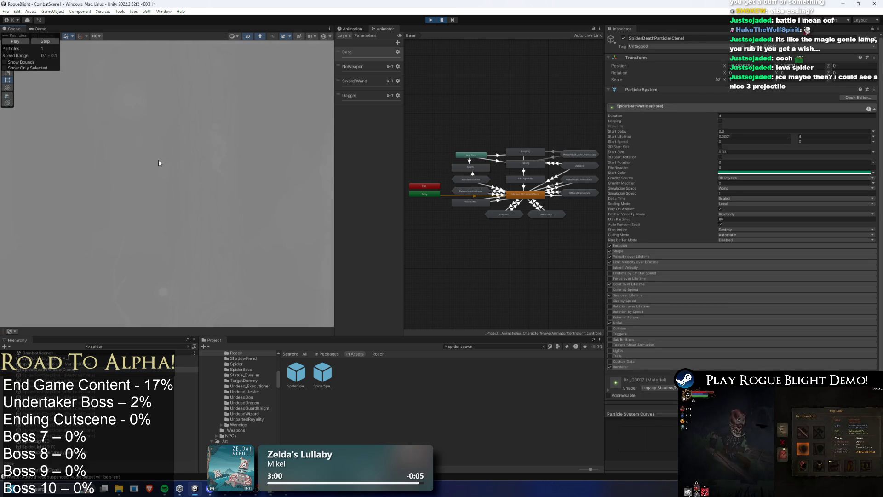
drag(175, 146, 175, 116)
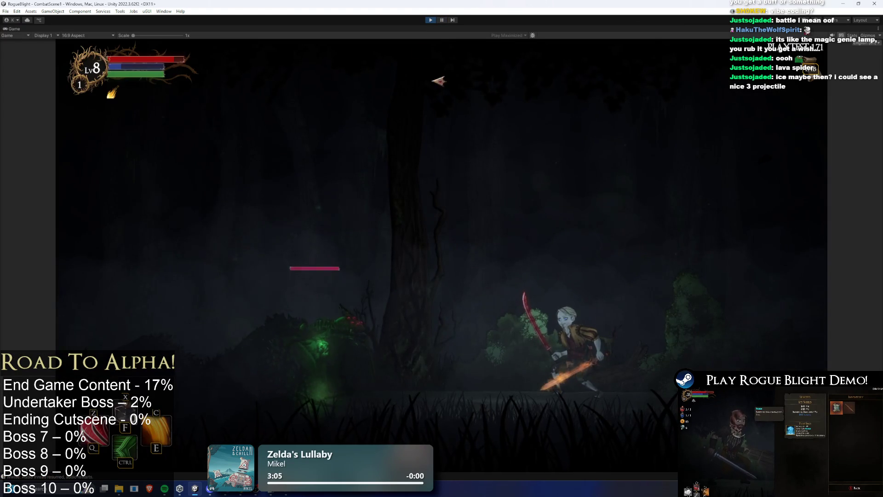
Step: Pause again, select the spawned spider prefab clone, frame it, and lift it upward
key(ctrl+shift+p)
click(121, 346)
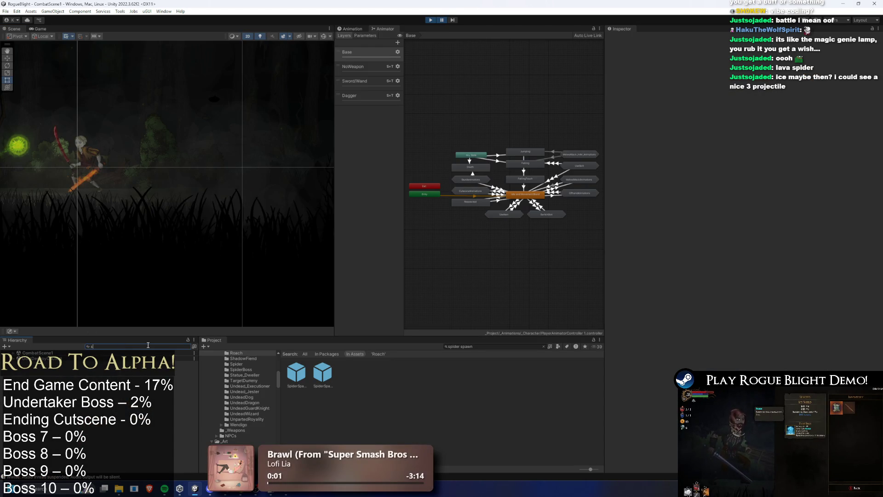
text(spider pre)
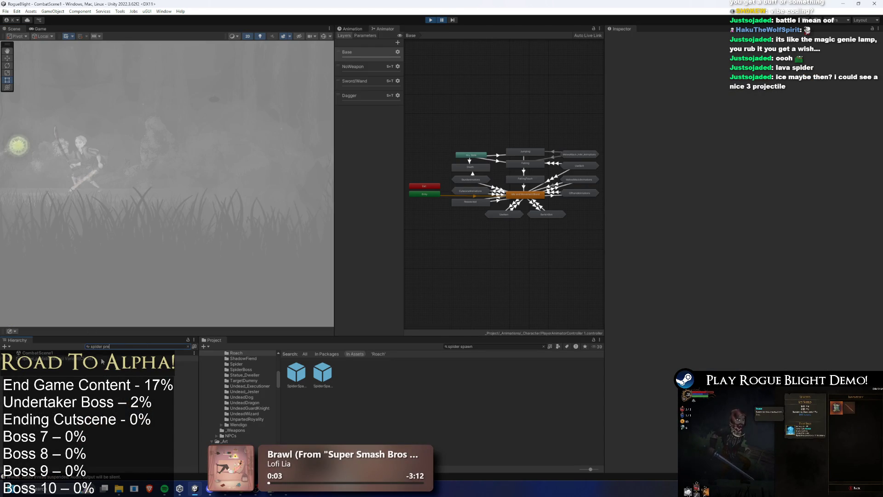
click(102, 359)
key(f)
key(w)
drag(148, 188, 156, 149)
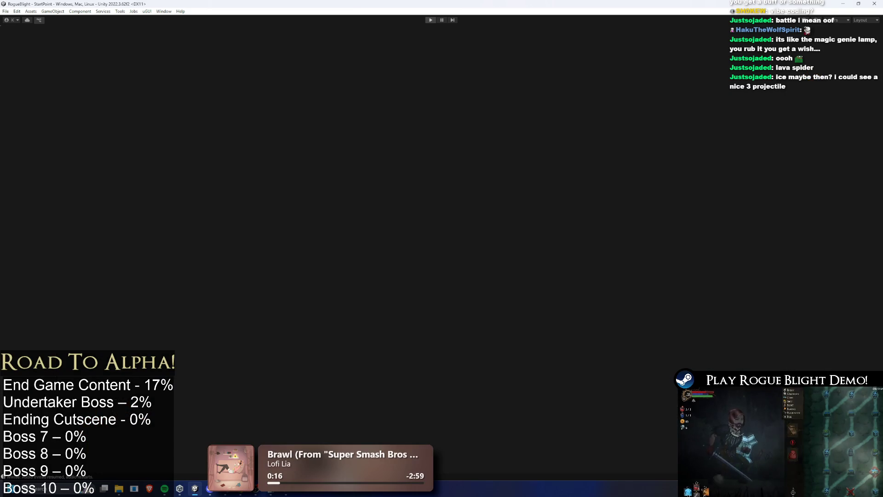
Step: Stop the playtest, set SpiderSpawnerOneByOne's Pos Y After First Enemy to 2, and relaunch play mode
key(ctrl+p)
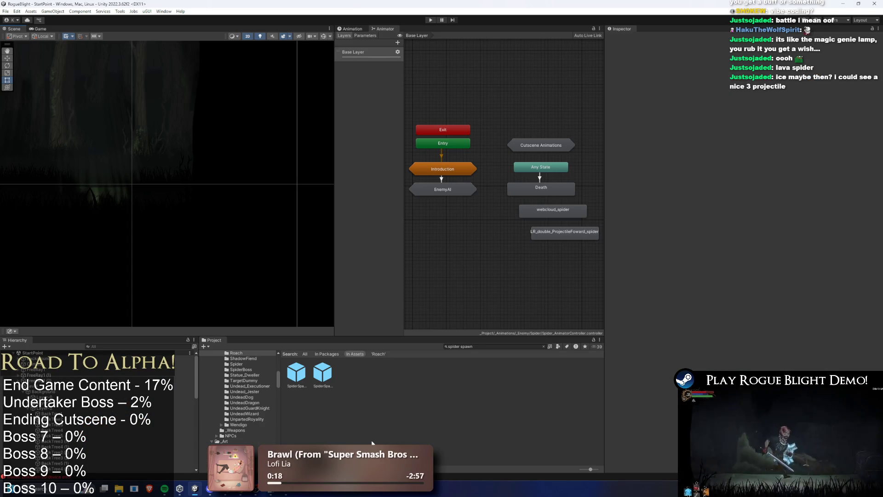
click(321, 373)
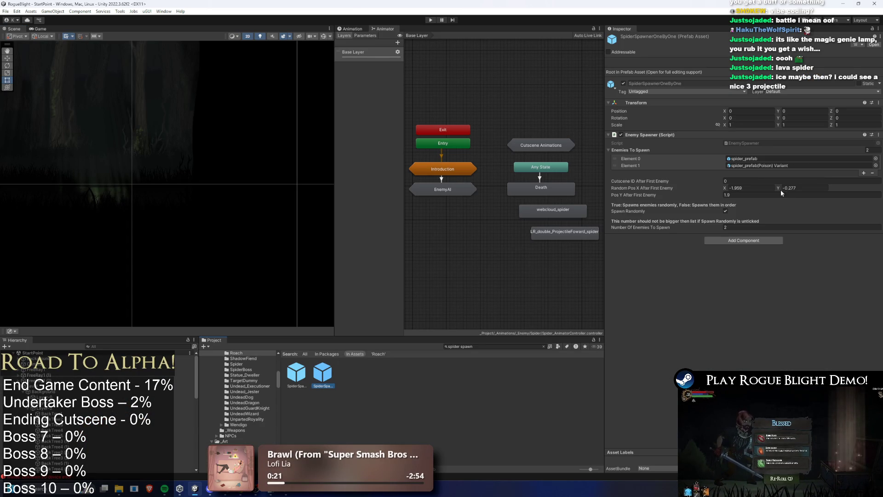
click(431, 20)
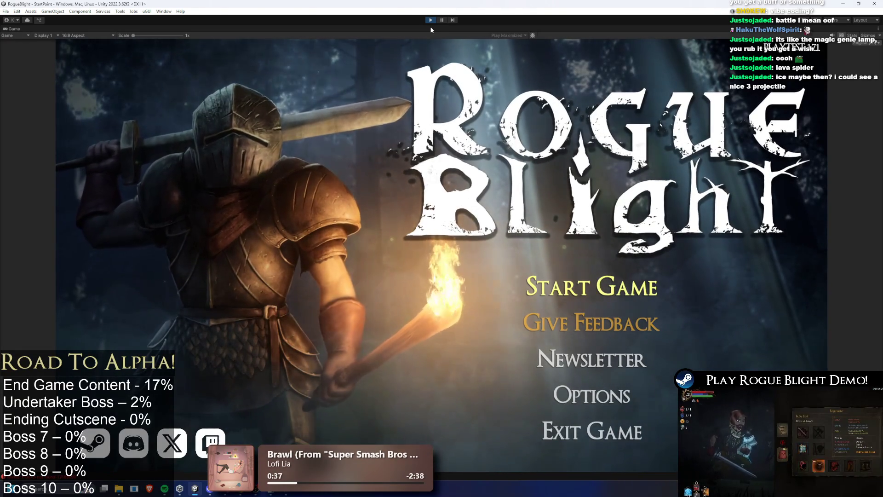
Step: Load the first save slot, walk into the nest, and dash and cast fire at the spider
click(591, 286)
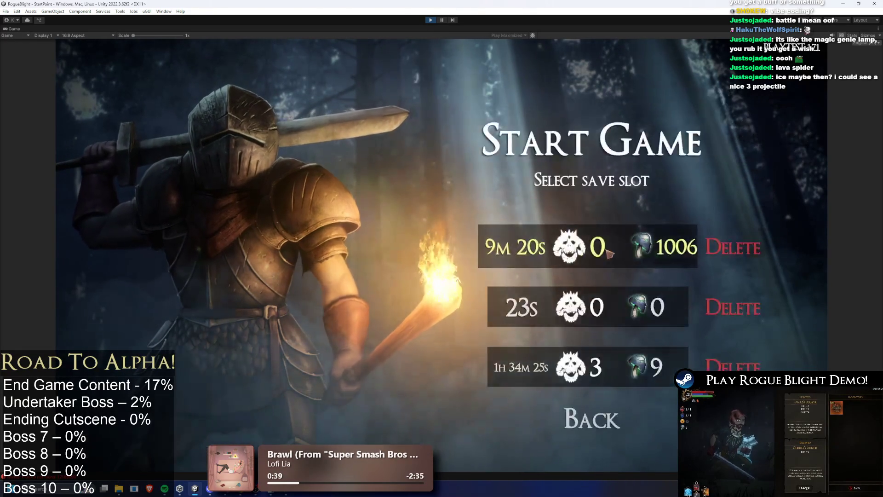
click(610, 253)
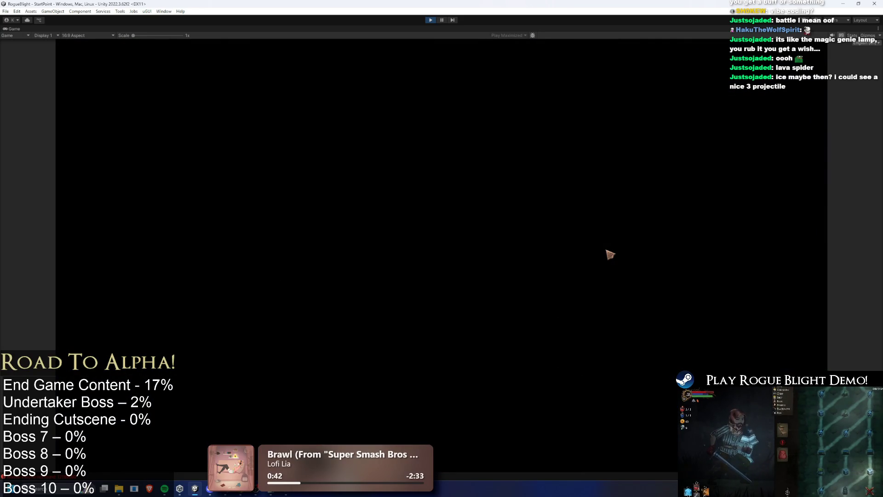
key(Right)
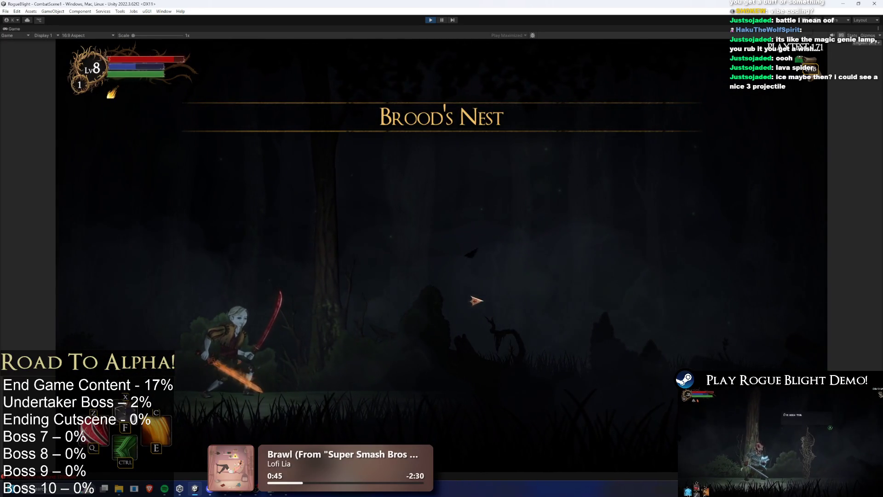
key(d)
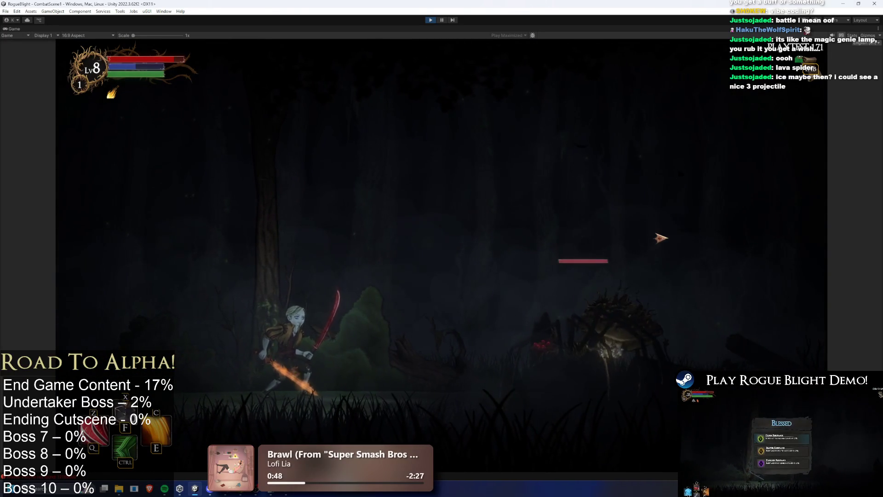
key(ctrl)
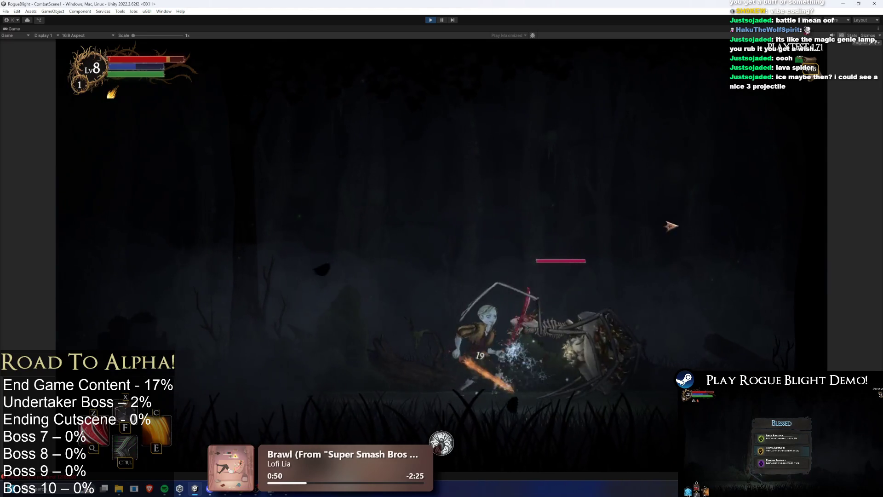
key(e)
Step: Fight the spider moving back and forth to check its Pos Y 2 spawn, then stop playing
key(a)
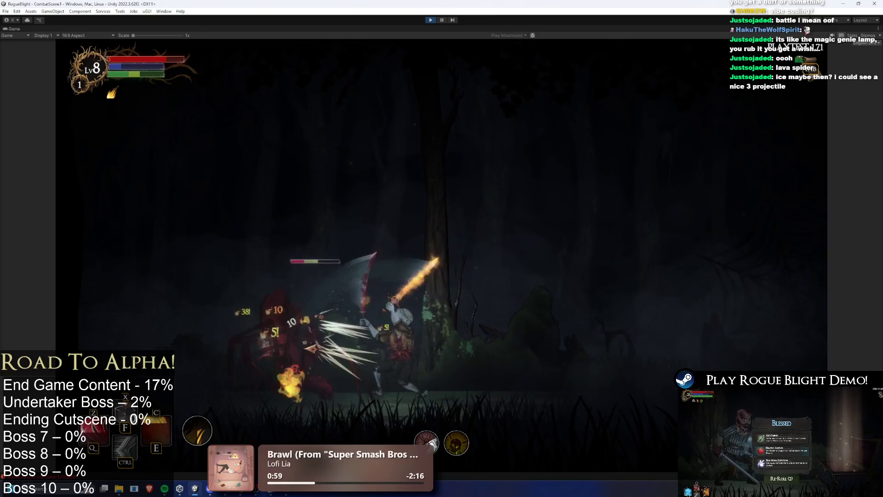
key(d)
key(a)
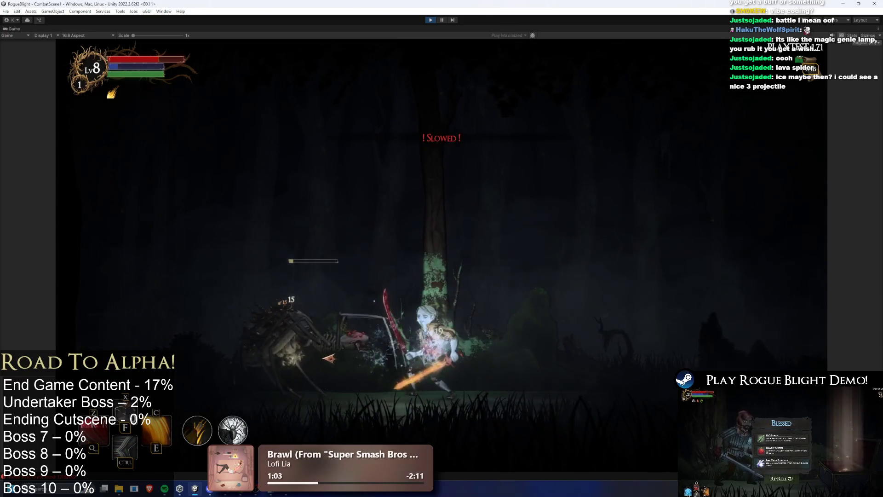
key(a)
key(d)
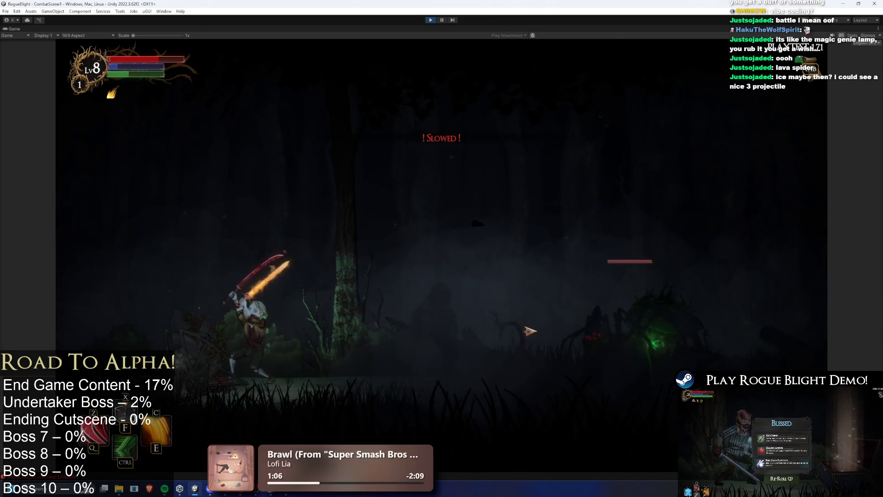
key(a)
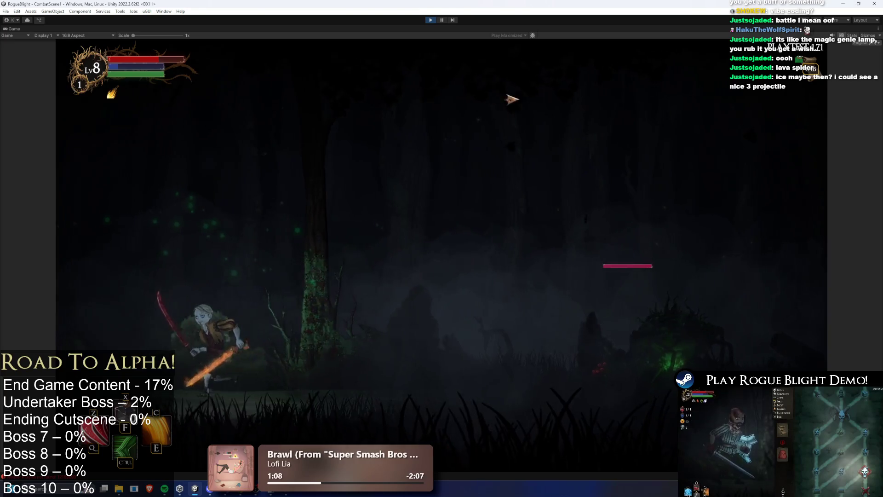
click(430, 21)
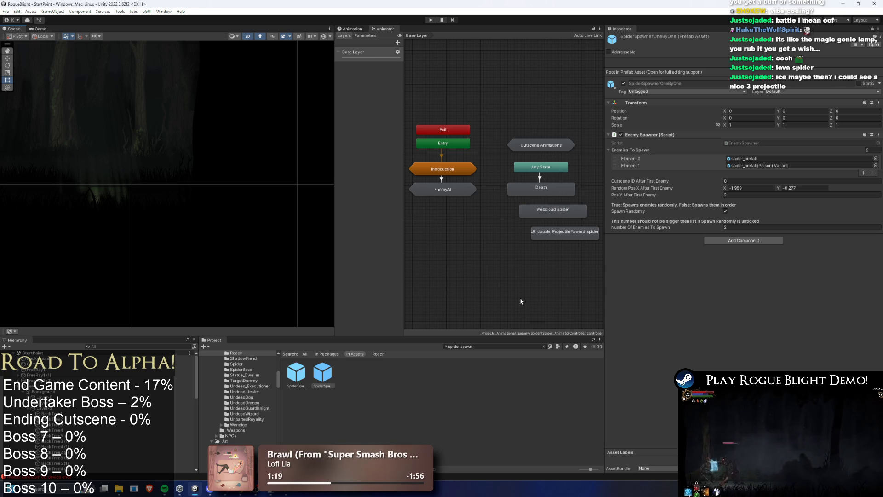
Step: Change Pos Y After First Enemy to 2.3, save with Ctrl+S, and launch play mode
click(746, 195)
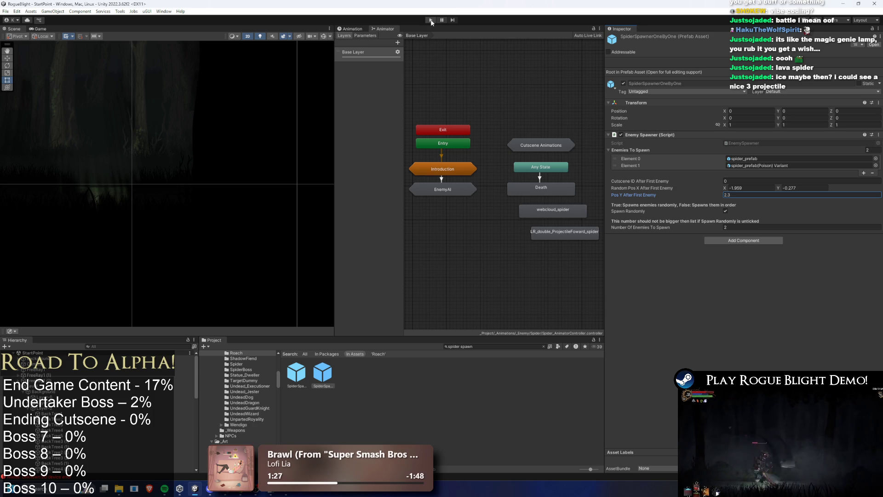
key(ctrl+s)
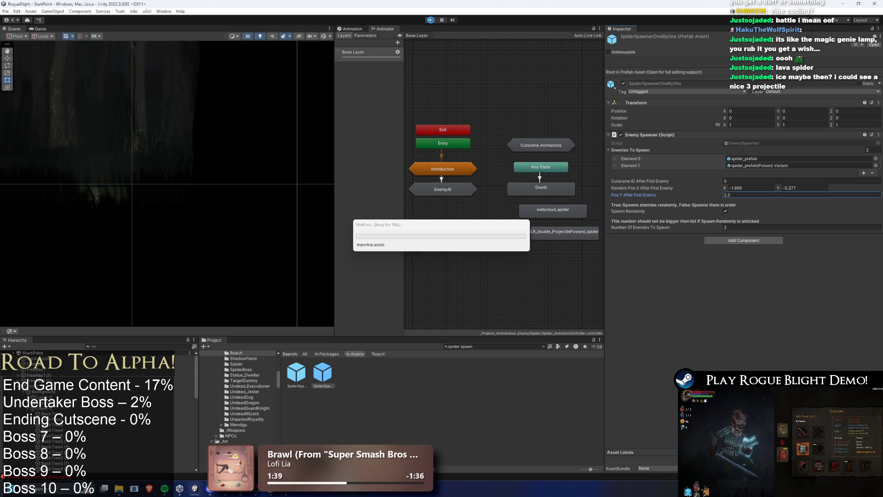
click(431, 21)
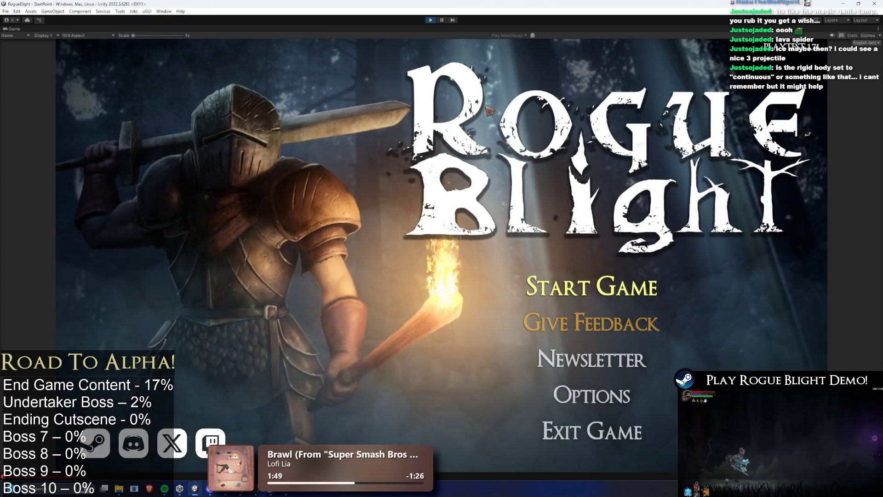
Step: Load the 9m 20s save slot, approach the spider, and enable the enemy-health-1 cheat with F1
click(613, 290)
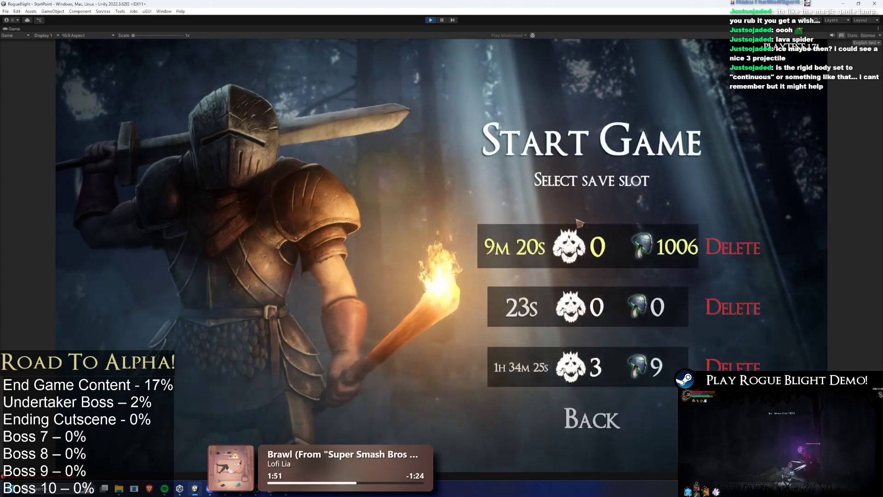
click(579, 237)
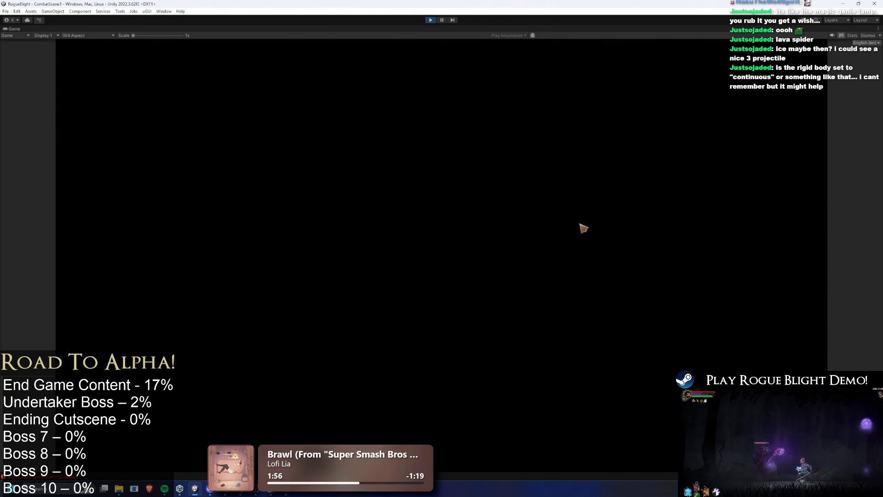
key(d)
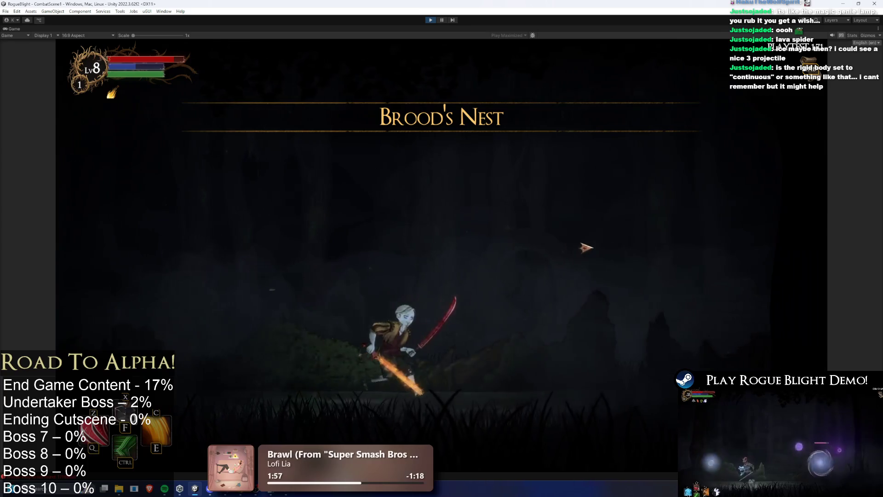
click(598, 256)
key(a)
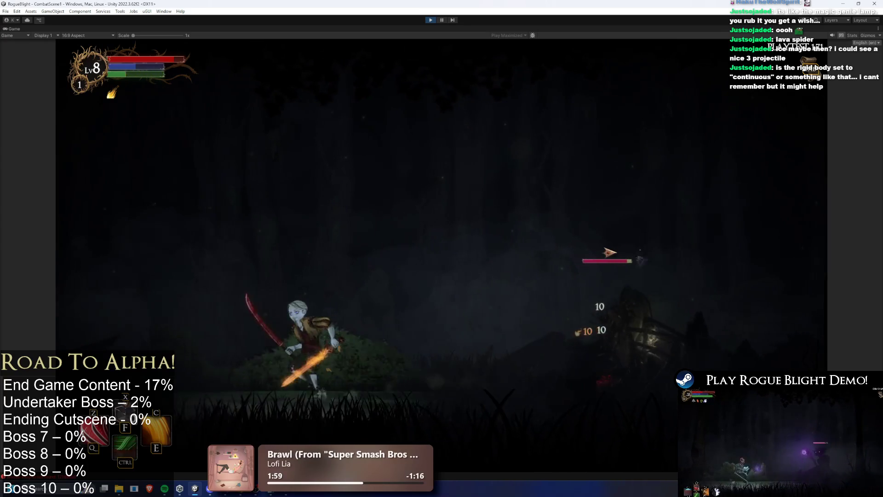
key(F1)
key(d)
click(605, 257)
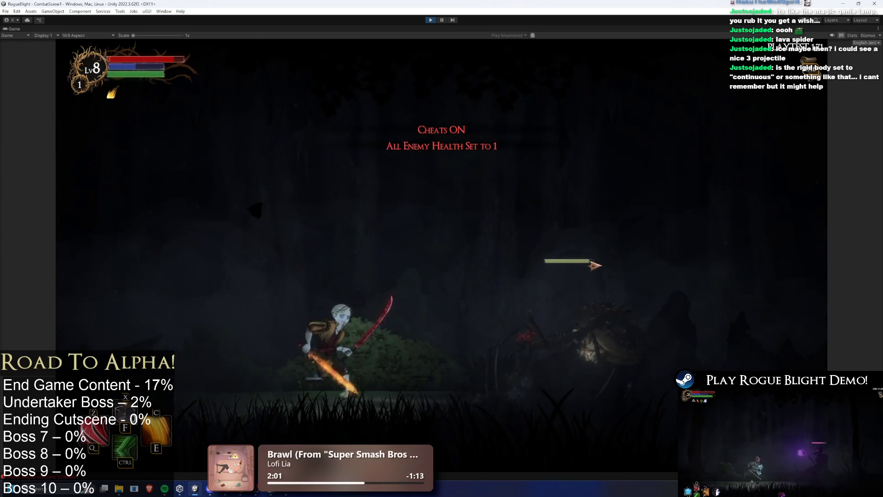
Step: Fight the spider while dodging its poison orbs, then pause and filter the Hierarchy for spiders
click(639, 294)
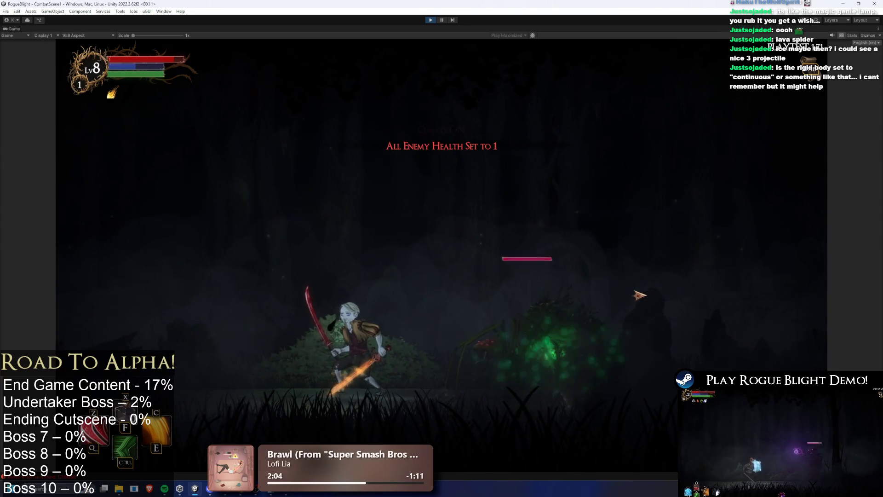
key(a)
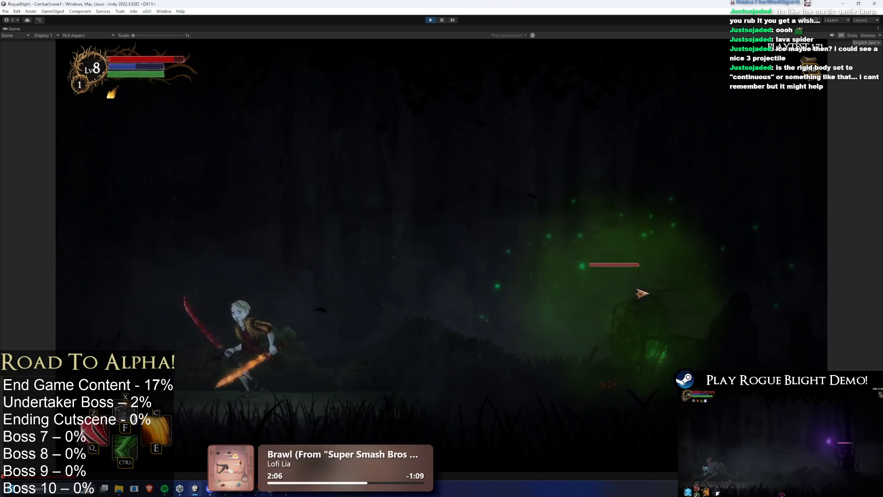
key(d)
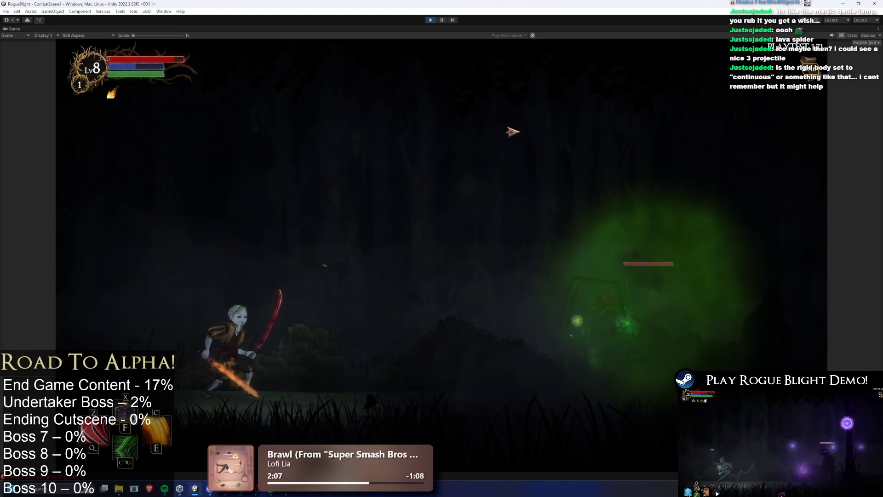
key(a)
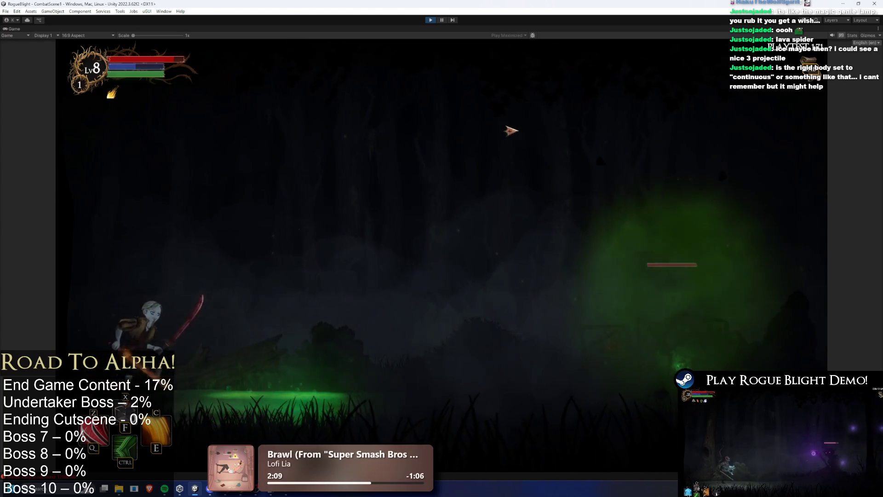
key(d)
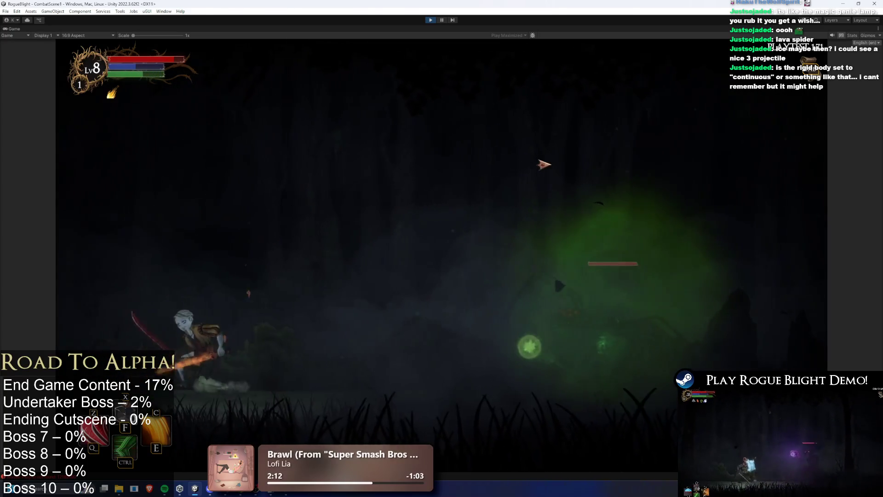
key(a)
key(d)
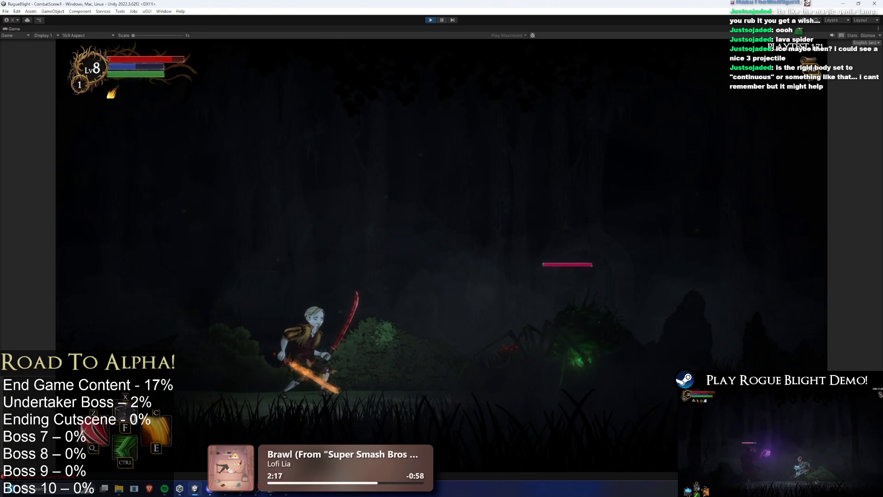
click(442, 20)
click(120, 346)
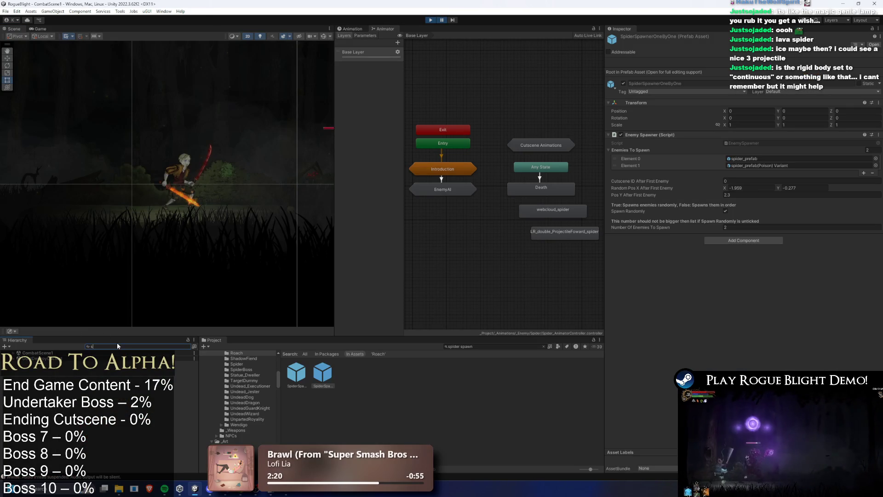
Step: Find and select the spawned poison spider clone with a 'spider' Hierarchy search
text(spider)
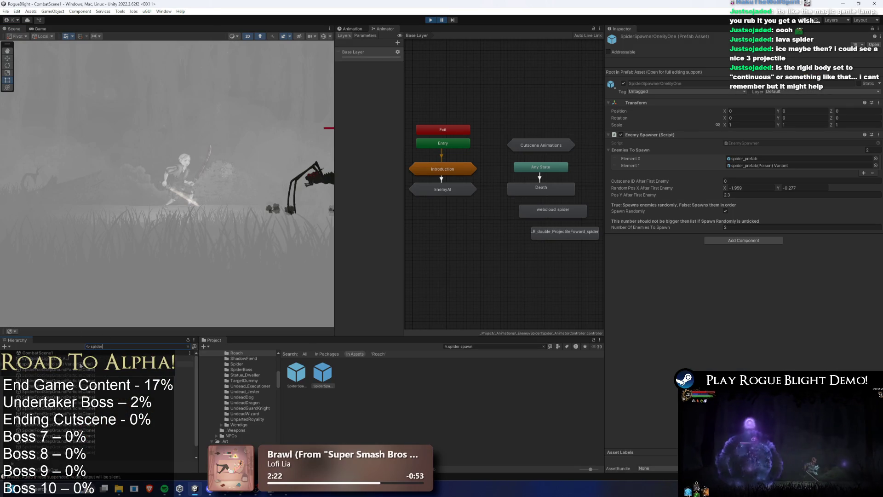
click(80, 364)
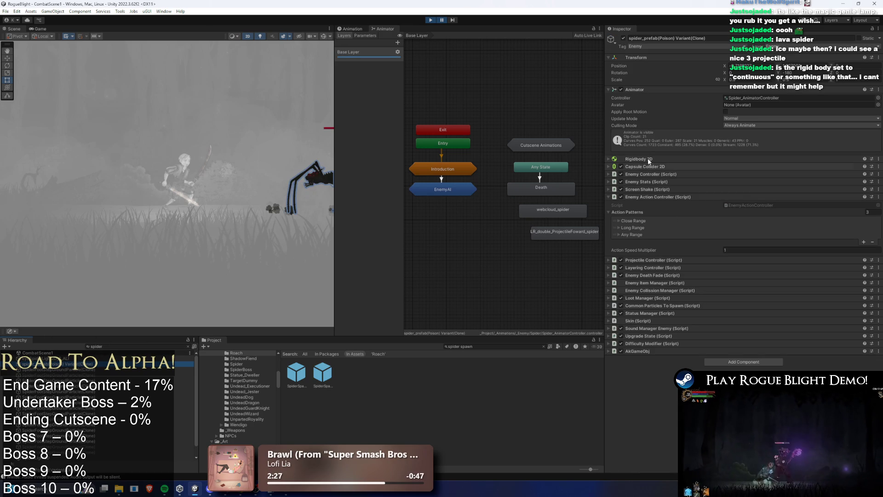
click(650, 168)
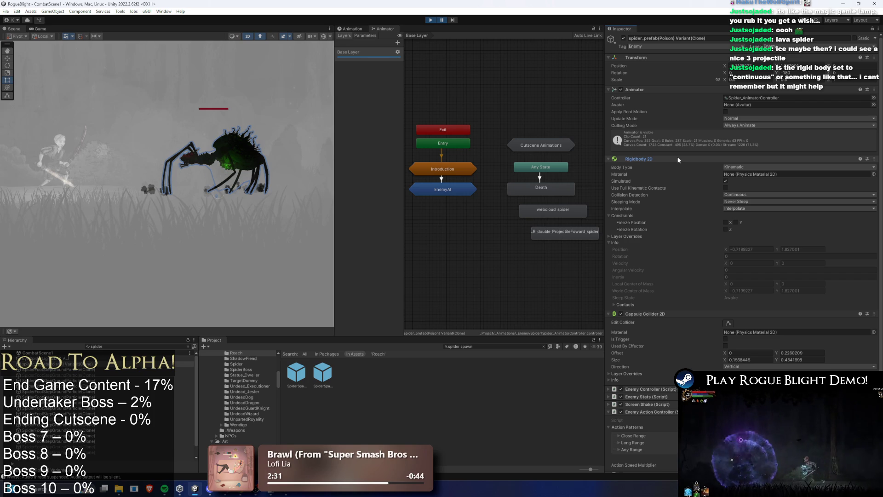
Step: Confirm the clone's Rigidbody 2D Collision Detection stays Continuous, then stop the playtest
click(692, 159)
click(742, 195)
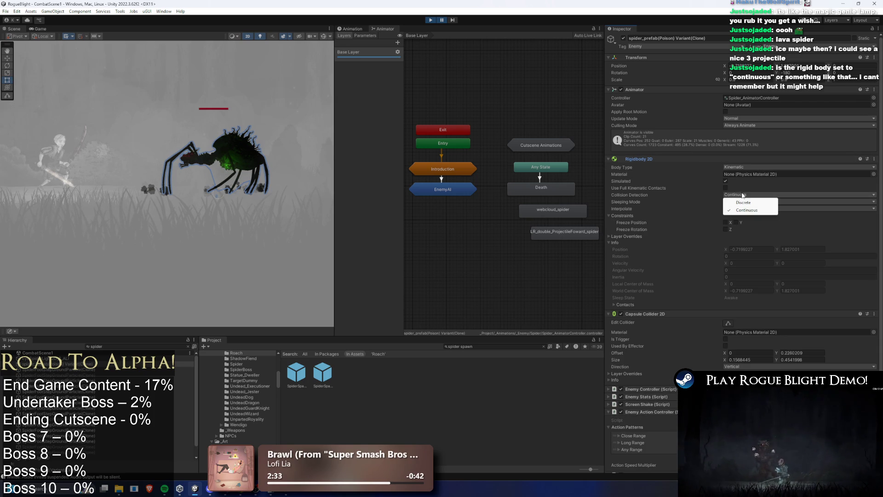
click(675, 159)
click(674, 159)
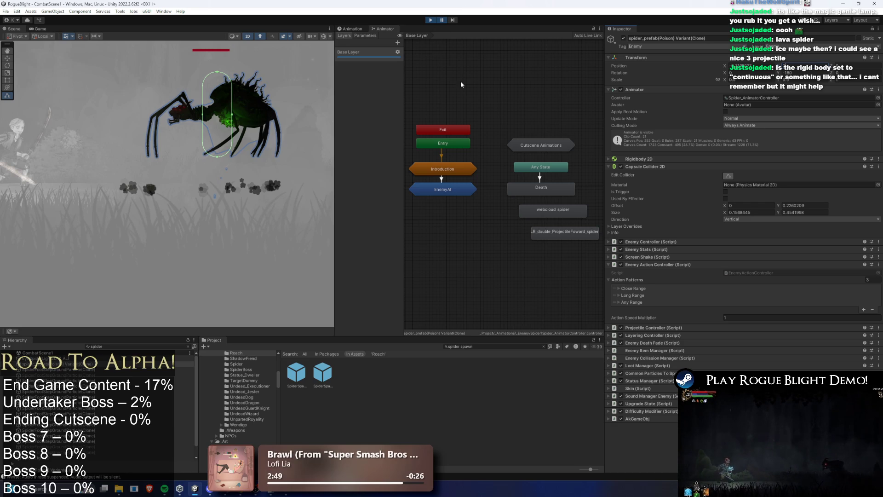
click(431, 21)
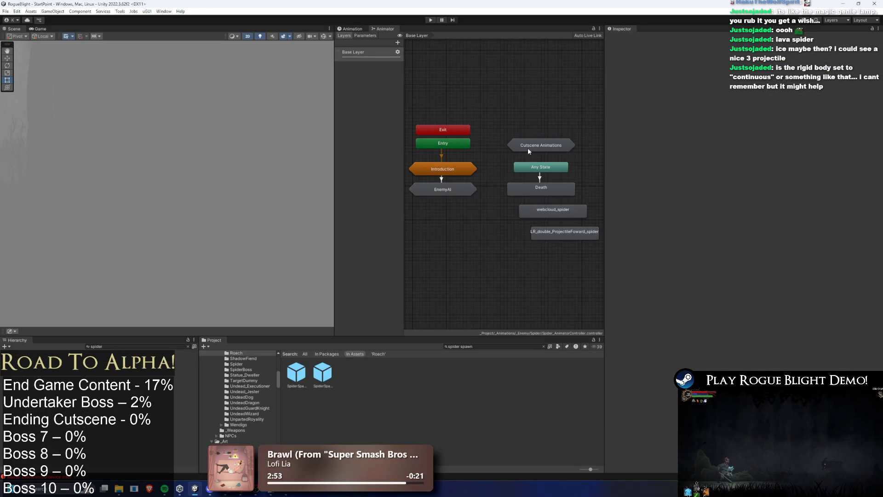
Step: Enter the Cutscene Animations sub-state machine and frame the graph on Jump Down (Intro Cancel)
click(528, 147)
double_click(528, 147)
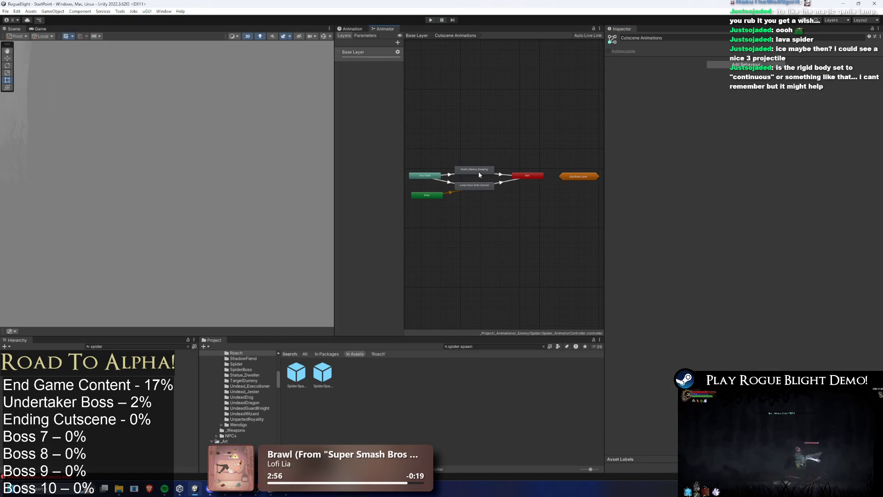
click(467, 186)
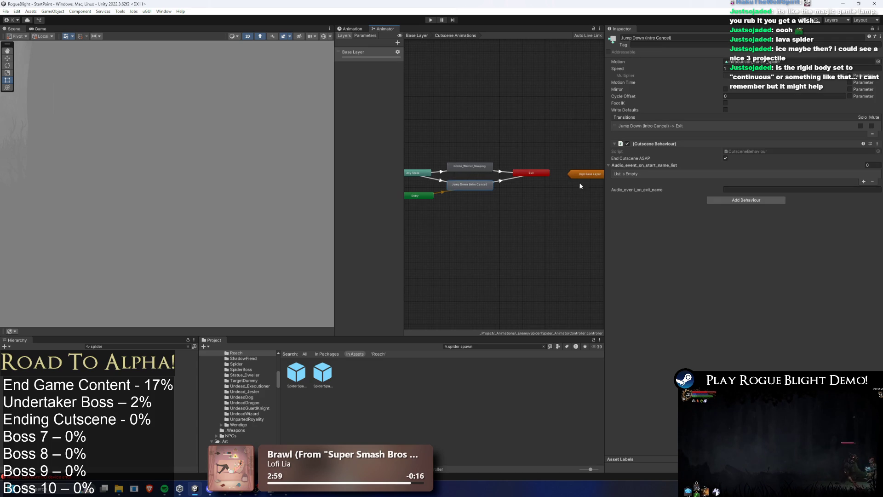
key(f)
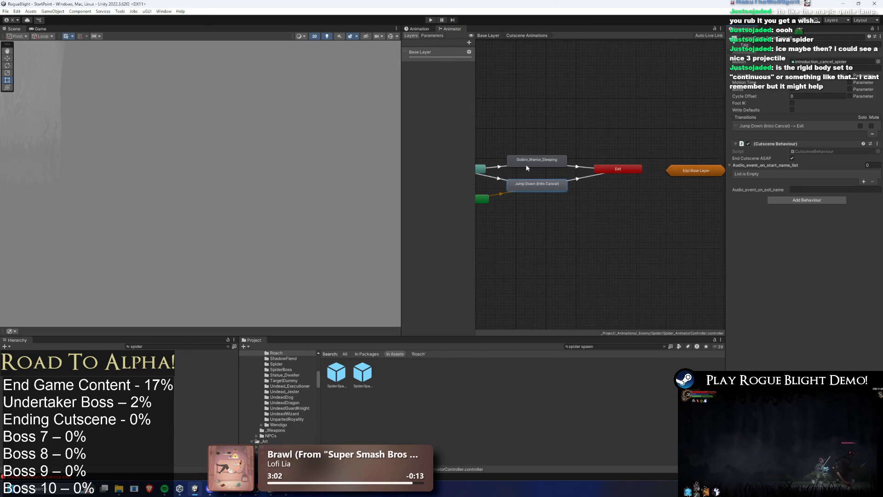
drag(400, 164, 240, 152)
Step: Look at the Introduction sub-state machine's Introduction_Start state, then return to Base Layer
click(340, 35)
double_click(357, 170)
click(407, 179)
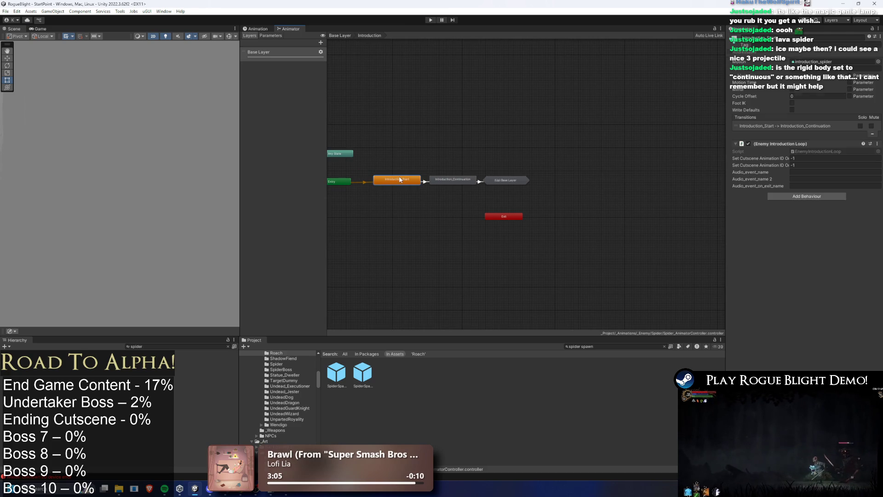
right_click(407, 179)
click(433, 147)
key(BackSpace)
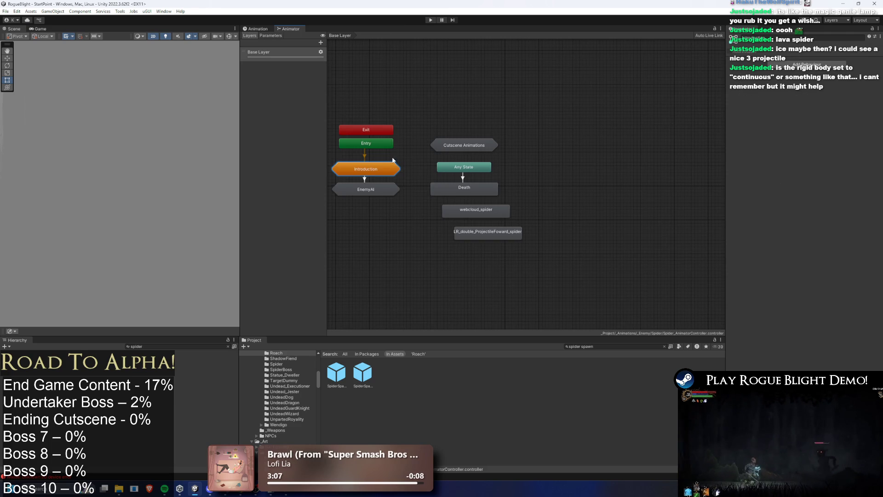
Step: Back in Cutscene Animations, select the Jump Down (Intro Cancel) to Exit transition
double_click(470, 147)
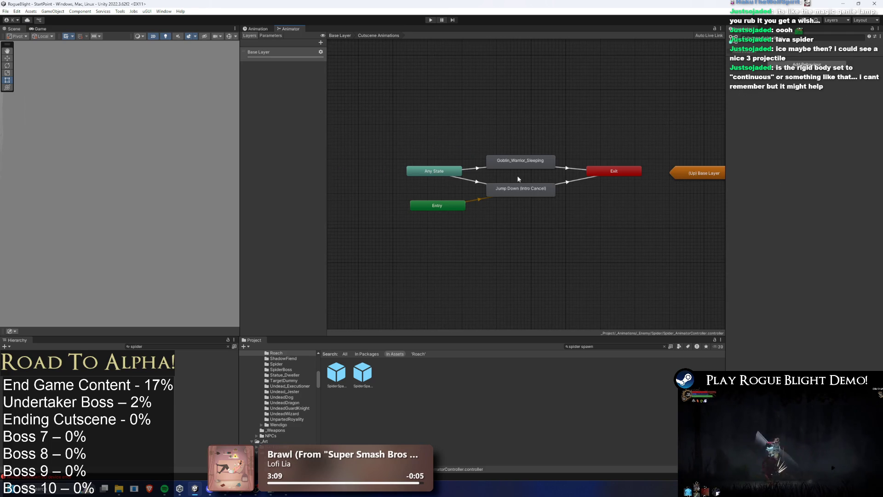
click(364, 165)
click(626, 173)
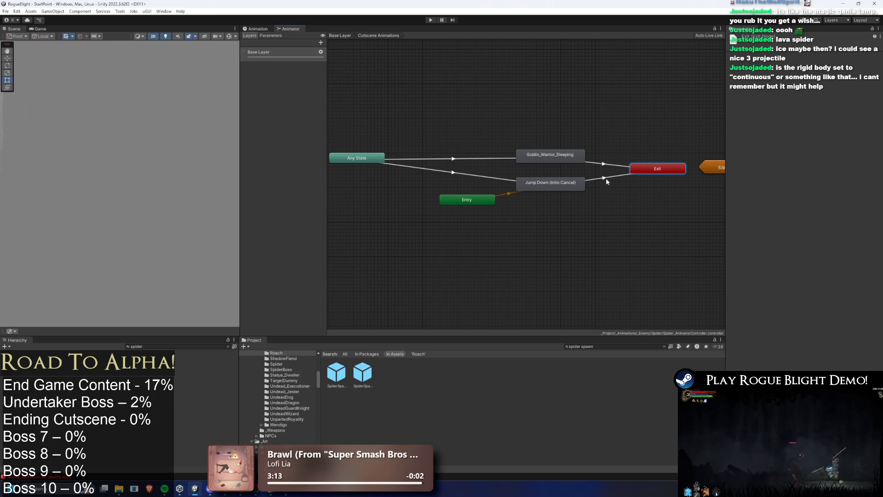
click(567, 187)
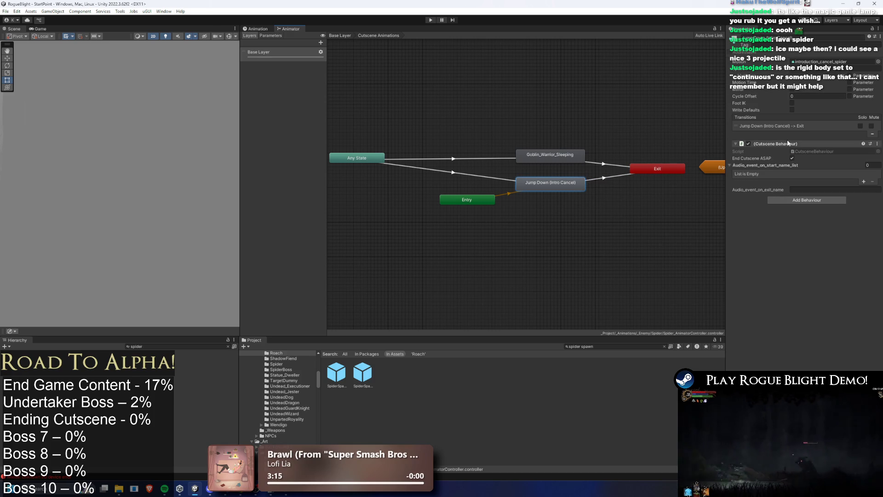
click(773, 126)
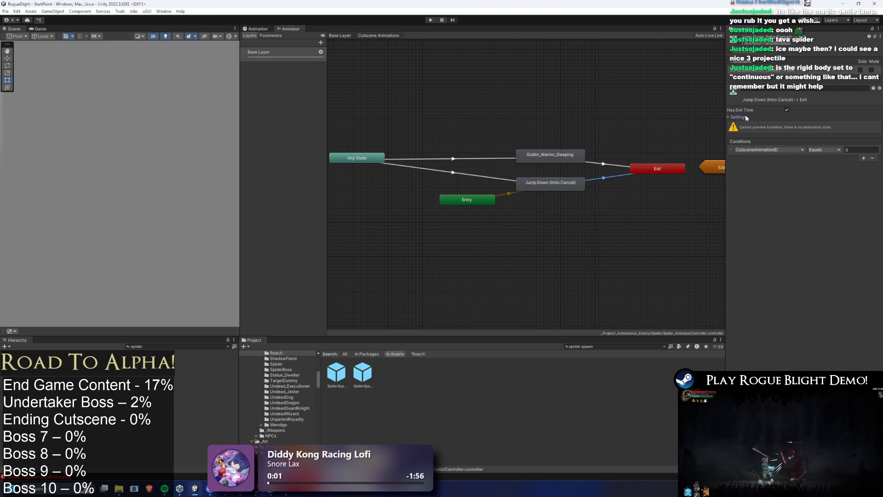
Step: Give the Jump Down to Exit transition a 0.2 duration and 0.8 exit time
click(746, 118)
double_click(810, 138)
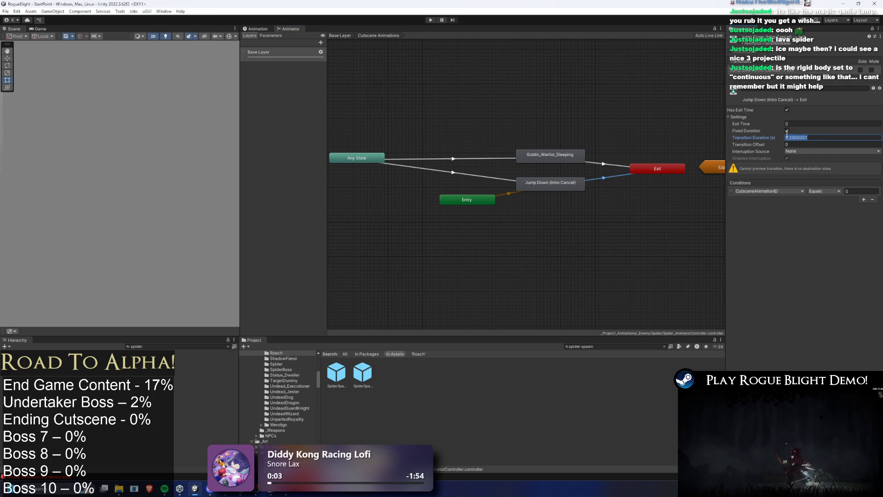
text(1)
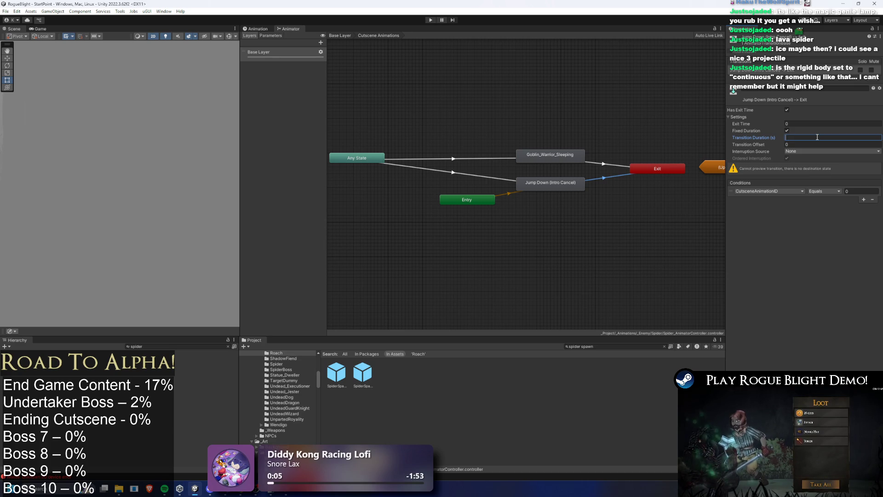
key(BackSpace)
text(1)
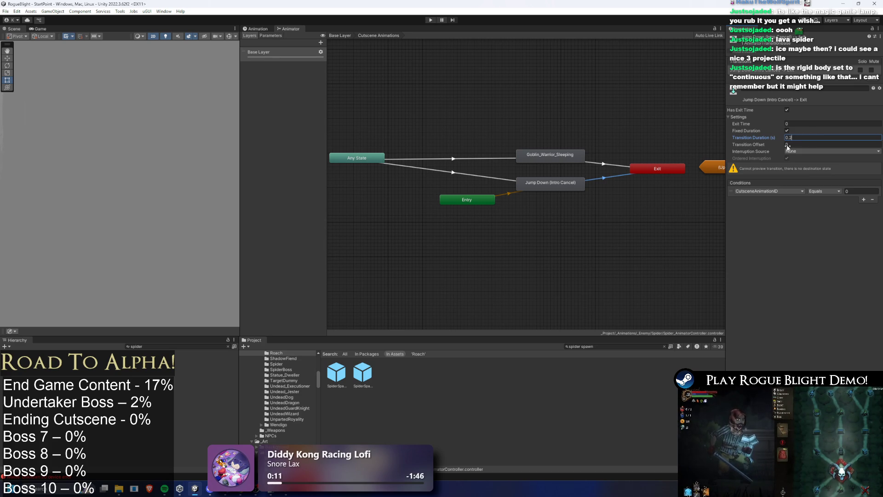
click(803, 124)
text(0.8)
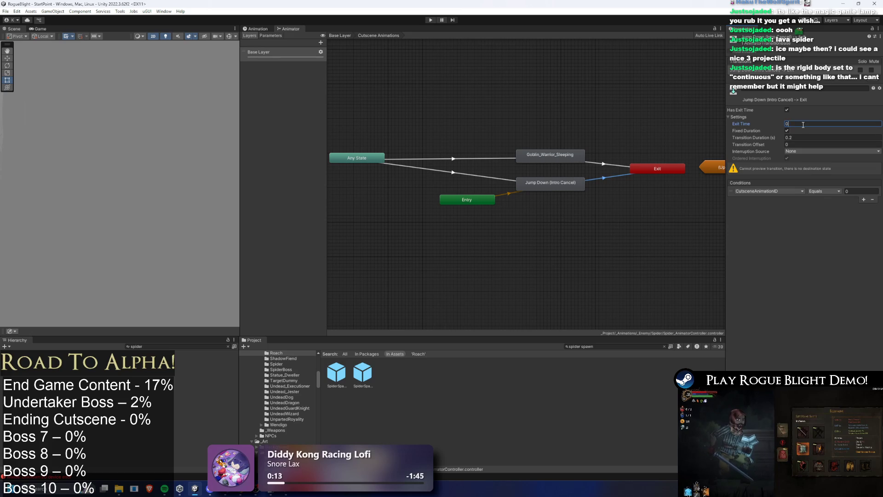
click(787, 130)
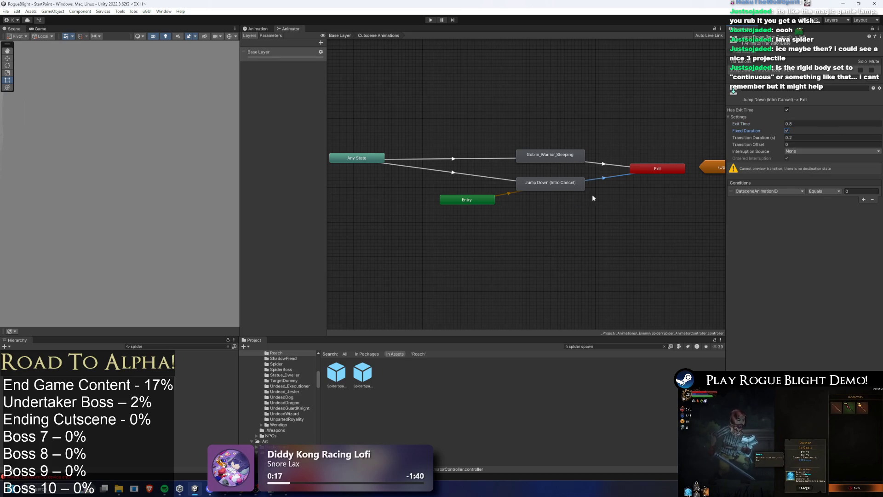
Step: Move the Any State and Jump Down (Intro Cancel) nodes further right
mouse_move(359, 163)
mouse_down()
mouse_move(424, 170)
mouse_move(393, 168)
mouse_up()
click(533, 187)
drag(556, 183, 580, 182)
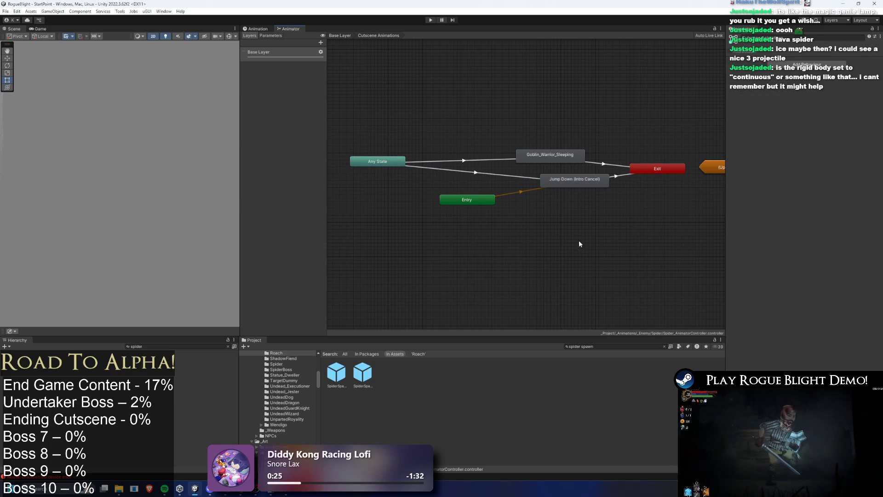
Step: Duplicate Jump Down (Intro Cancel) and add a transition from Any State into the copy
key(ctrl+d)
mouse_move(457, 161)
mouse_down()
mouse_move(521, 178)
mouse_move(503, 178)
mouse_up()
right_click(402, 164)
click(419, 167)
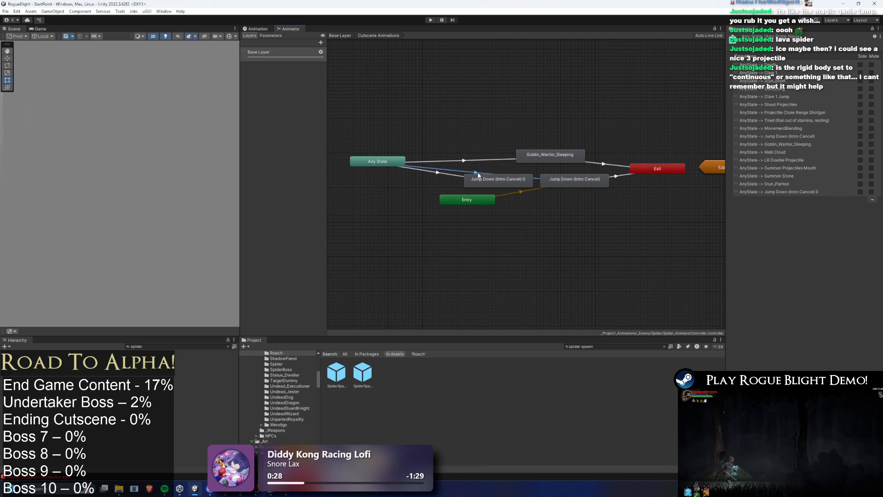
click(489, 178)
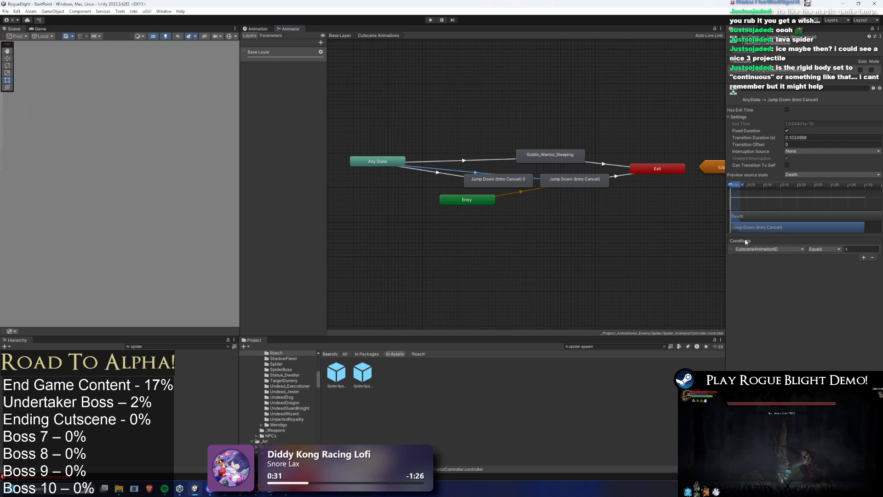
Step: Give that transition condition CutsceneAnimationID Equals 1, 0.25 duration, starting at clip beginning
click(450, 176)
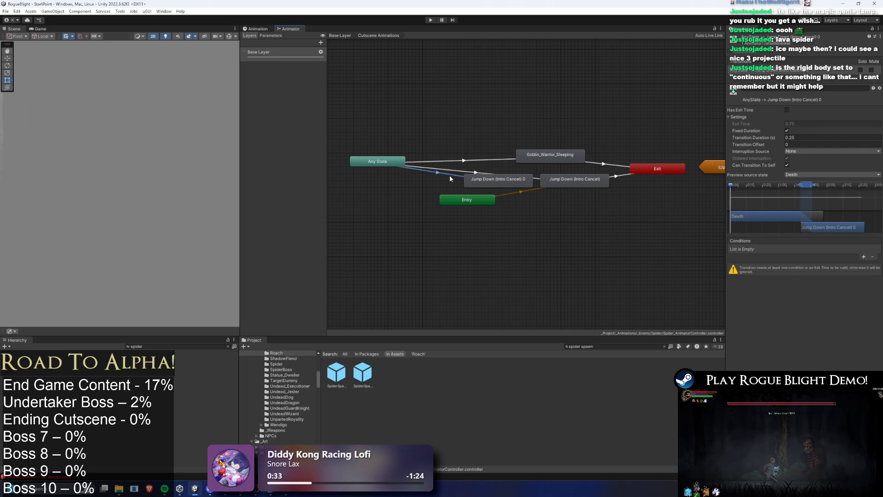
right_click(739, 241)
click(772, 254)
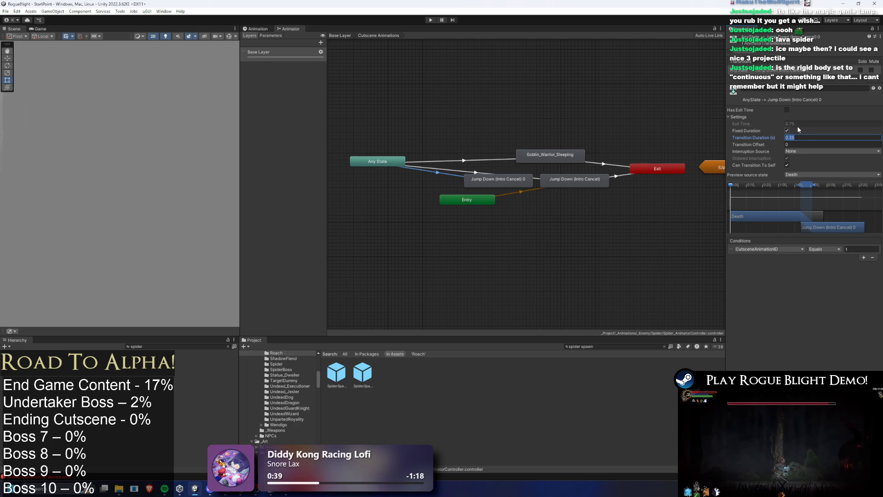
click(806, 132)
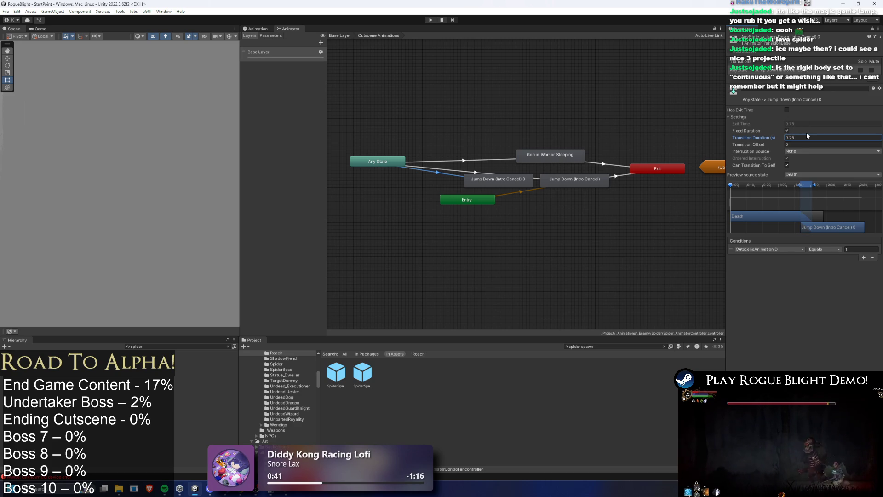
drag(807, 186, 718, 179)
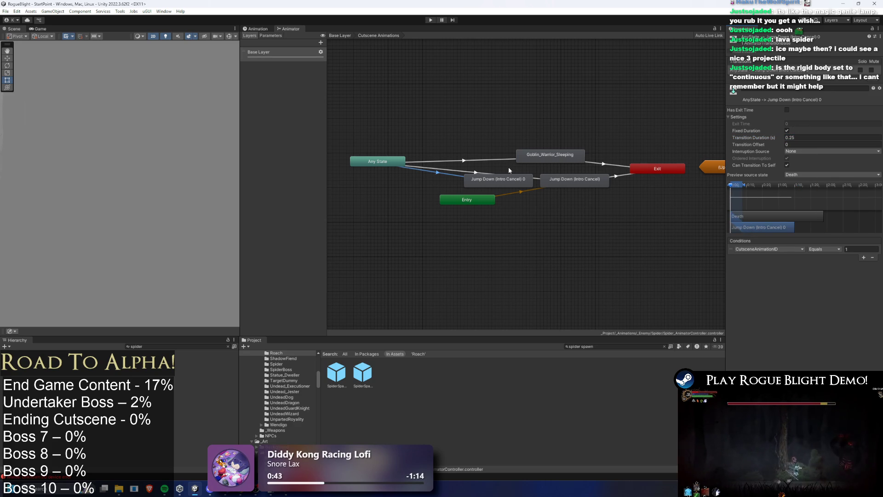
Step: Add a transition from the copied Jump Down state into the original one
click(469, 173)
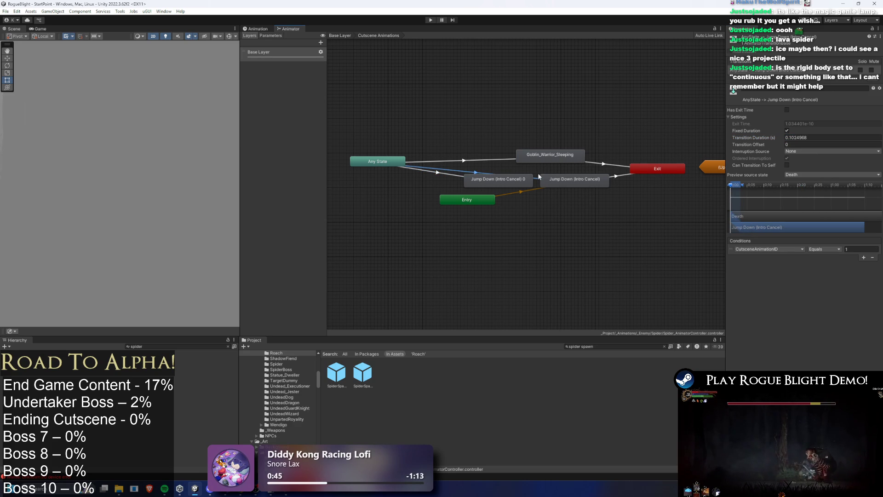
click(447, 168)
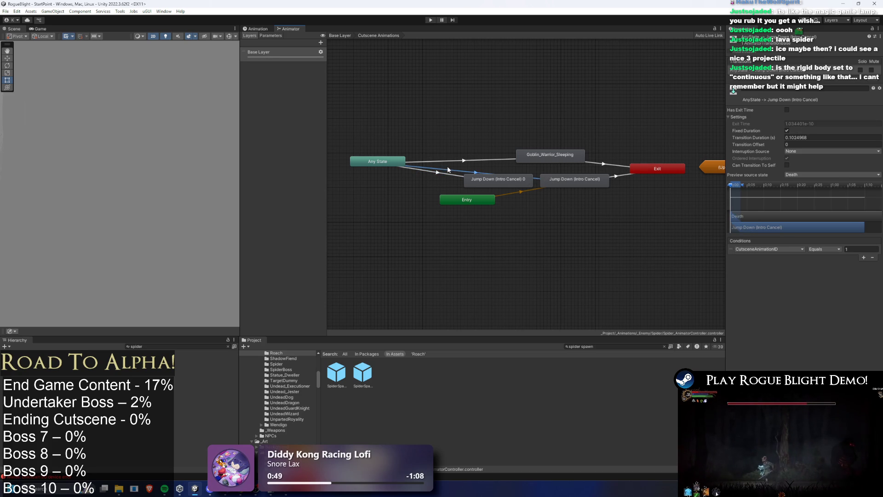
right_click(518, 180)
click(534, 183)
click(552, 181)
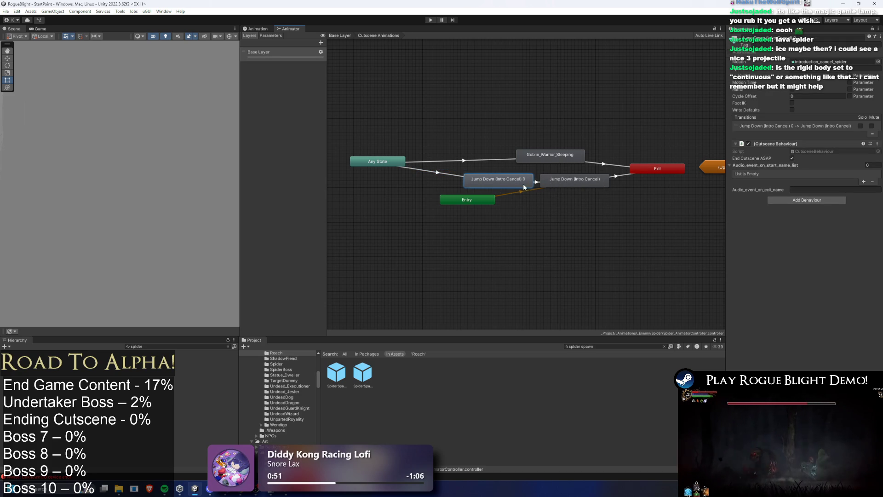
drag(513, 182, 499, 181)
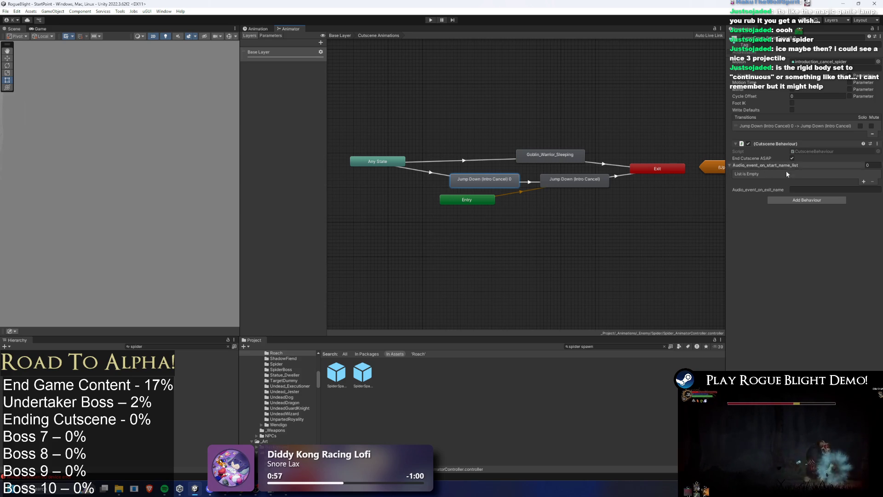
Step: Review the Goblin_Warrior_Sleeping and Jump Down transitions and the copy's Cutscene Behaviour script
click(547, 155)
click(604, 164)
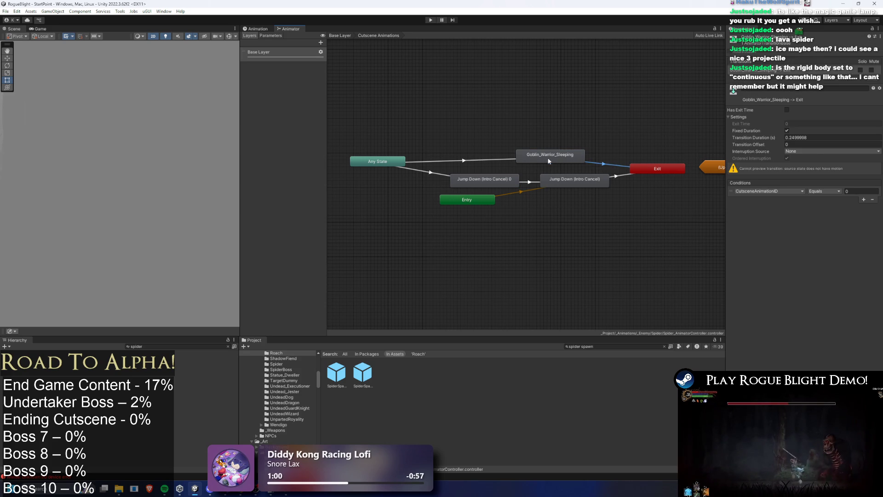
click(529, 182)
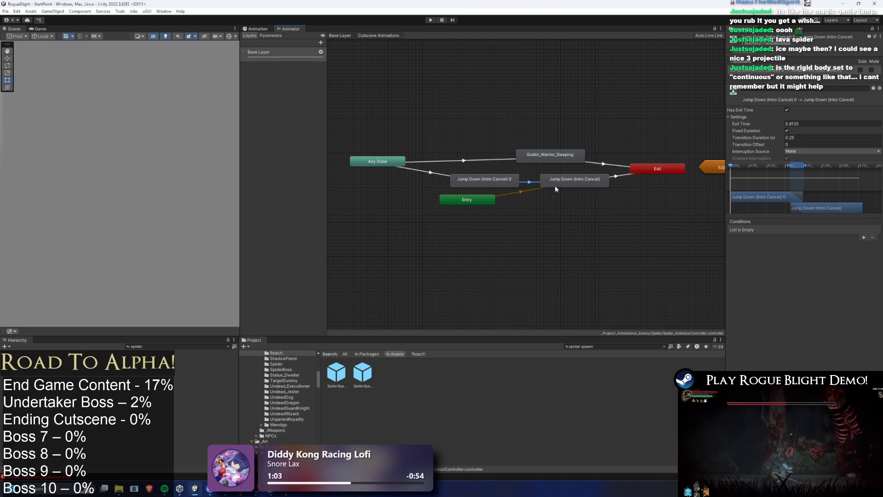
click(515, 180)
click(835, 150)
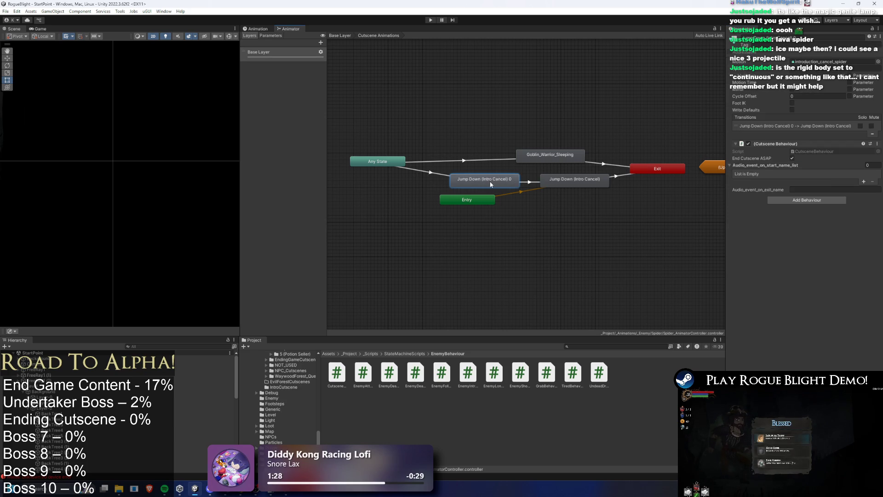
Step: Remove Cutscene Behaviour from the copy and set its transition to exit time 0, Has Exit Time off
right_click(790, 148)
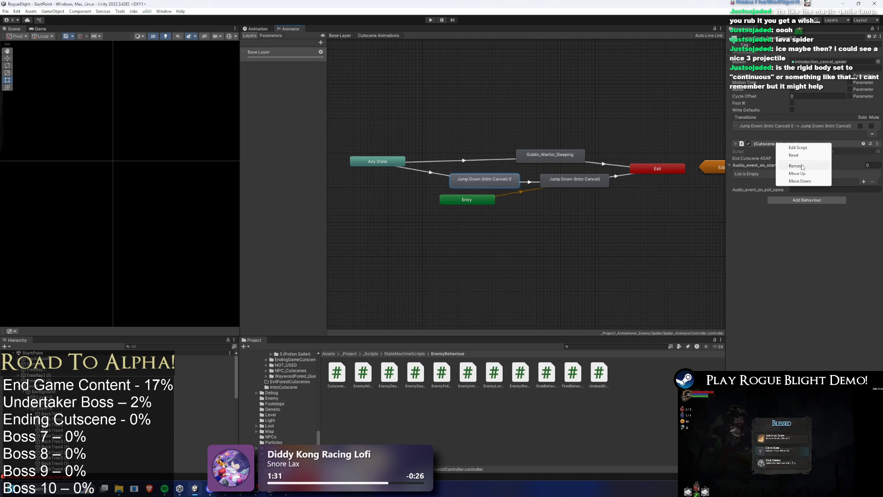
click(803, 157)
click(526, 183)
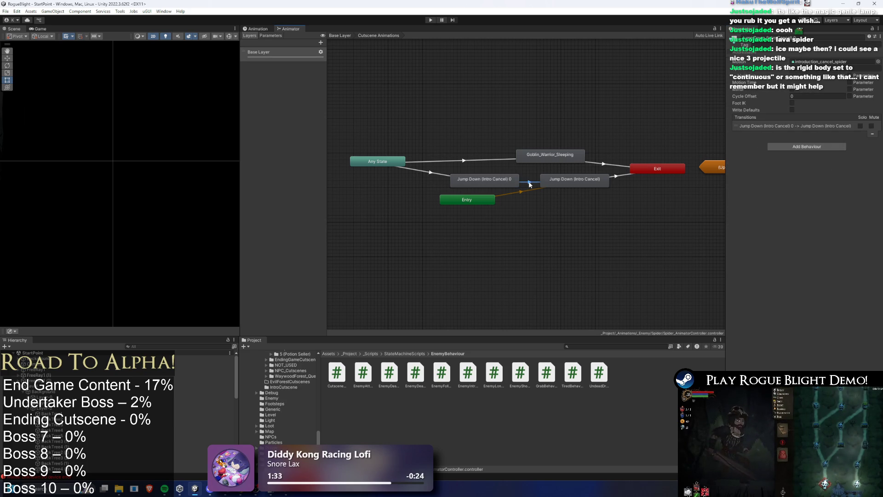
drag(826, 208, 766, 208)
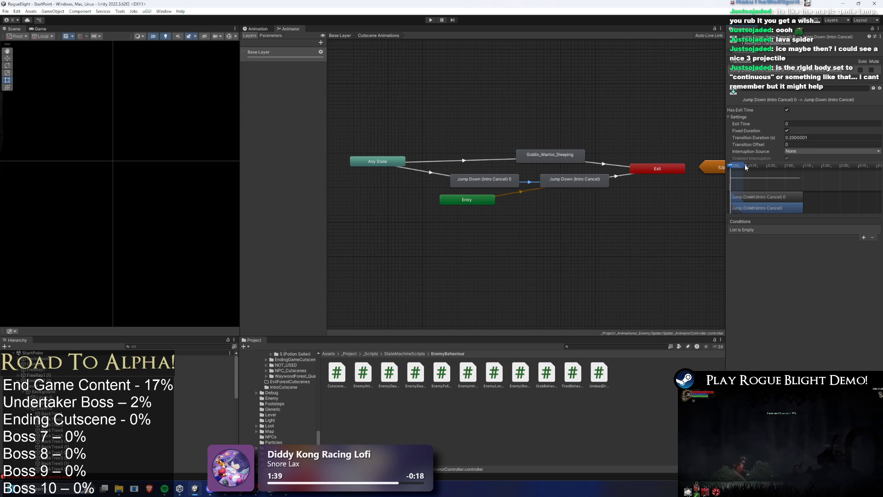
drag(746, 167, 730, 168)
click(824, 124)
text(0)
click(787, 110)
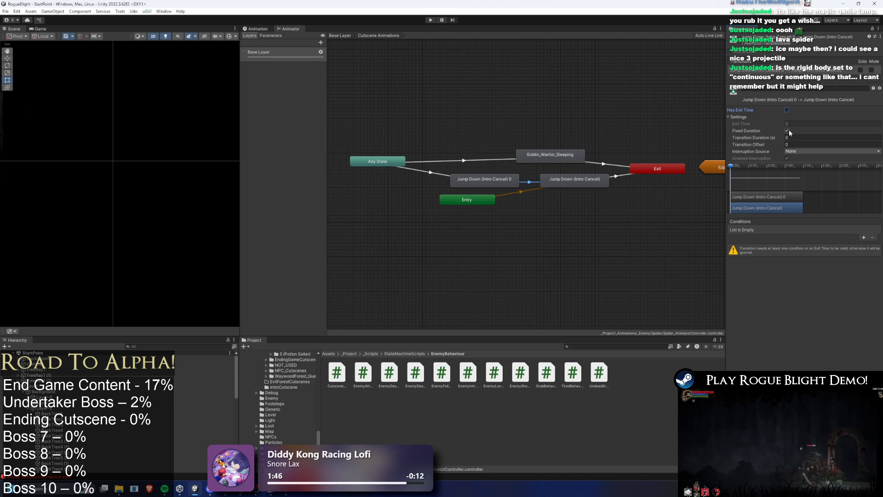
Step: Nudge the original Jump Down state left and review the Any State and Exit transitions
click(552, 182)
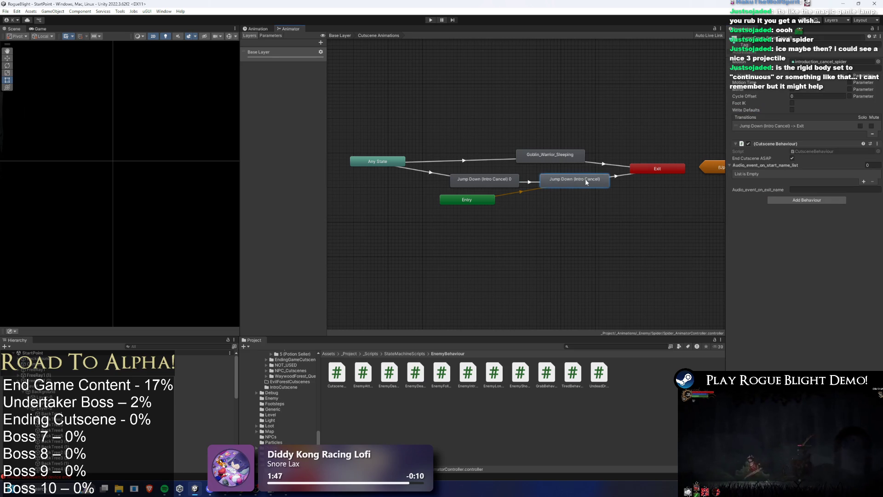
drag(594, 183, 590, 183)
click(608, 177)
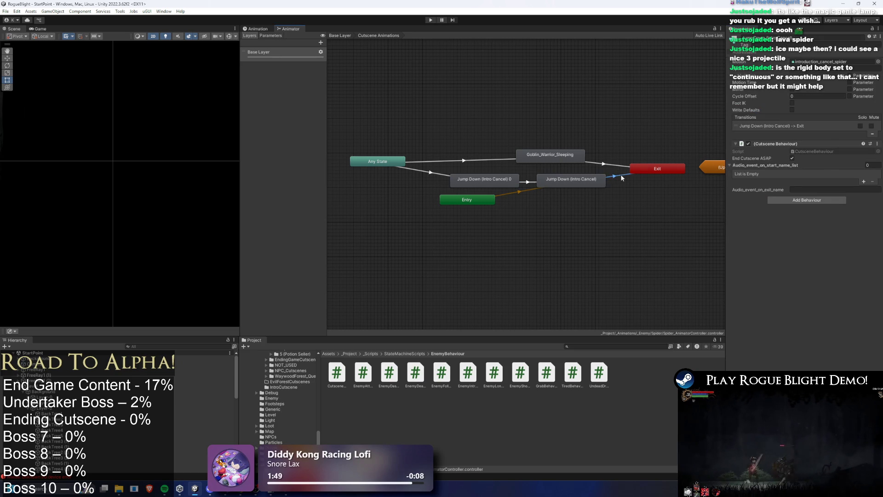
click(456, 179)
click(427, 172)
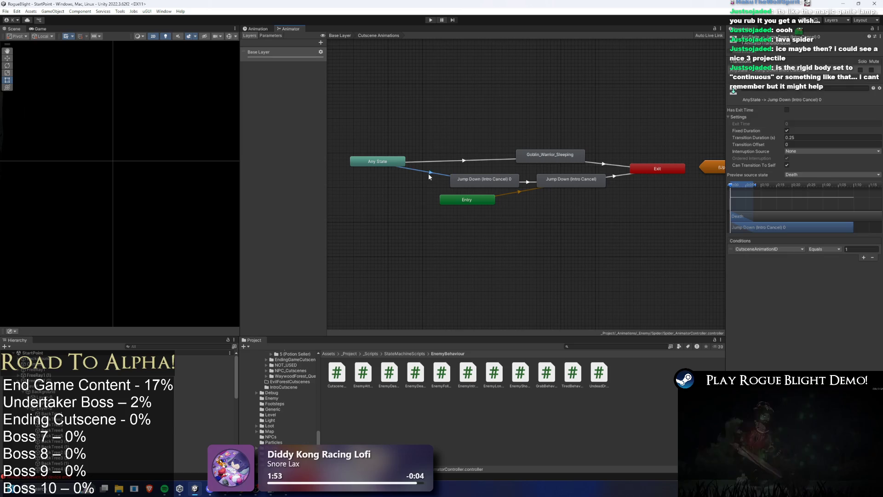
click(620, 176)
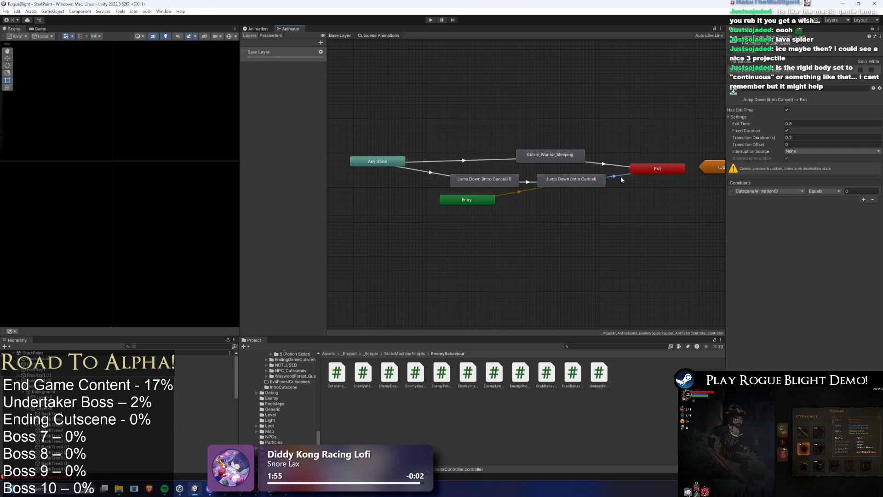
click(598, 346)
Step: Set SpiderSpawnerOneByOne's Cutscene ID After First Enemy to 1 and save
text(pider prefab)
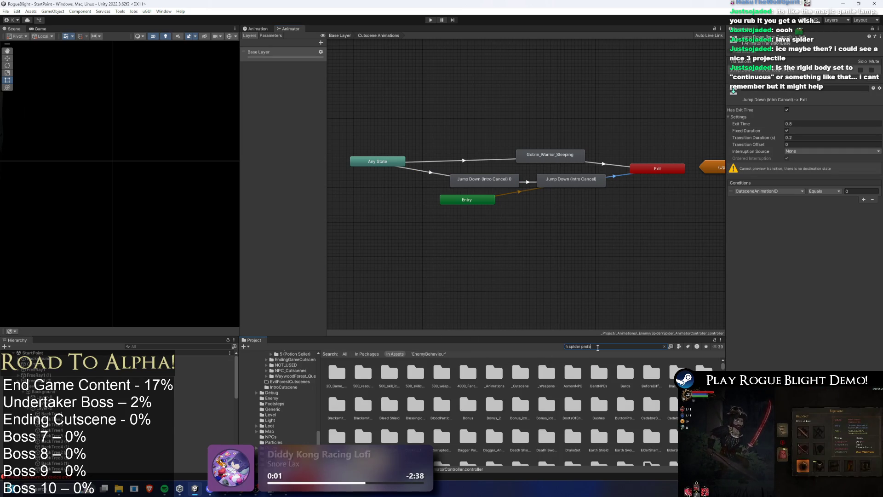
click(362, 373)
click(609, 346)
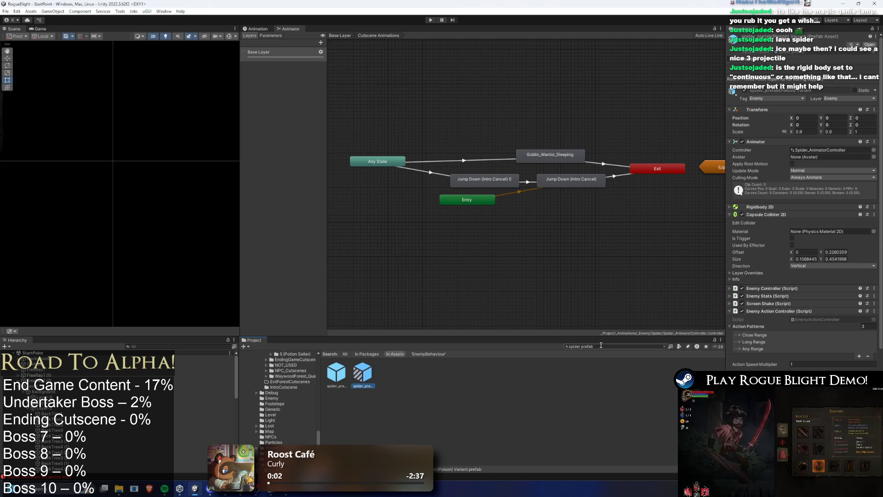
text(spl)
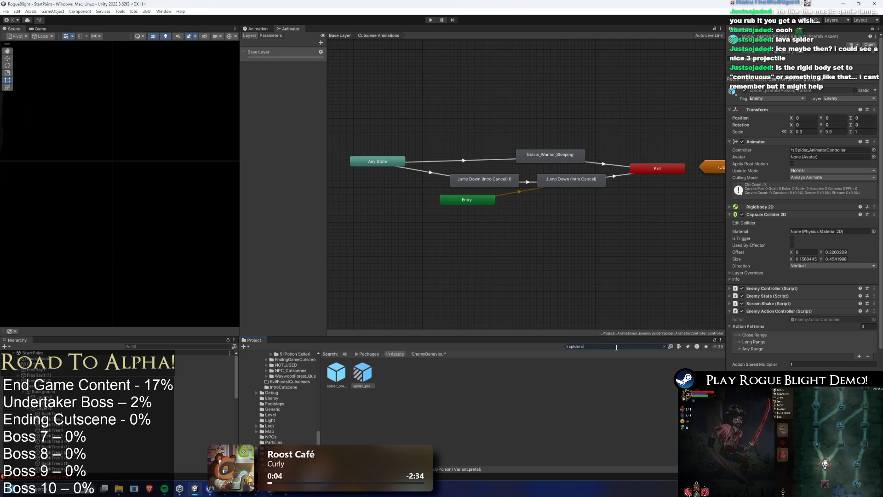
text( one)
click(347, 375)
click(810, 181)
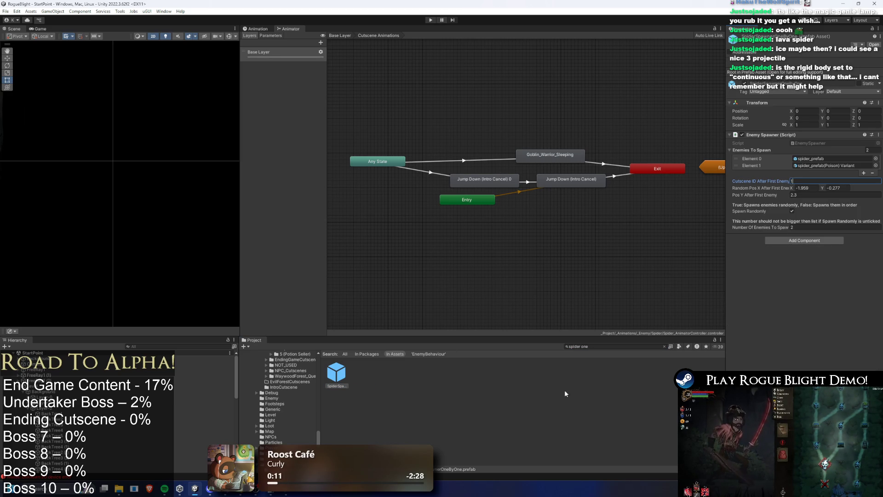
key(ctrl+s)
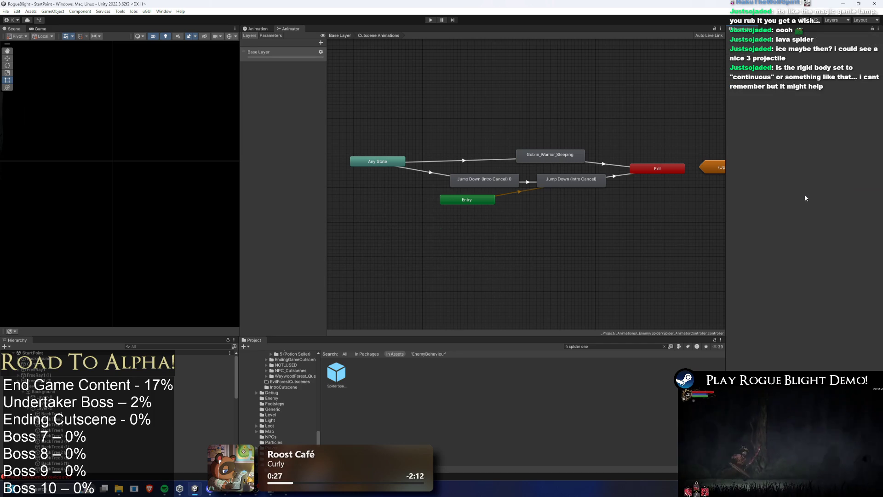
Step: Adjust the spawner prefab's Pos Y After First Enemy offset and save again
click(335, 387)
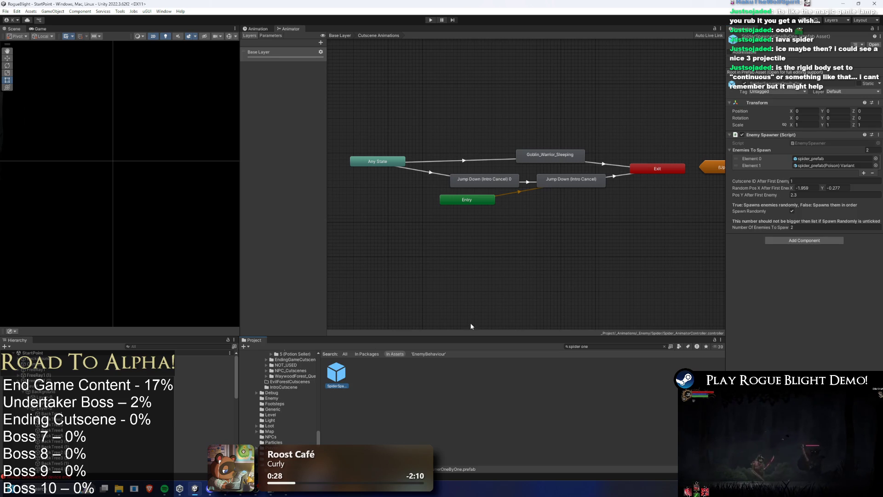
click(807, 196)
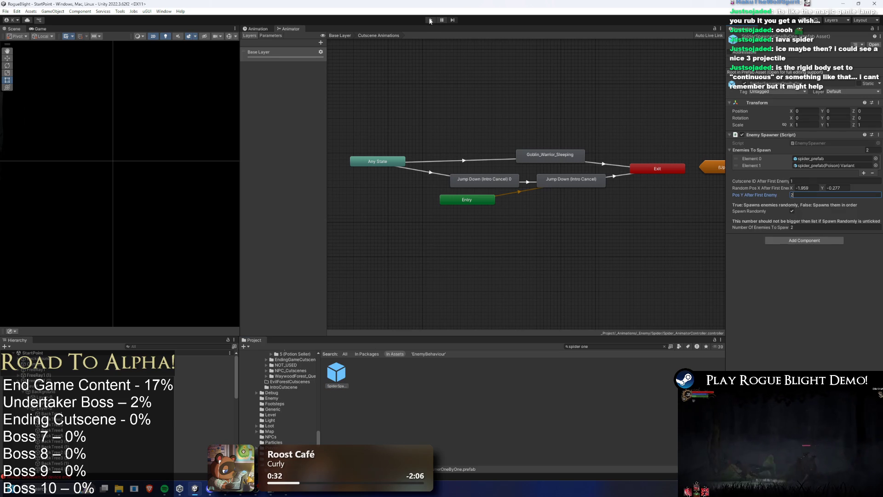
key(ctrl+s)
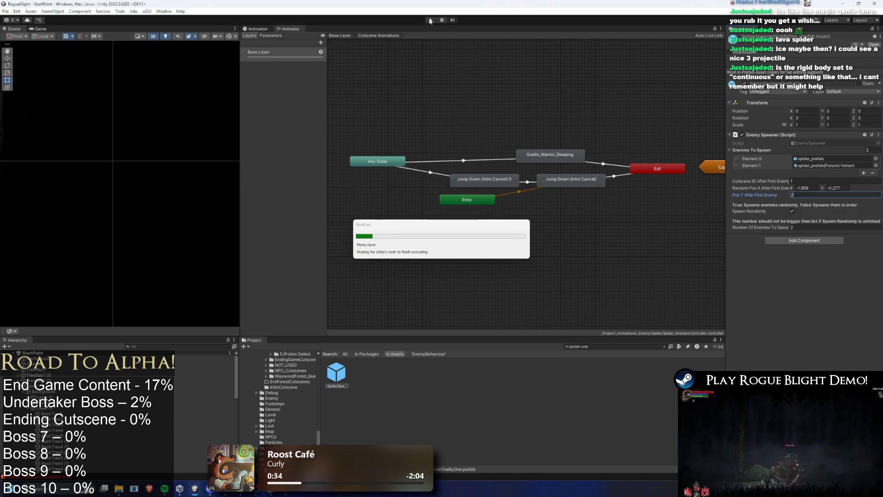
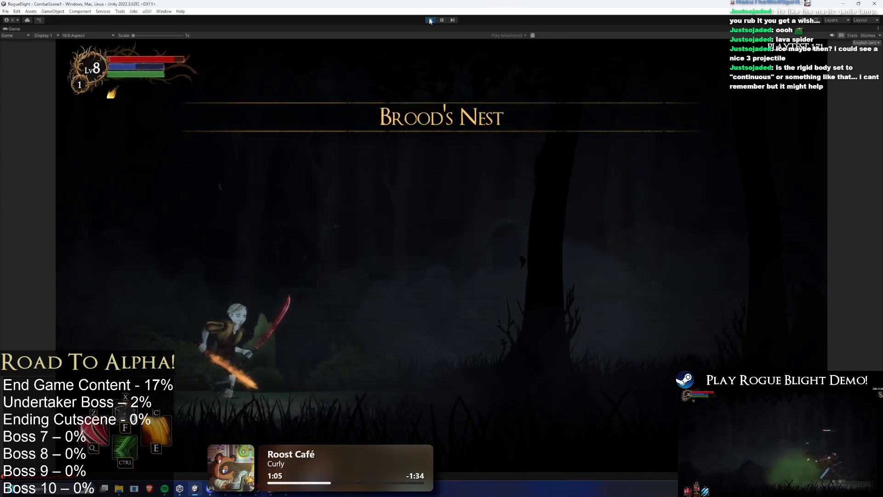
Step: Run at the spider with F1 cheats on (enemy health 1) and kill it
key(a)
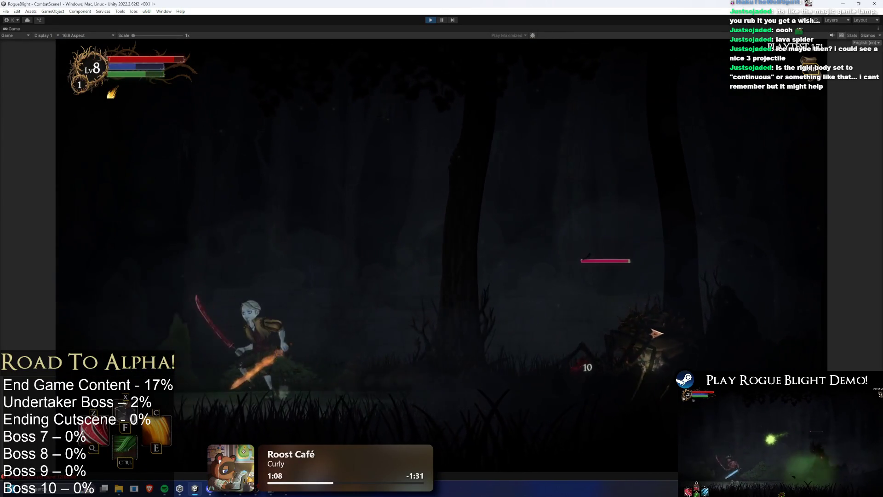
key(F1)
key(d)
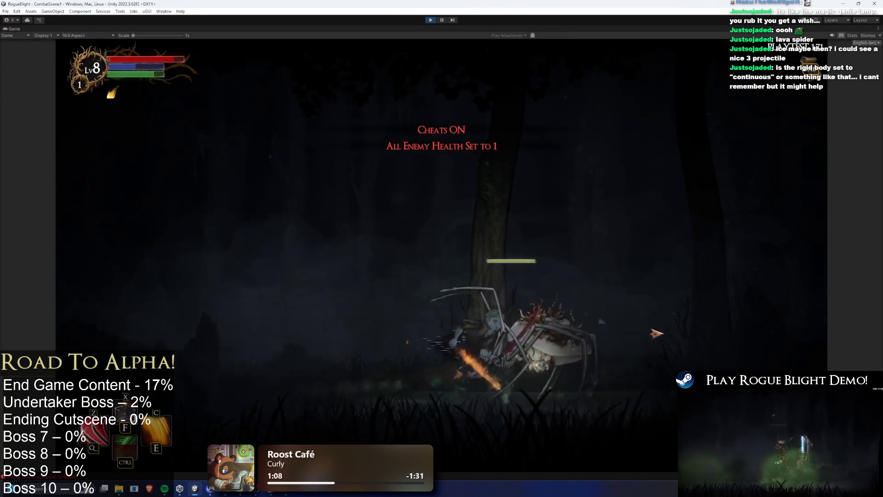
click(606, 333)
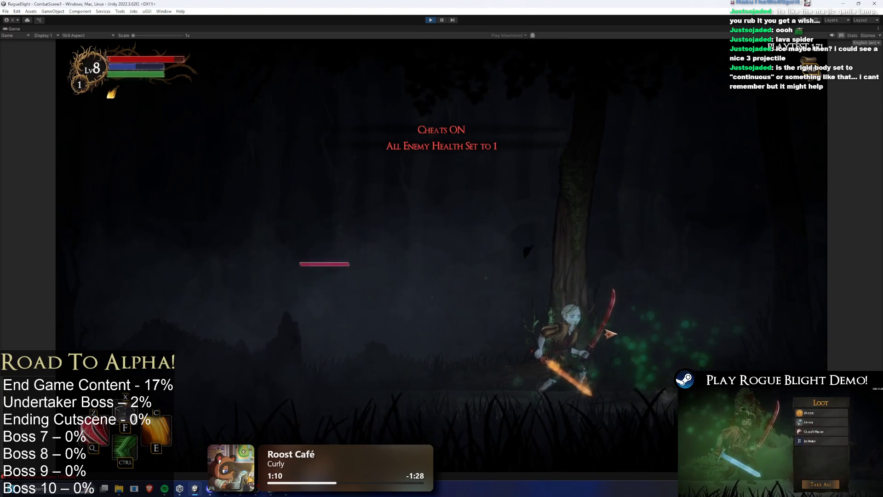
Step: Attack the remaining enemy, then pause the game to restore the editor layout
key(a)
key(a)
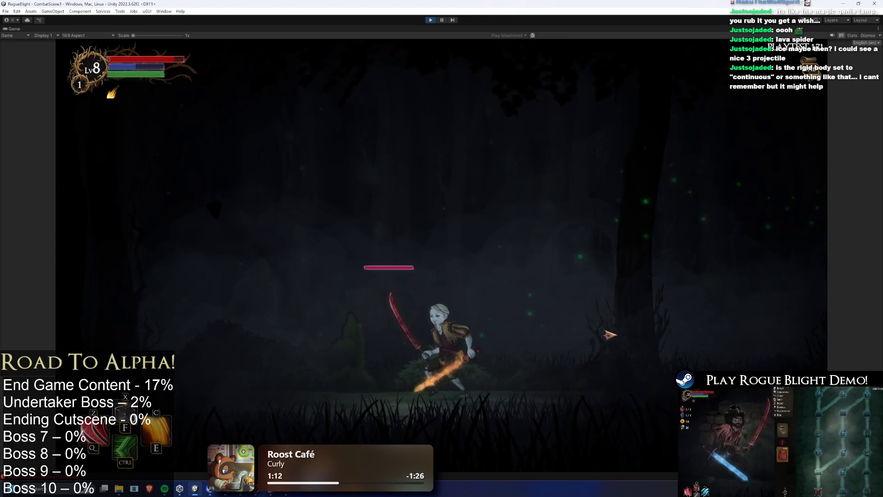
click(406, 348)
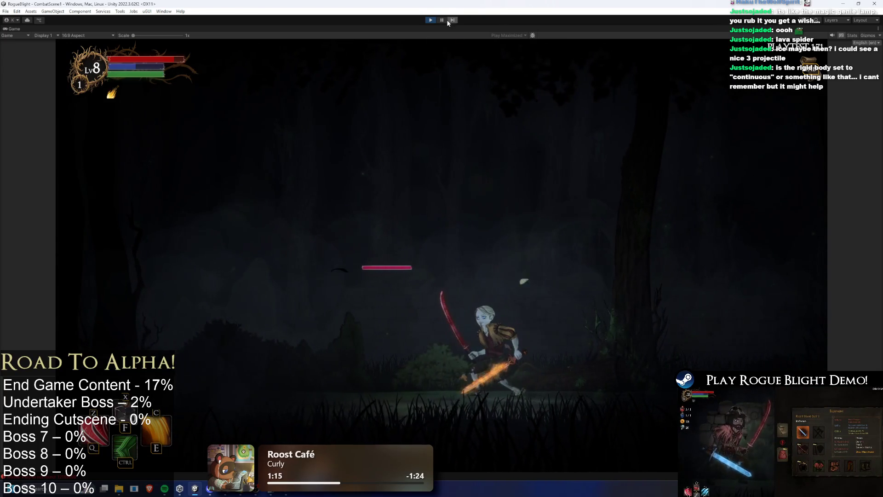
click(442, 20)
click(146, 346)
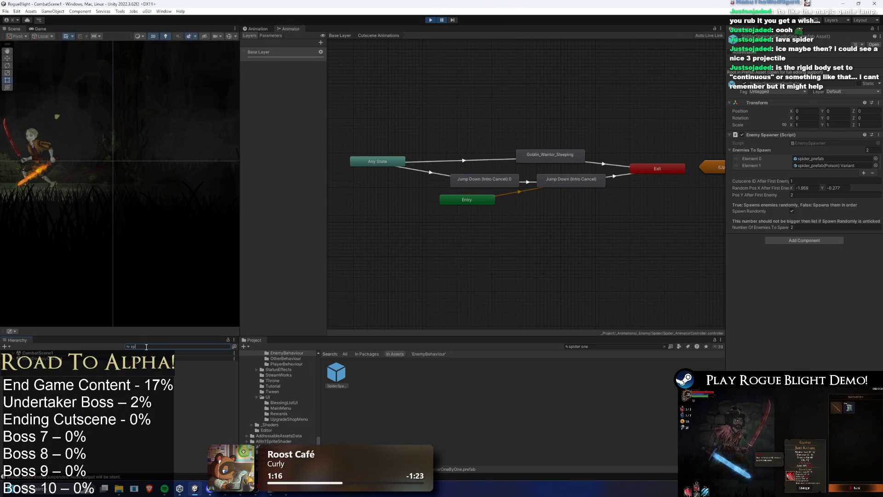
Step: Find the spider prefab clone in the Hierarchy with 'pider pre', select and frame it
text(pider pre)
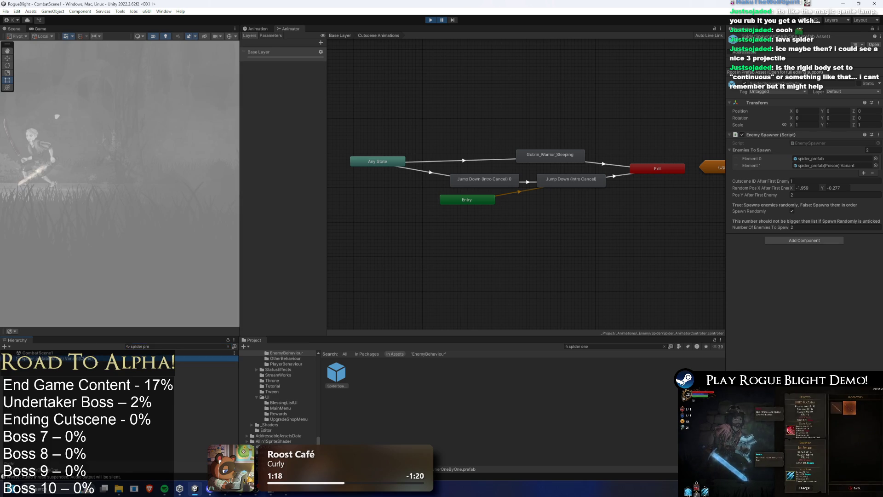
click(91, 358)
click(228, 346)
key(f)
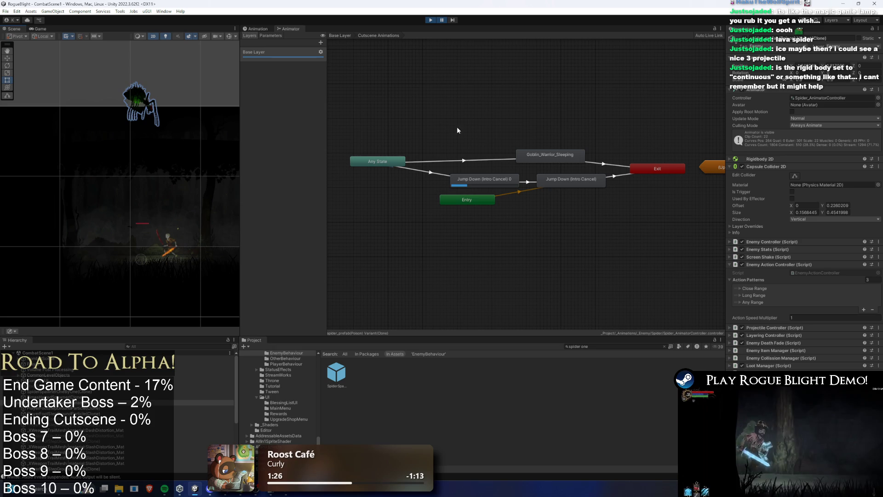
Step: Check the Jump Down and Any State → Jump Down (Intro Cancel) 0 transition settings, then restart Play mode
click(530, 183)
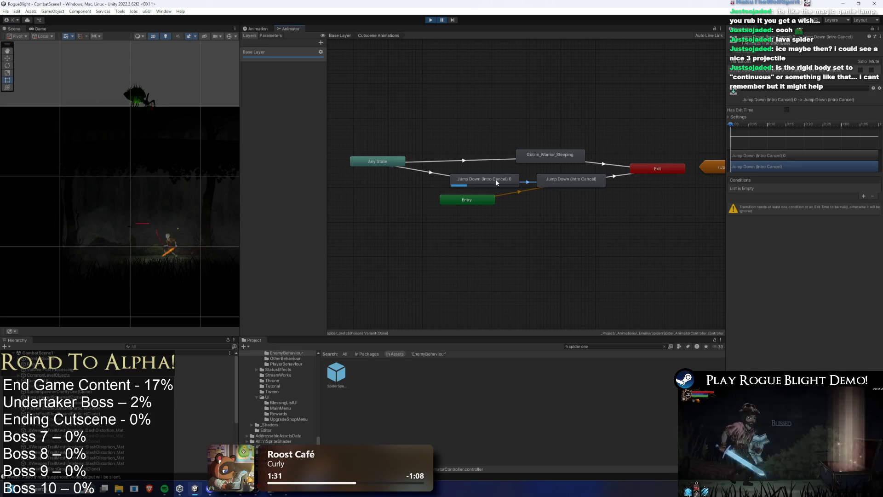
click(421, 172)
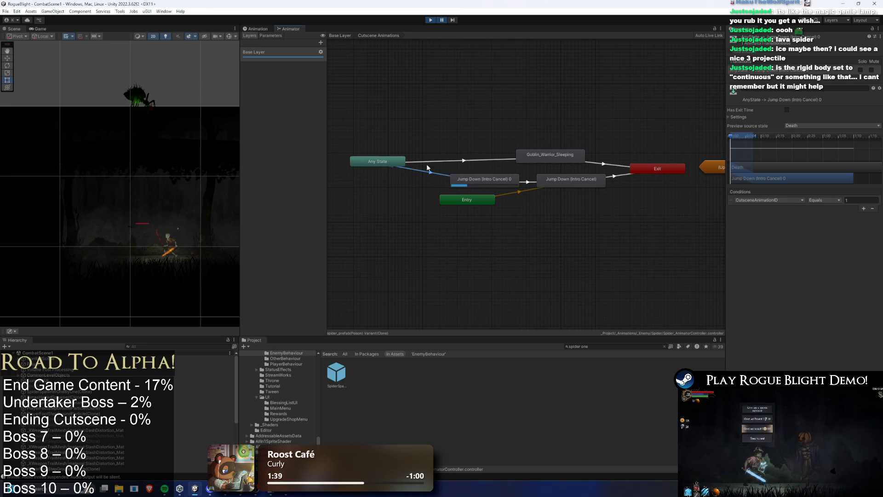
click(744, 116)
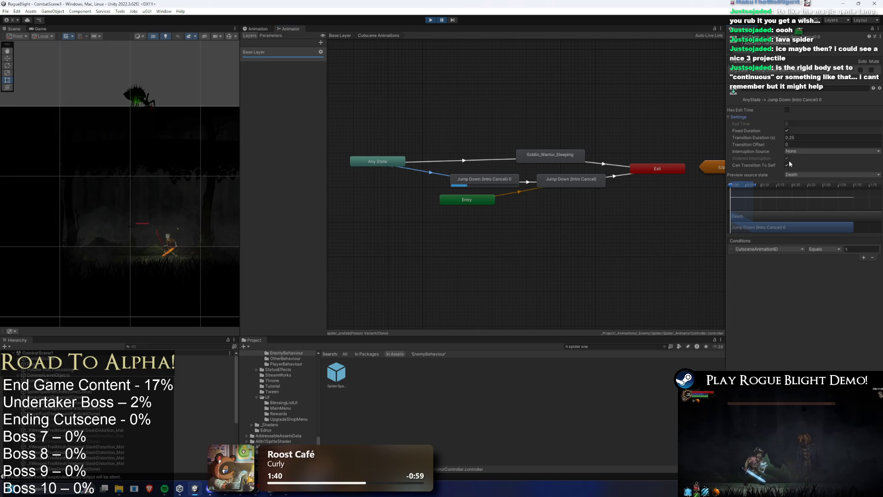
click(431, 20)
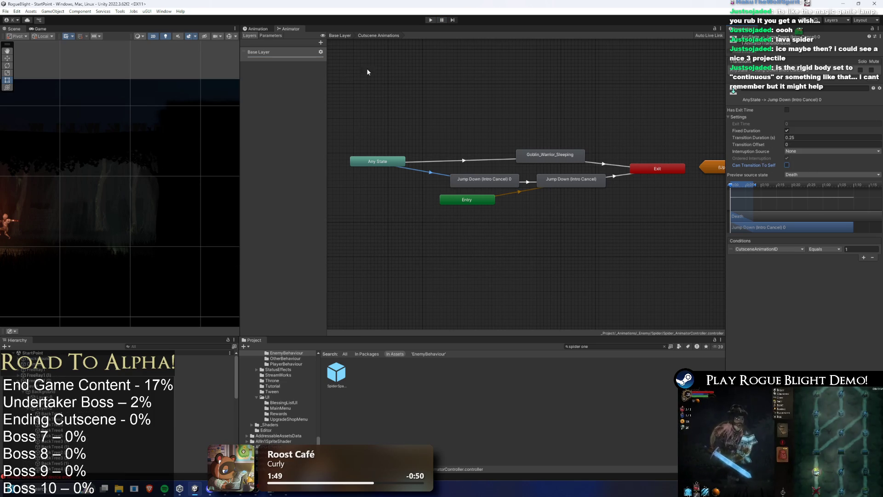
click(431, 21)
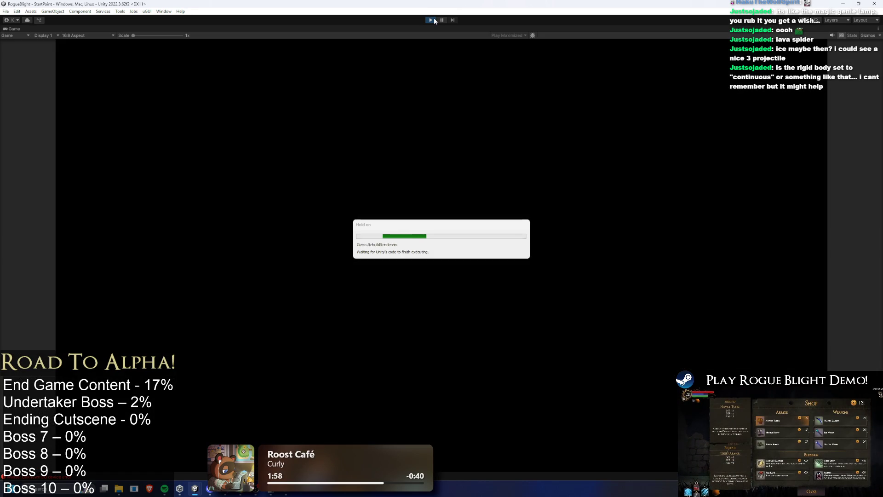
Step: Load the first save slot, enable F1 cheats, kill the spider, then pause the game
key(Return)
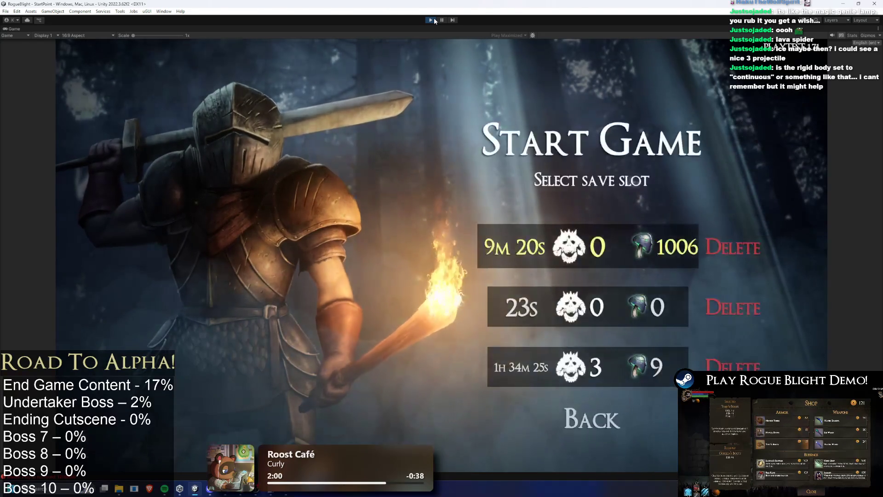
key(Return)
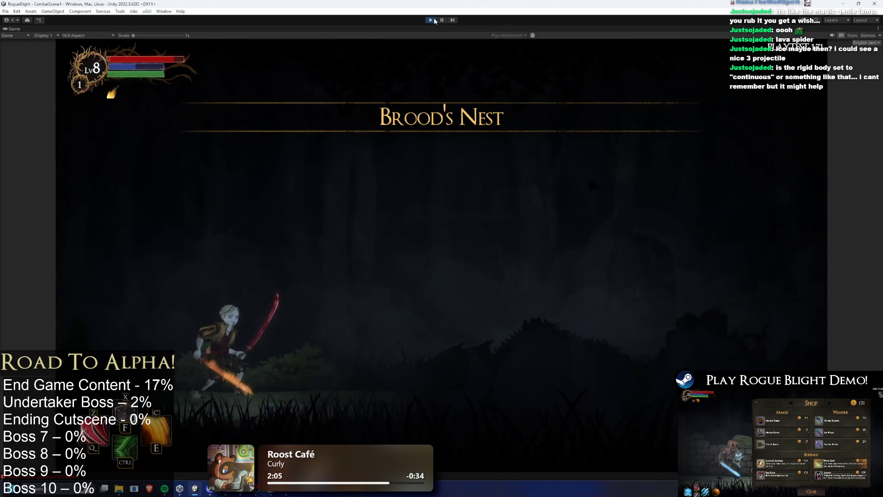
key(F1)
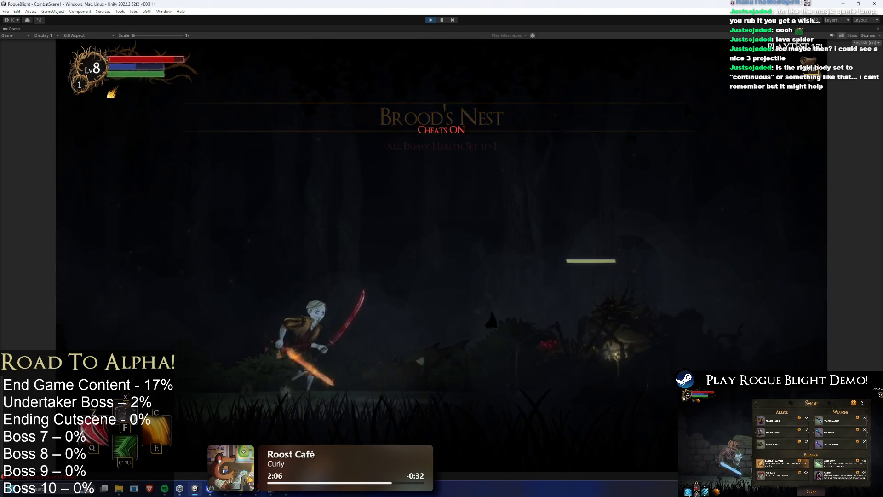
key(F2)
key(a)
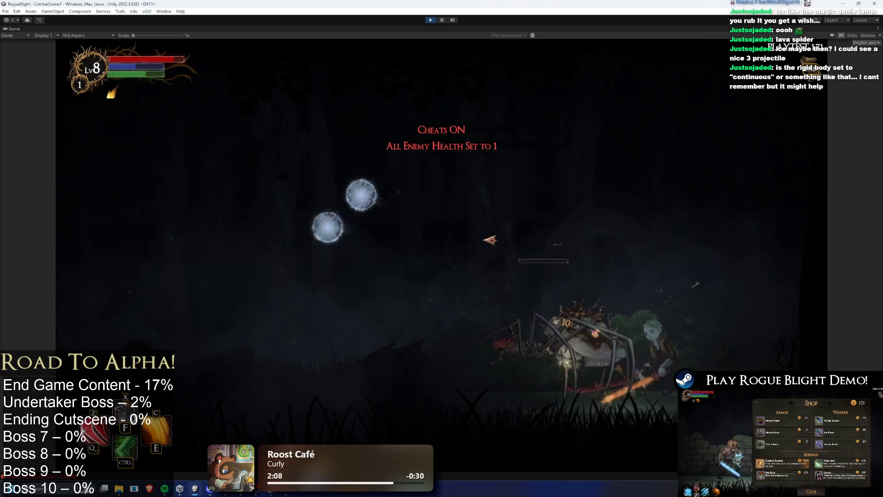
key(a)
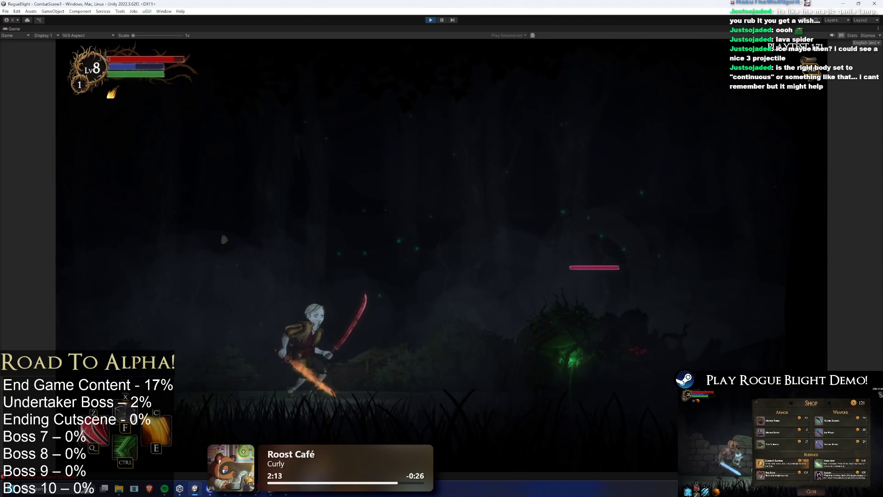
click(441, 20)
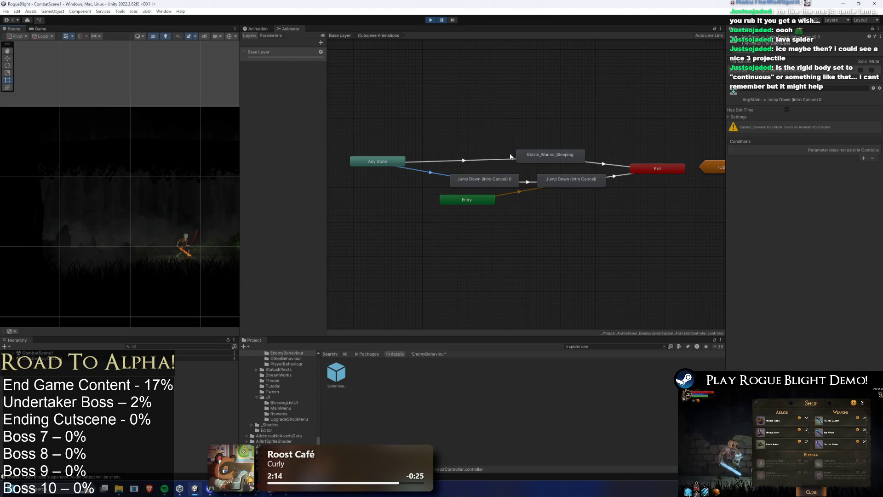
Step: Inspect the Jump Down (Intro Cancel) 0 transition, then resume, fight the spider briefly and pause
click(525, 182)
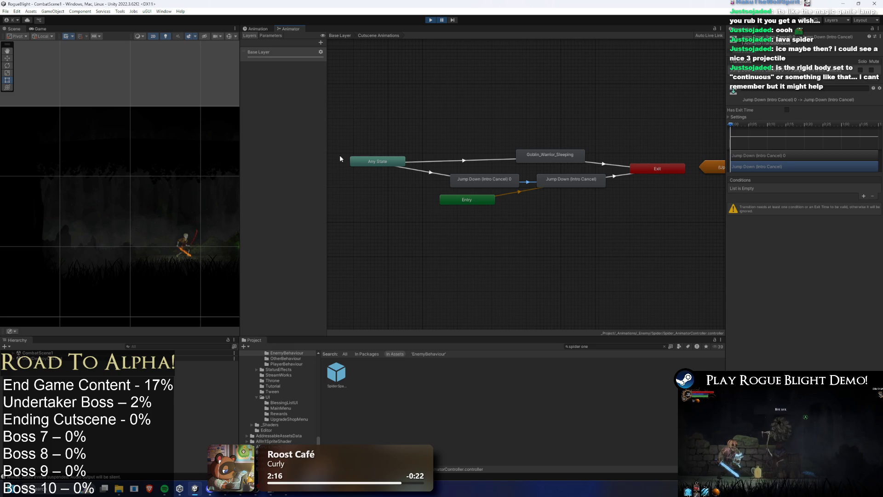
click(442, 19)
key(d)
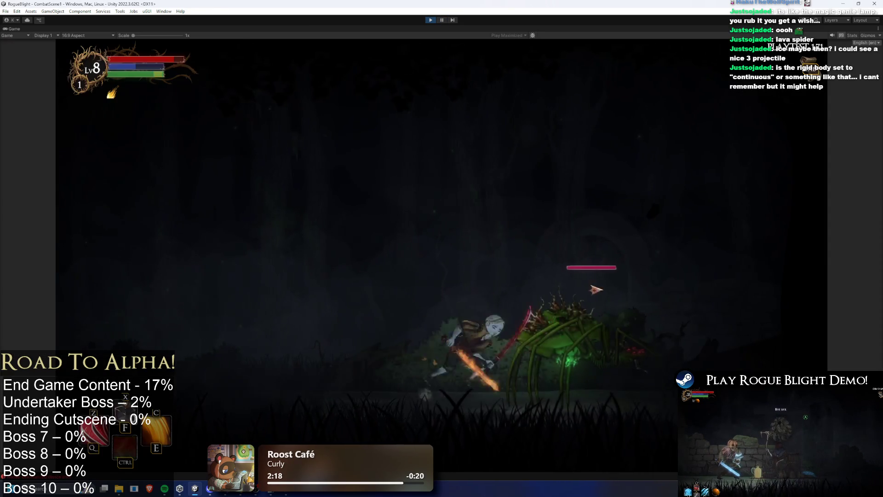
key(space)
key(a)
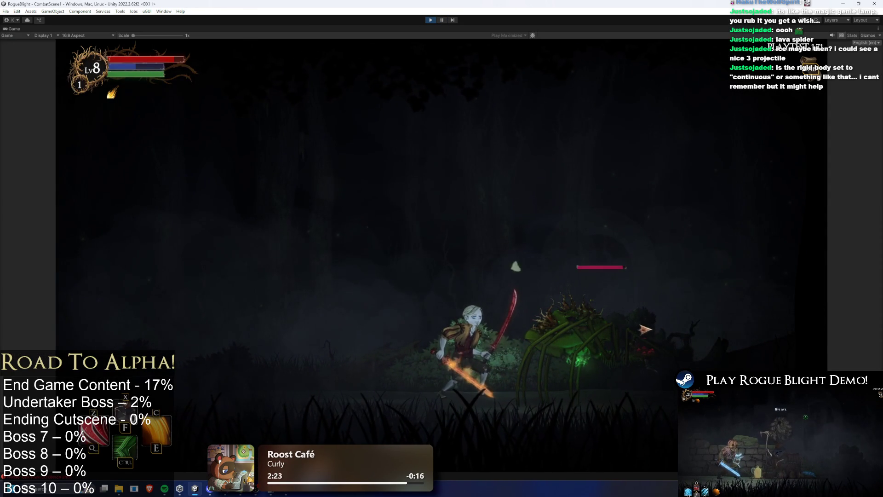
click(442, 21)
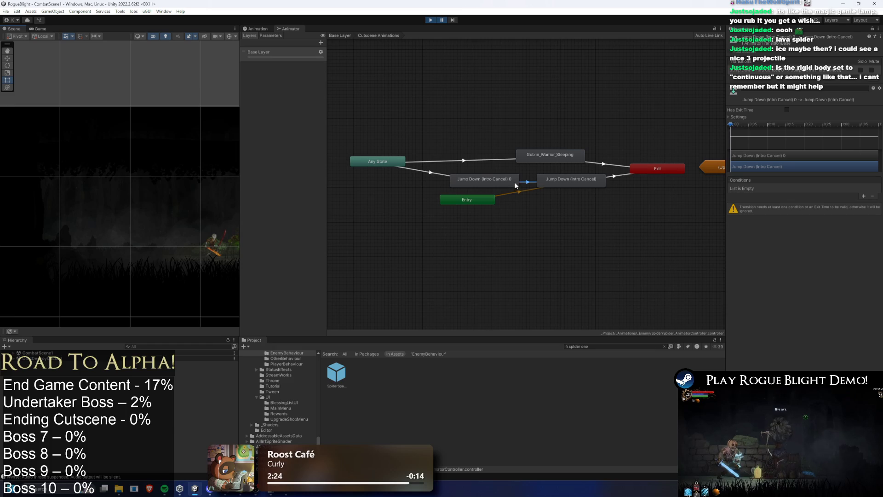
Step: Review Jump Down (Intro Cancel) → Exit: exit time 0.8, duration 0.2, CutsceneAnimationID equals 0
click(611, 178)
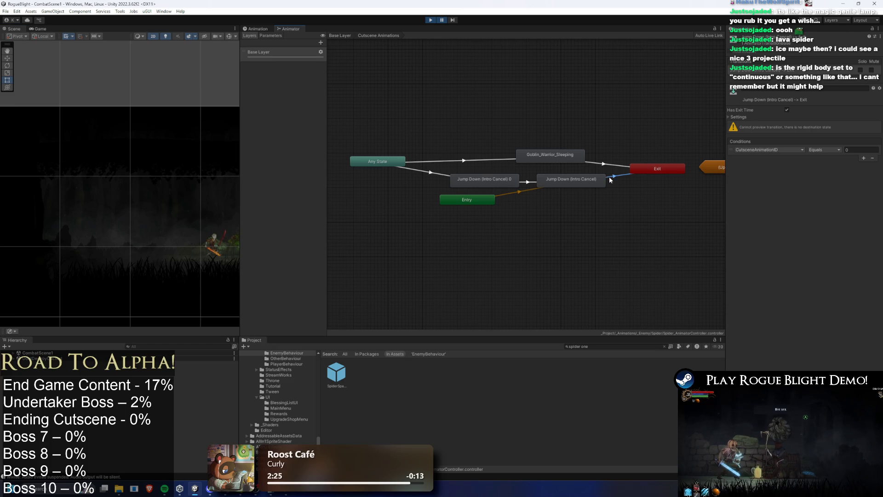
click(481, 179)
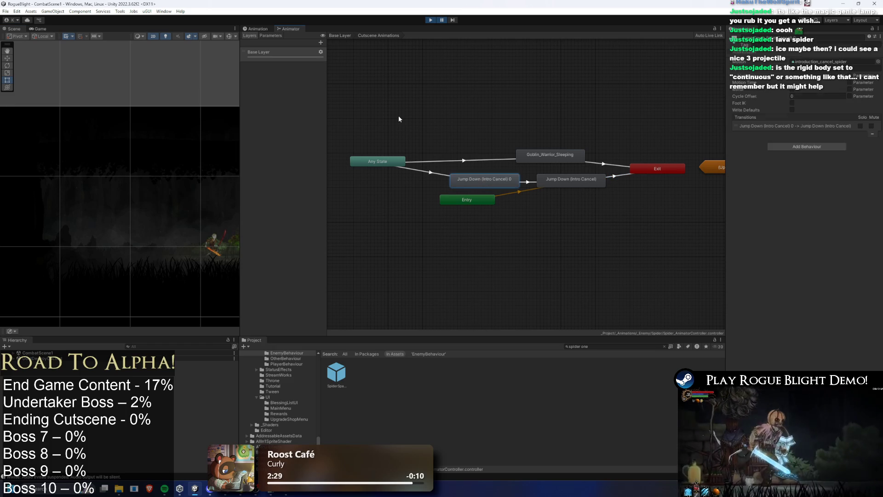
click(270, 35)
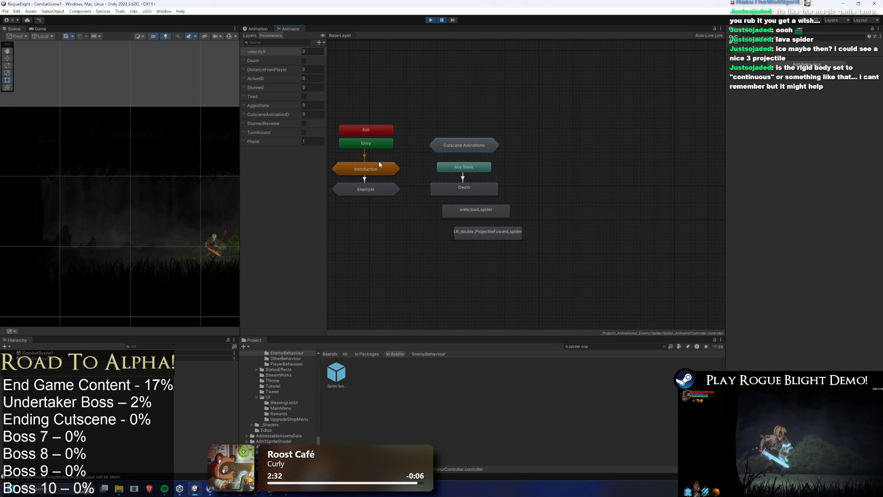
double_click(482, 145)
click(626, 178)
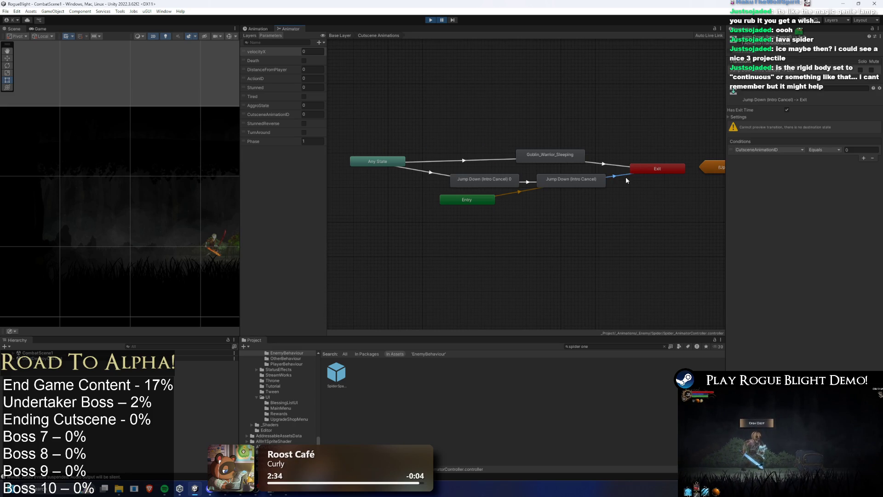
click(738, 117)
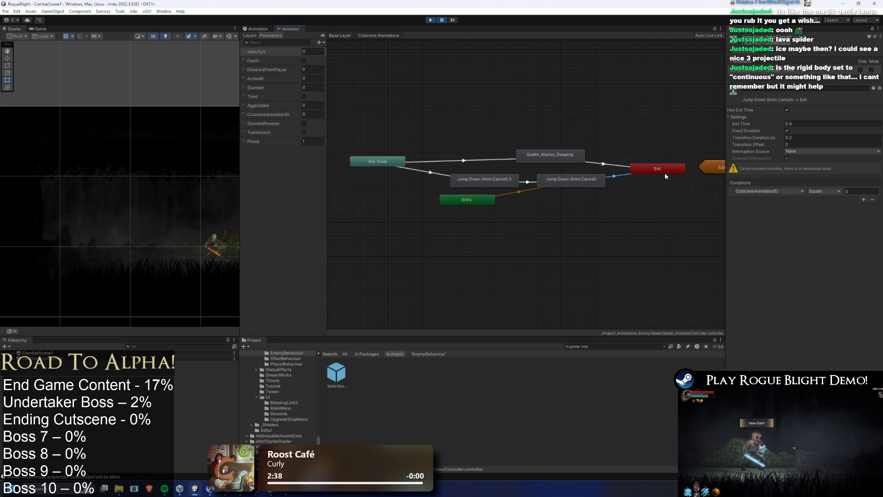
click(773, 73)
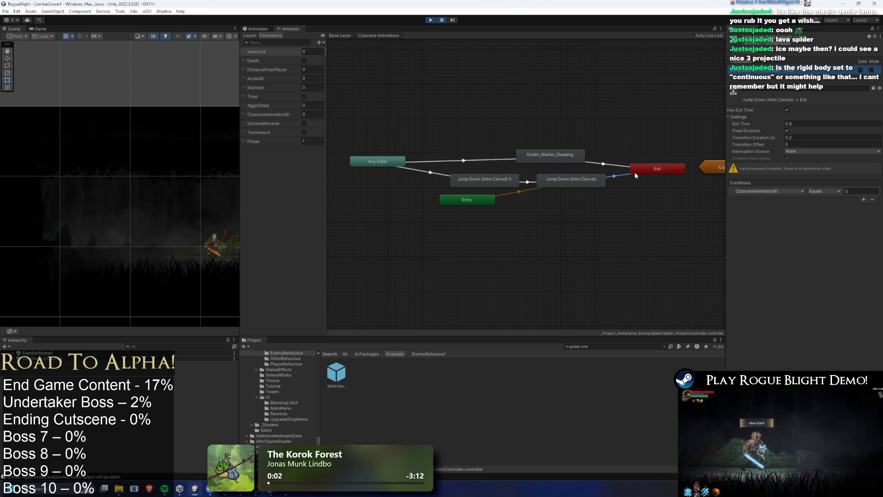
Step: Add a transition from Jump Down (Intro Cancel) to Exit and inspect it
right_click(586, 179)
click(603, 183)
click(649, 168)
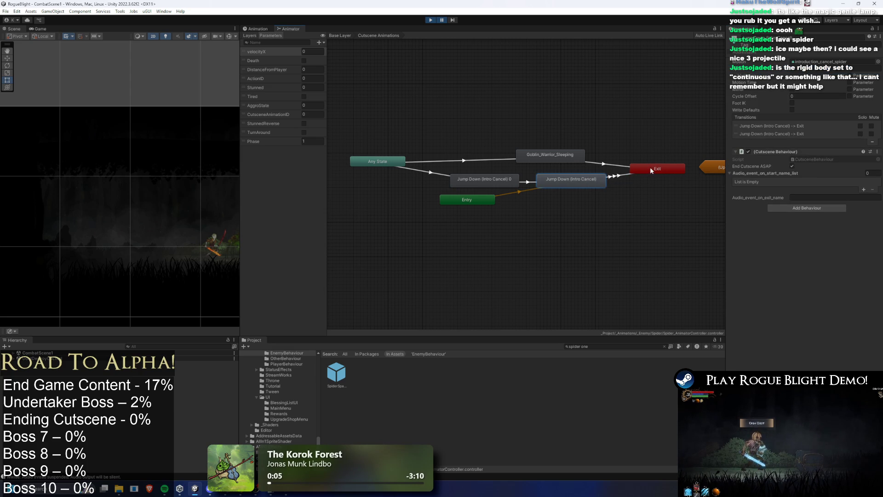
drag(663, 131, 574, 121)
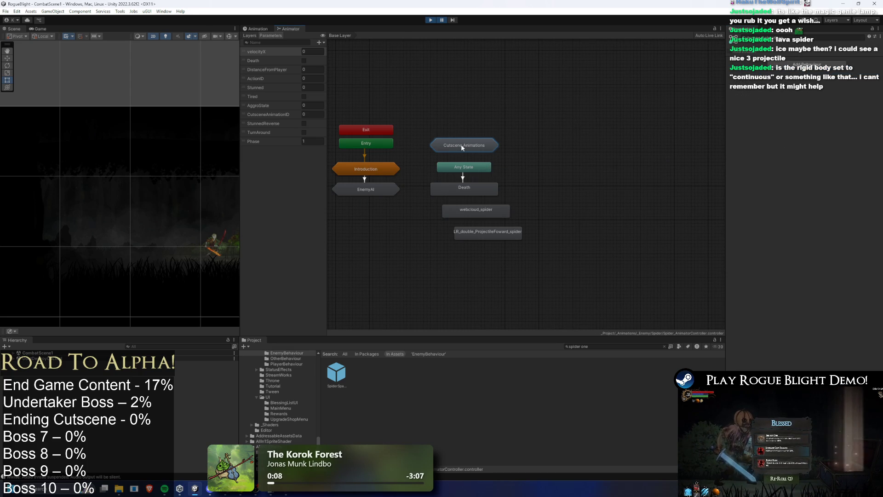
double_click(463, 147)
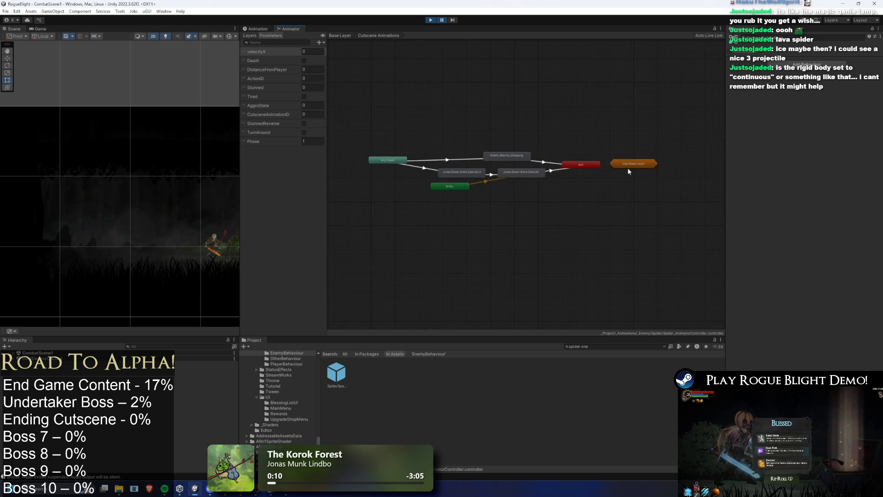
scroll(628, 168, up, 2)
click(569, 165)
click(530, 170)
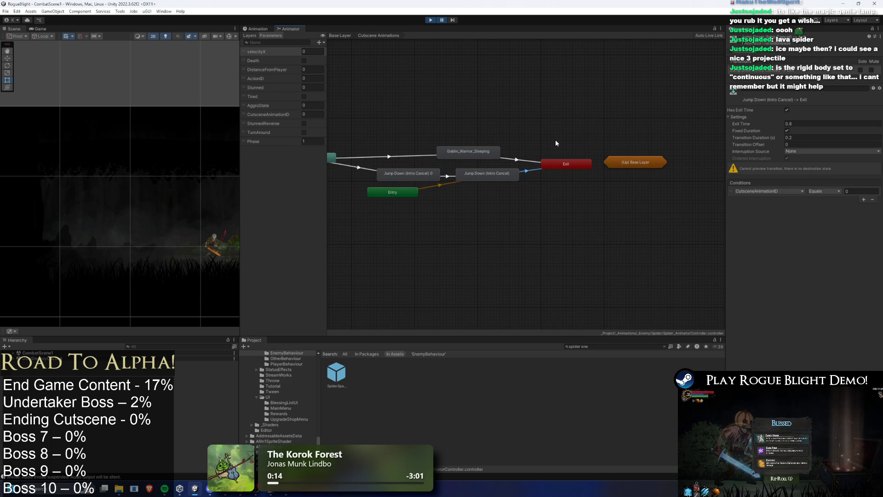
Step: Return to the Base Layer, resume the playtest briefly, then pause again
double_click(635, 162)
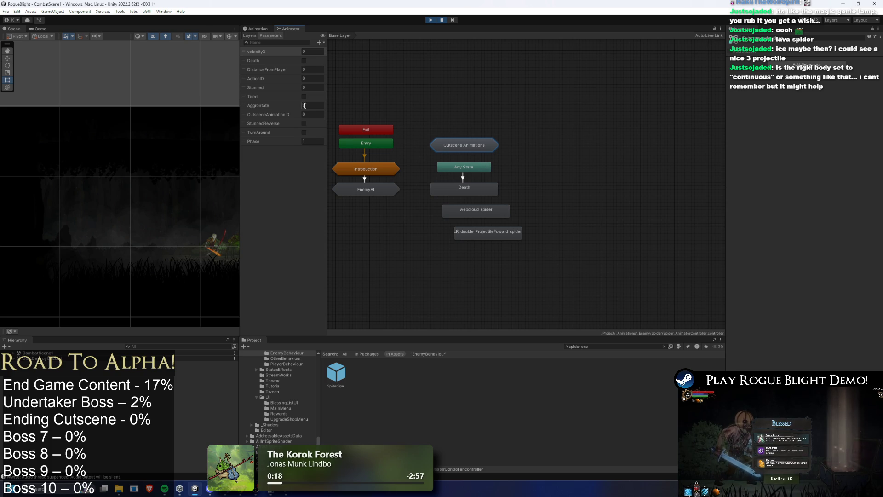
click(443, 20)
key(a)
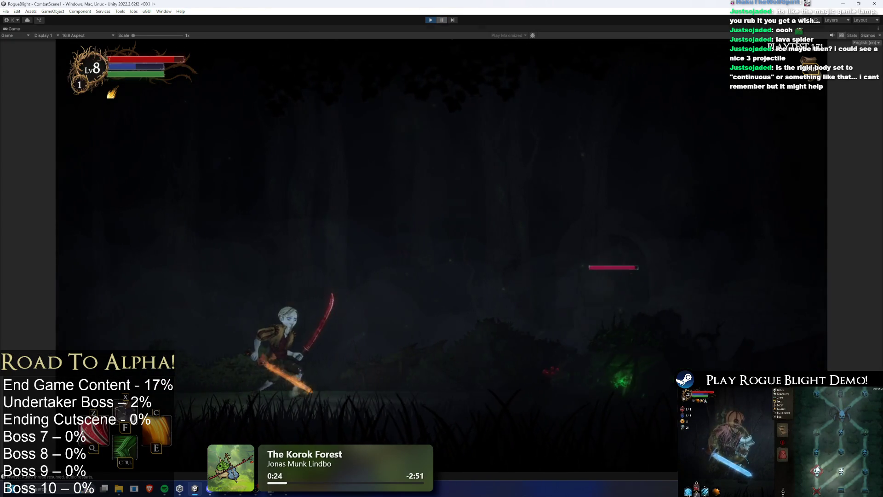
click(442, 20)
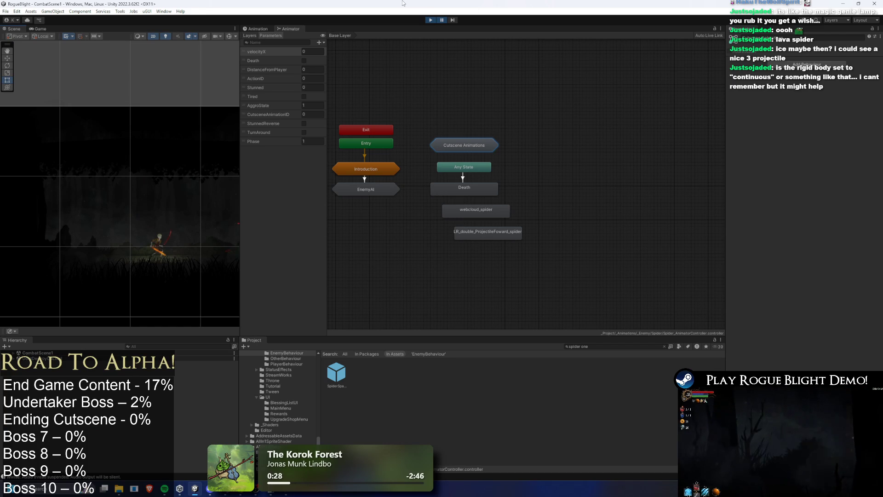
Step: Stop Play mode and look inside the Introduction sub-state machine
click(428, 21)
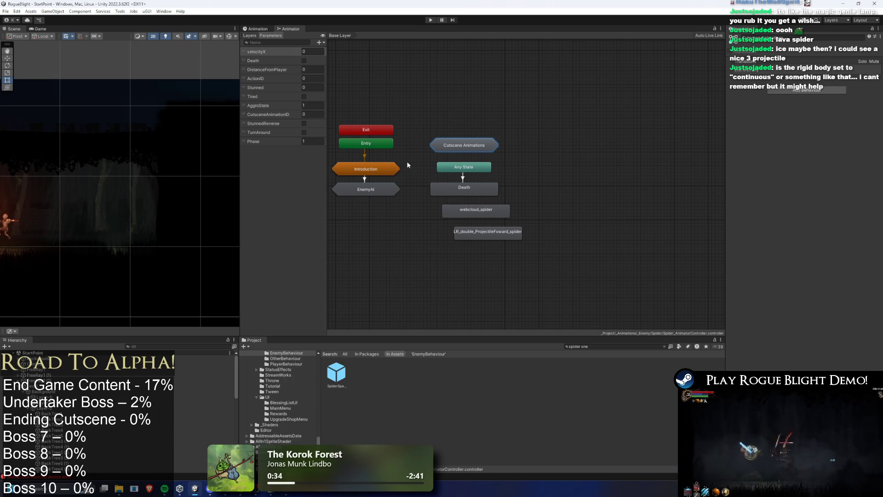
double_click(394, 170)
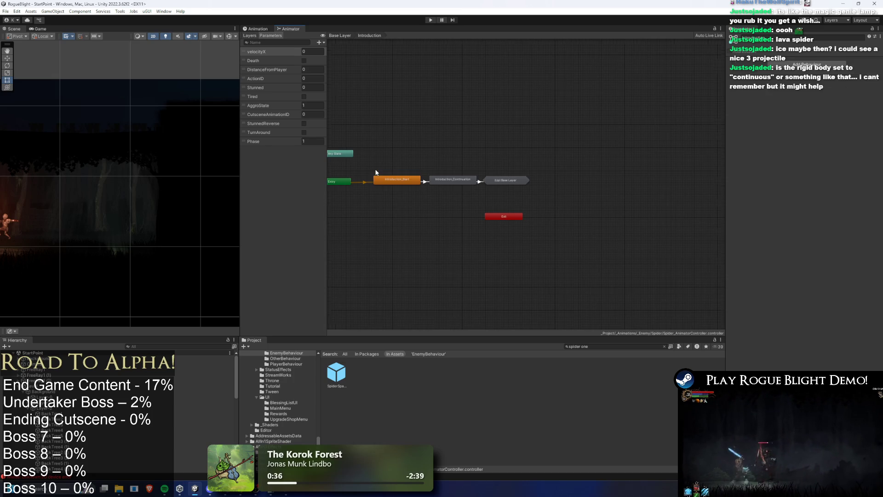
click(340, 35)
click(387, 190)
Step: Check the EnemyAI Movement sub-state's Any State → MovementBlending transition conditions
double_click(375, 194)
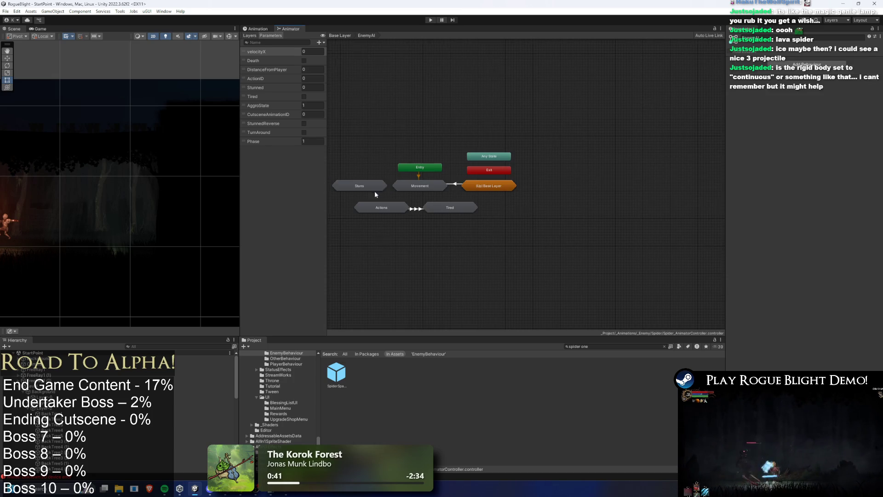
double_click(420, 186)
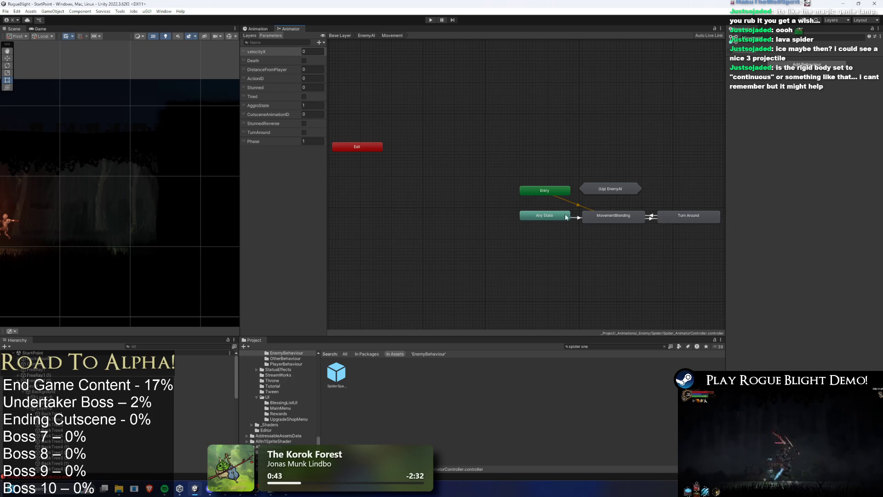
click(576, 217)
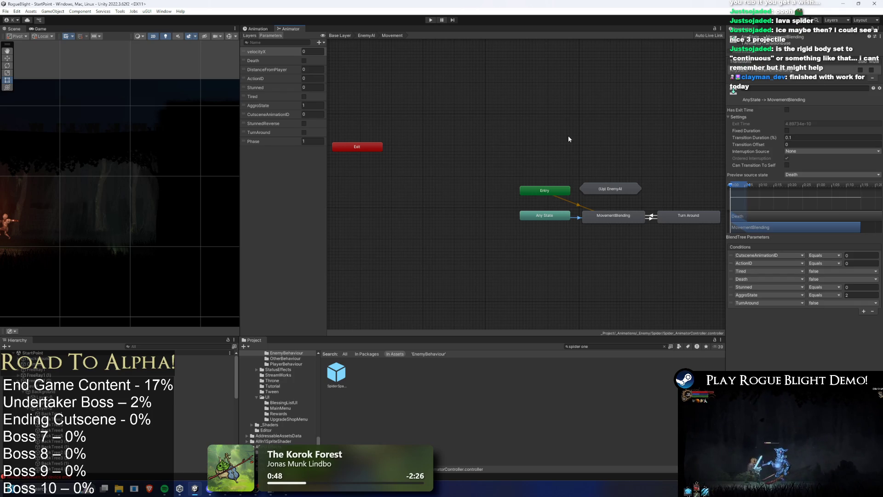
drag(601, 148, 566, 132)
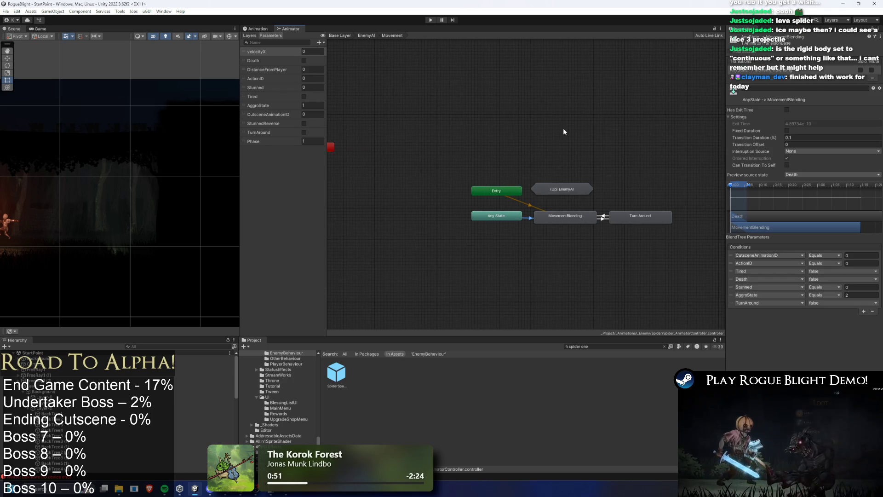
Step: Review the Actions, Movement and Stuns sub-state machines' Any State transitions
double_click(381, 208)
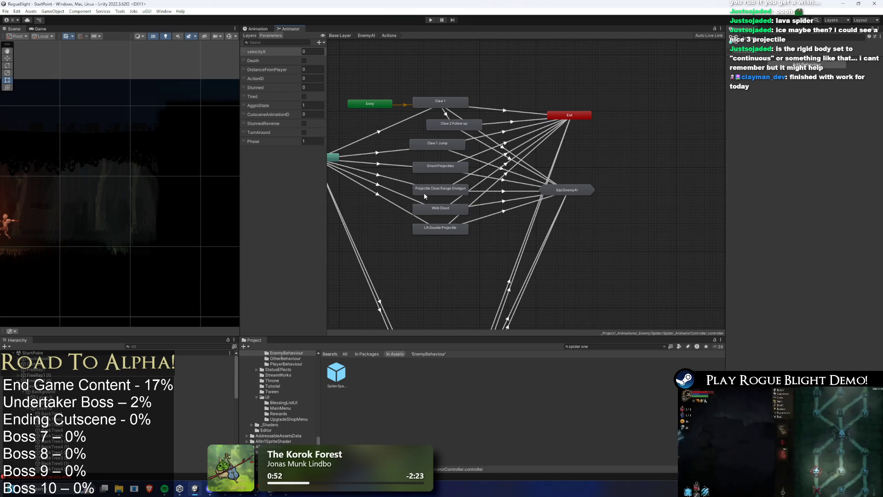
click(381, 177)
key(BackSpace)
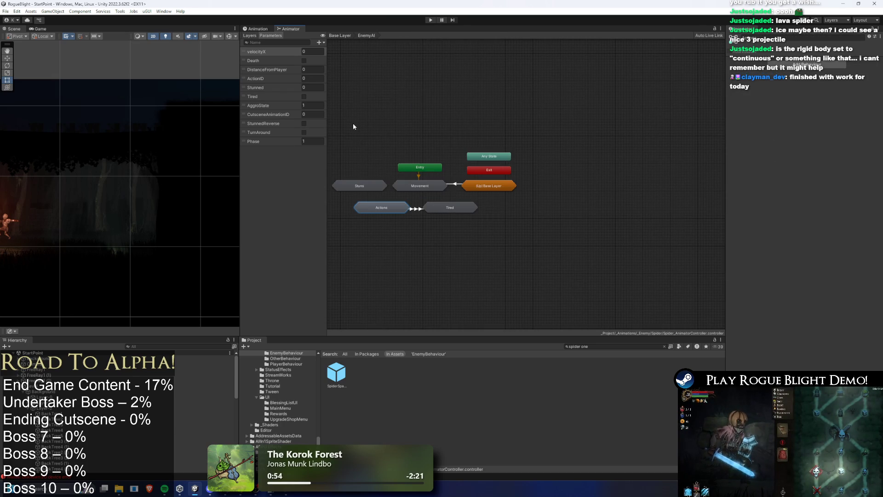
double_click(416, 186)
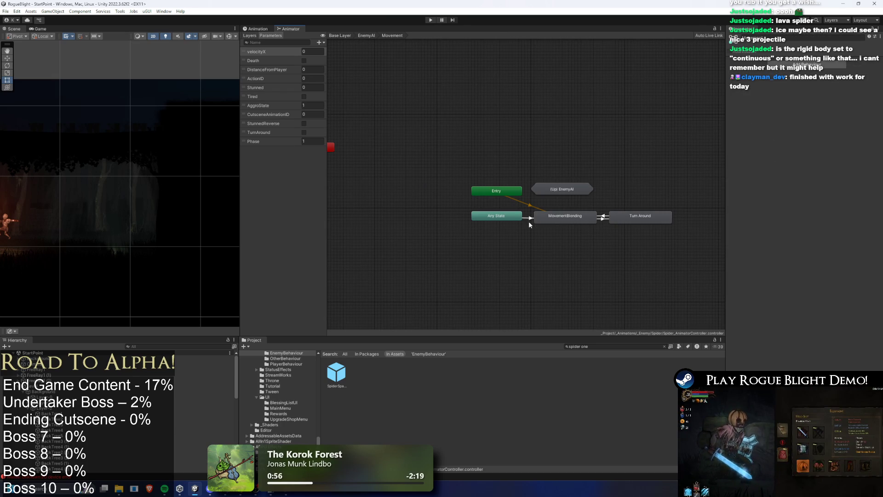
click(528, 218)
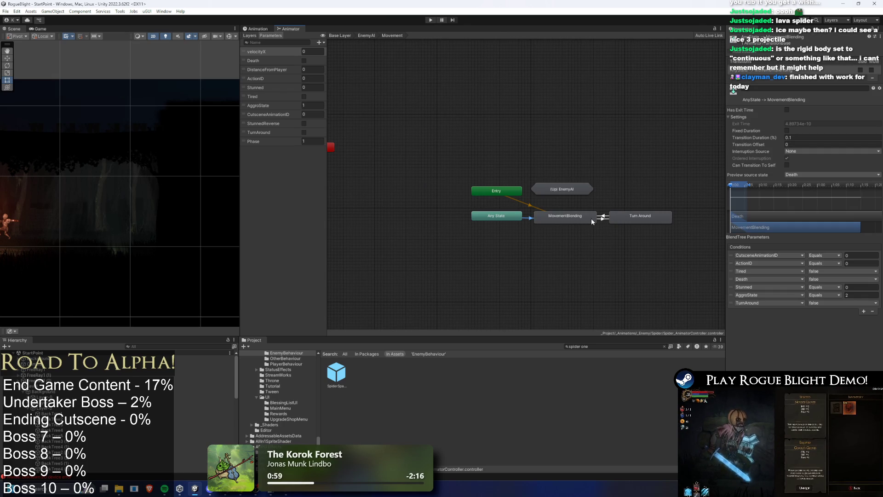
key(BackSpace)
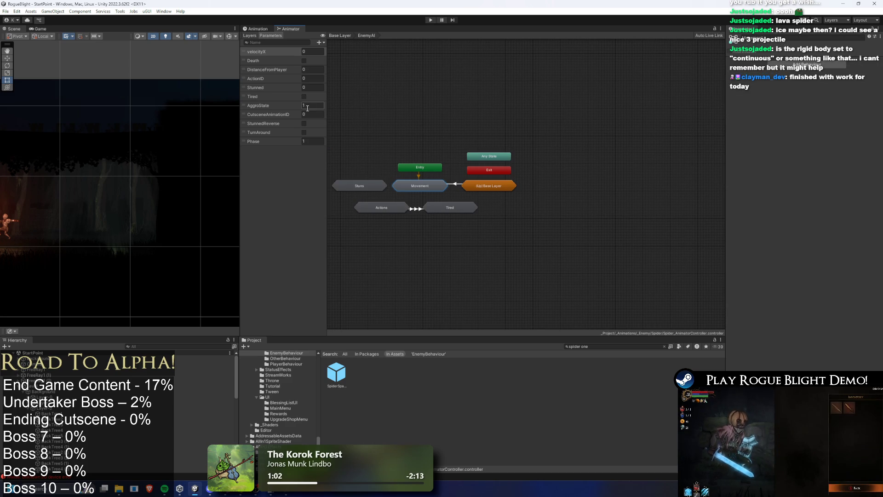
double_click(358, 185)
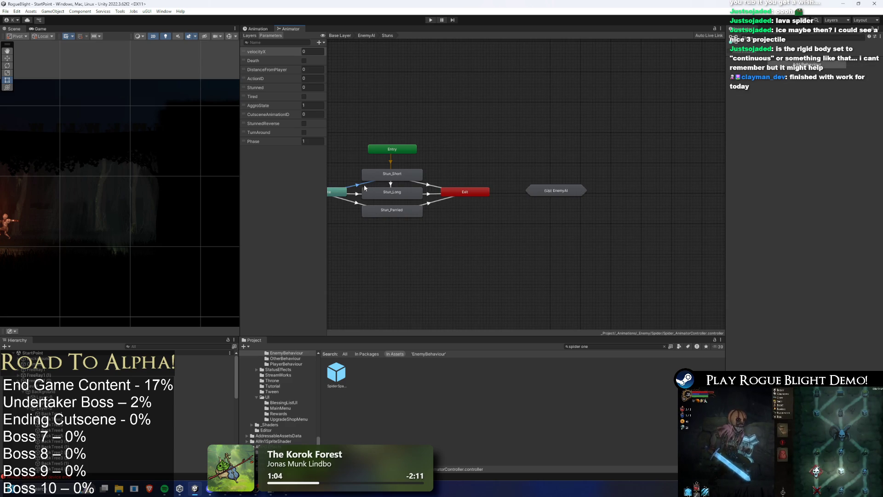
key(BackSpace)
key(BackSpace)
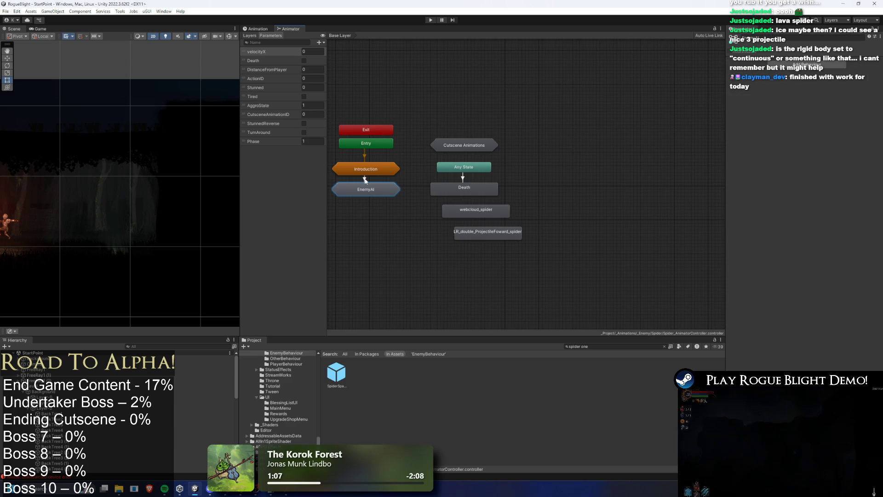
Step: Inspect the Introduction_Start → Continuation → Movement transitions and locate EnemyAggroBehaviour in the project
double_click(366, 169)
click(459, 178)
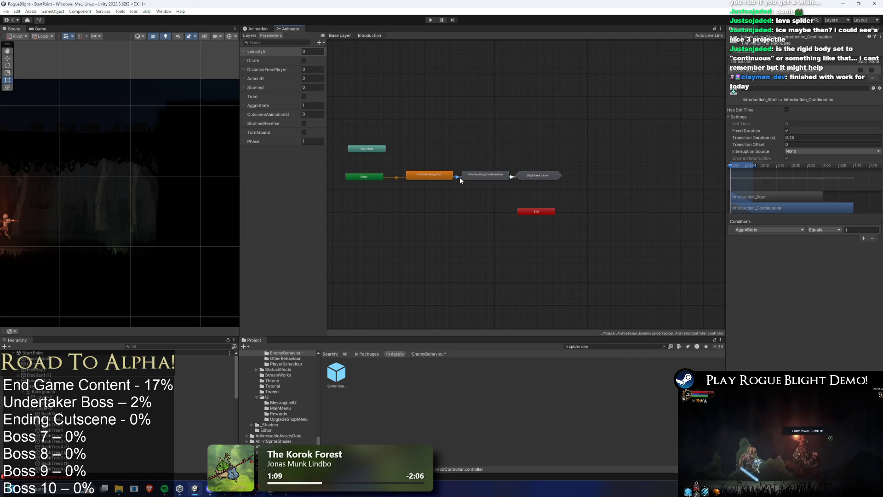
click(512, 177)
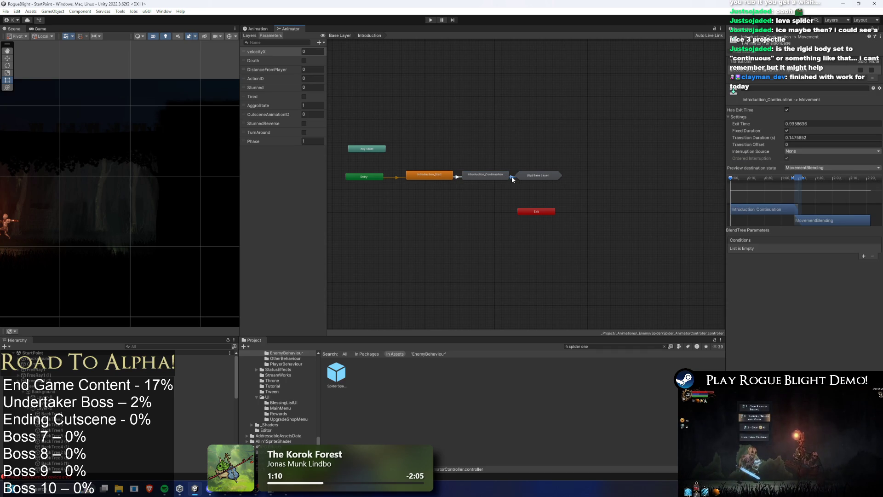
click(472, 174)
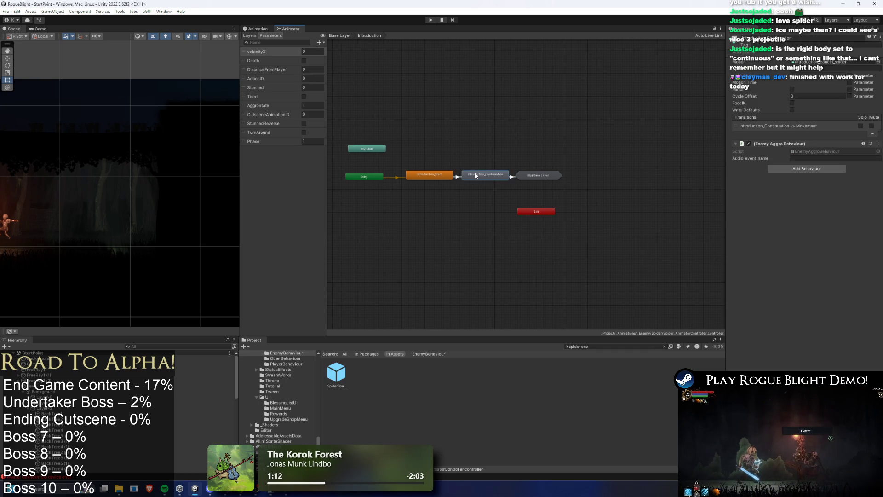
click(825, 154)
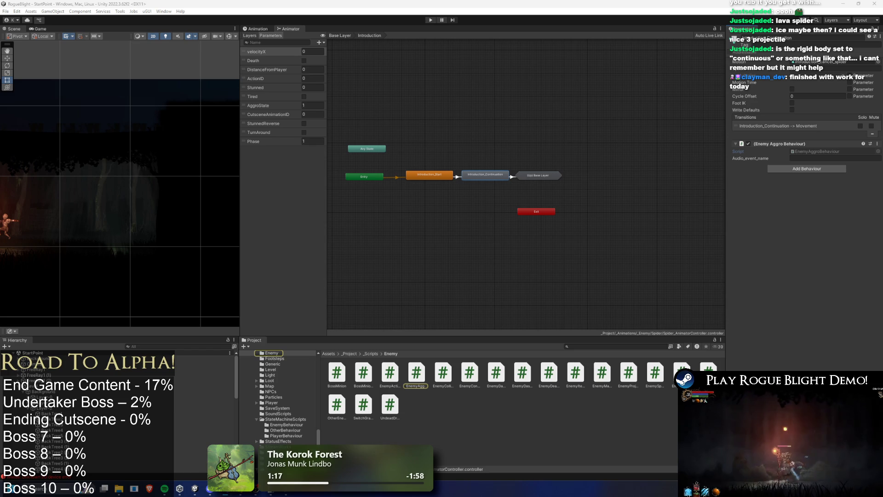
double_click(539, 175)
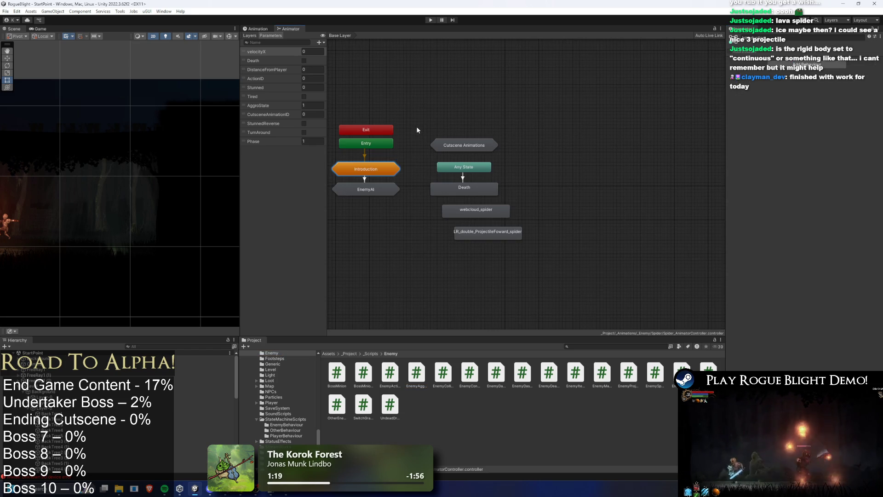
Step: Tick Set Aggro State in Jump Down (Intro Cancel)'s Cutscene Behaviour, then start Play mode
double_click(463, 147)
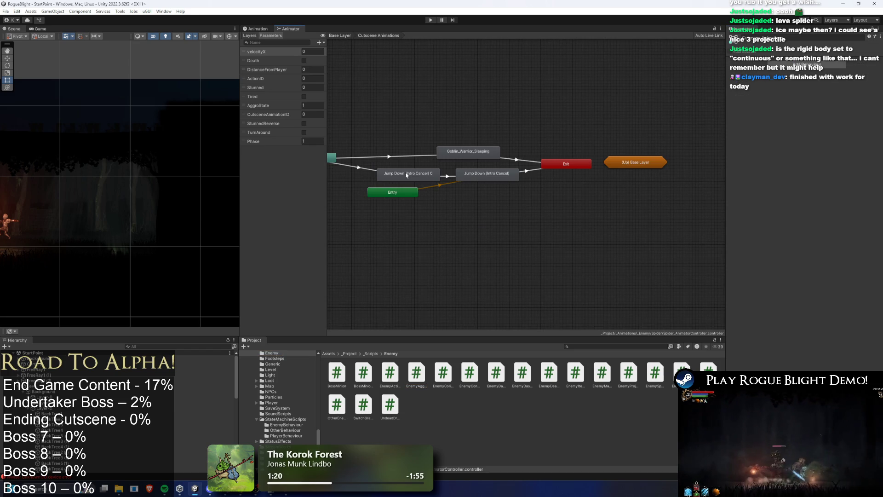
click(504, 174)
click(826, 152)
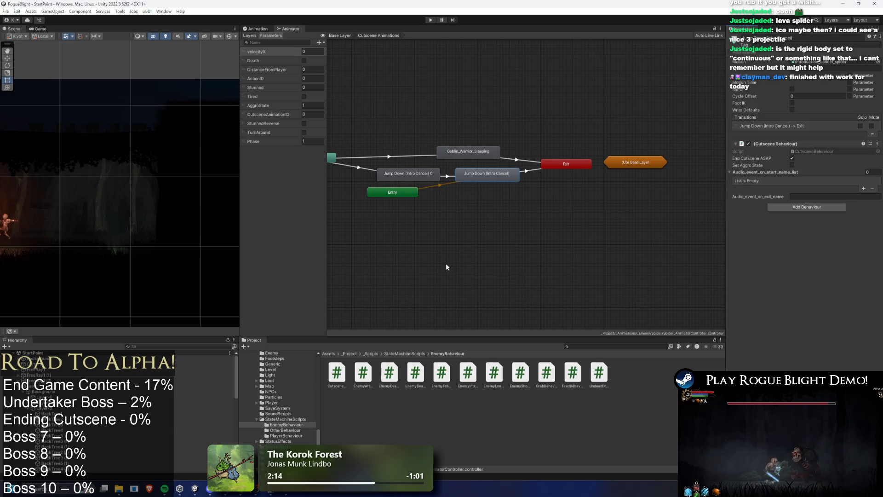
click(792, 165)
click(446, 176)
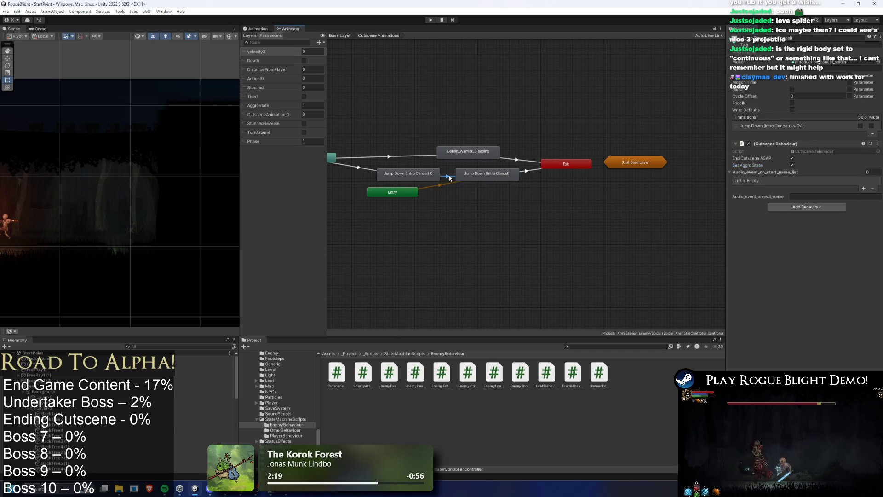
click(489, 176)
click(432, 19)
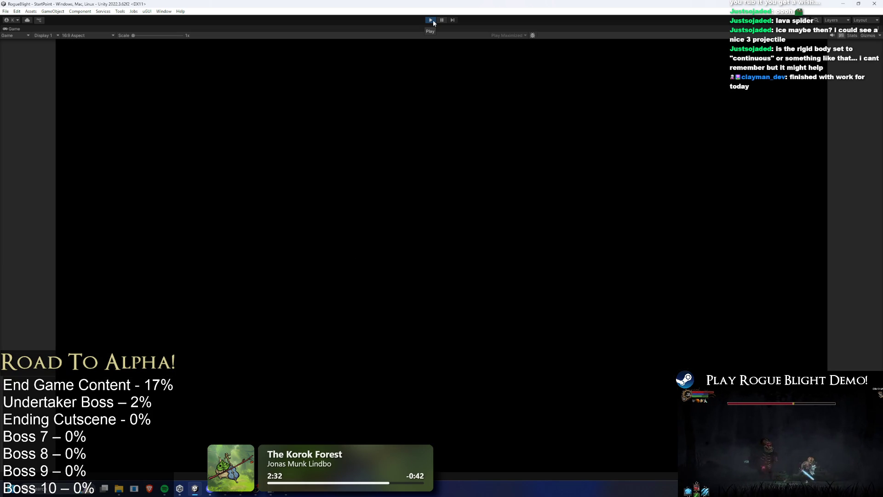
Step: Enter the level from the save slots, enable F1 cheats and fight the spider
key(Return)
key(Return)
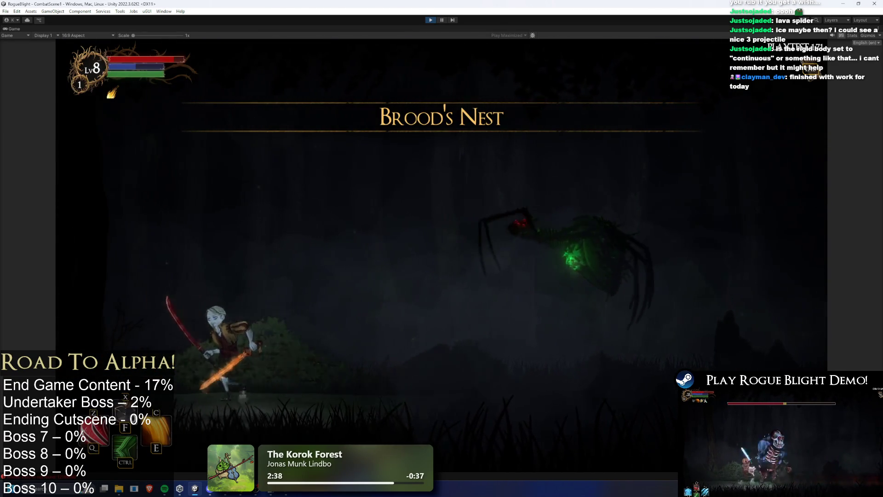
key(d)
key(F1)
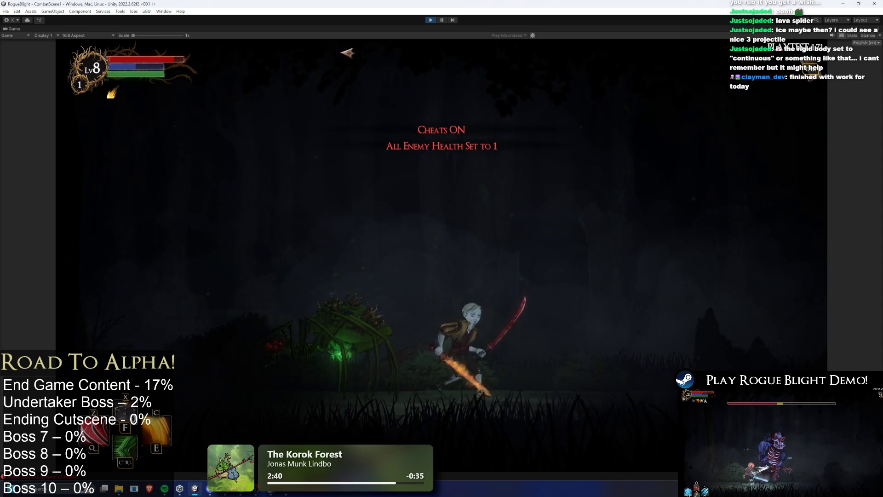
key(a)
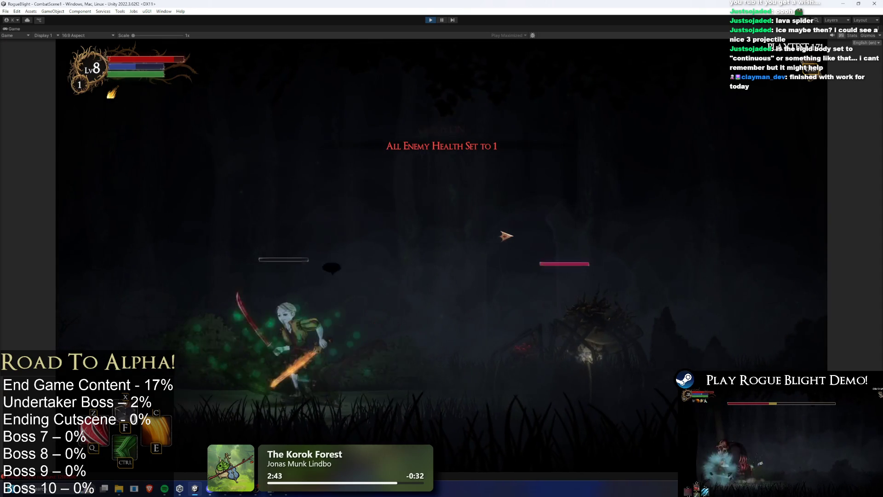
key(d)
key(a)
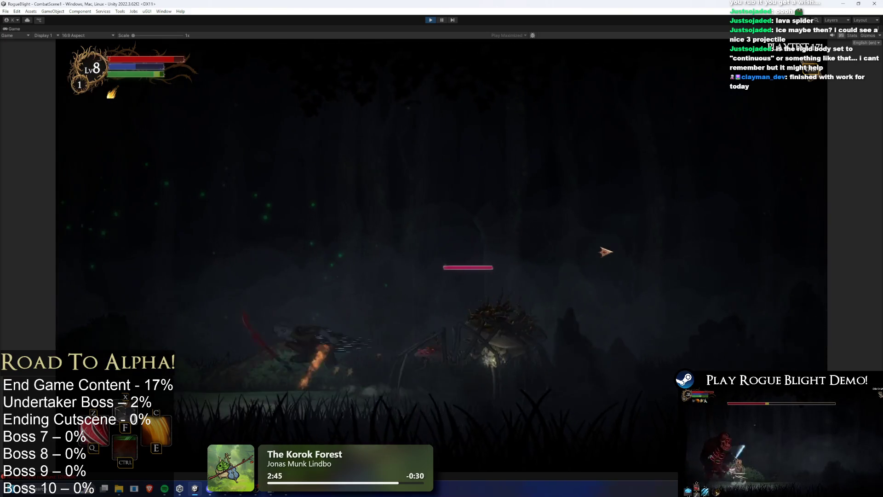
key(d)
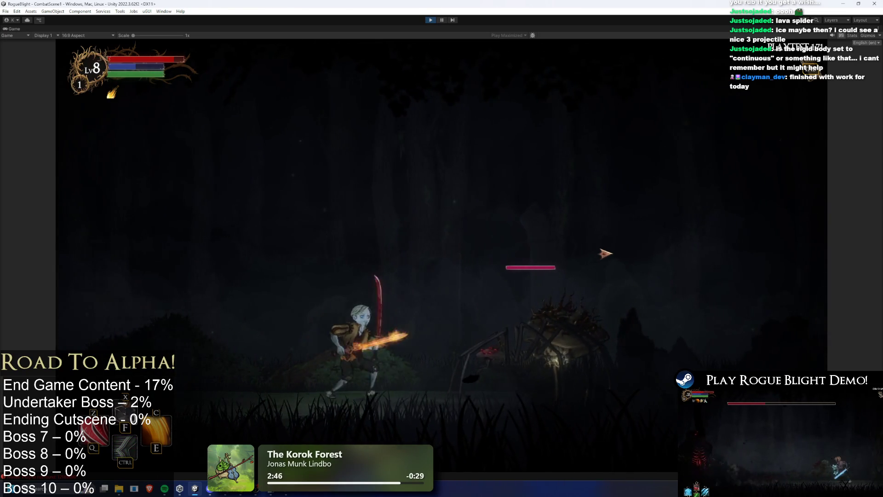
Step: Save and quit, reload the first save slot from Start Game, then pause once loaded
key(Escape)
click(436, 267)
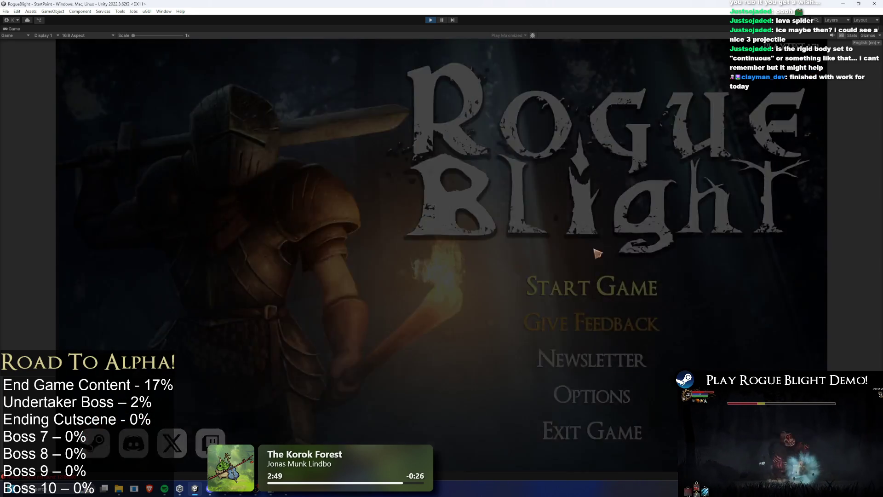
click(594, 225)
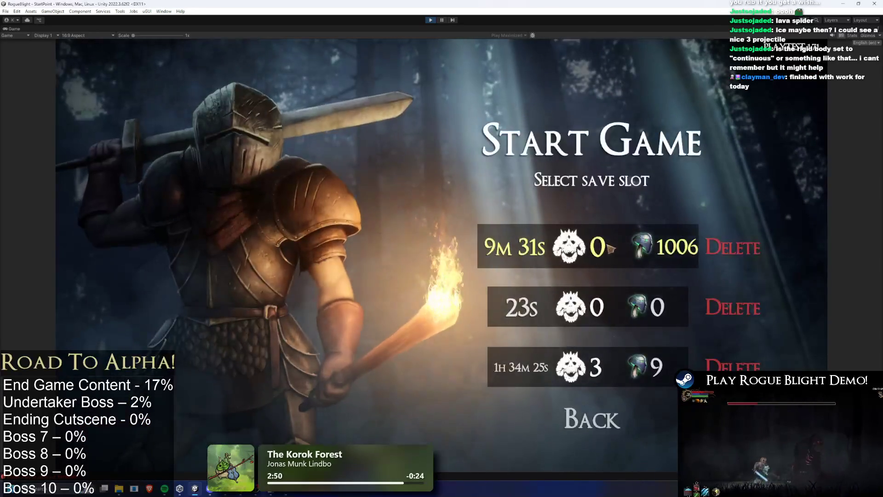
click(608, 248)
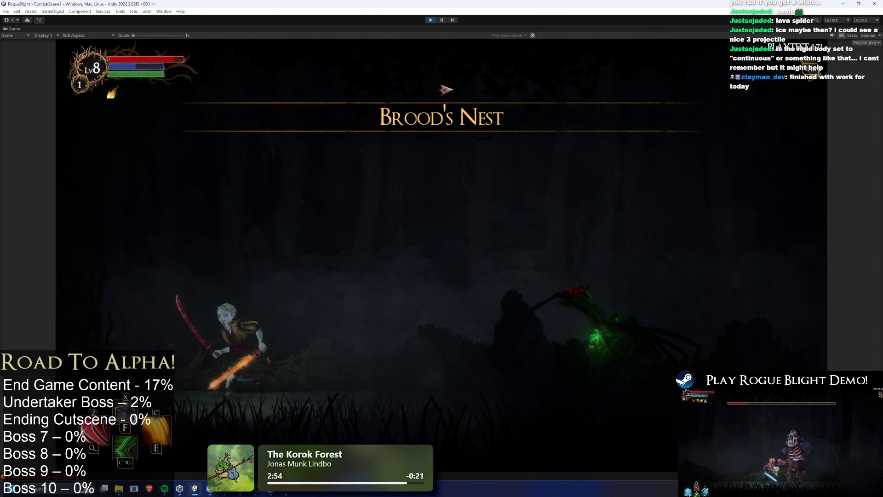
click(440, 20)
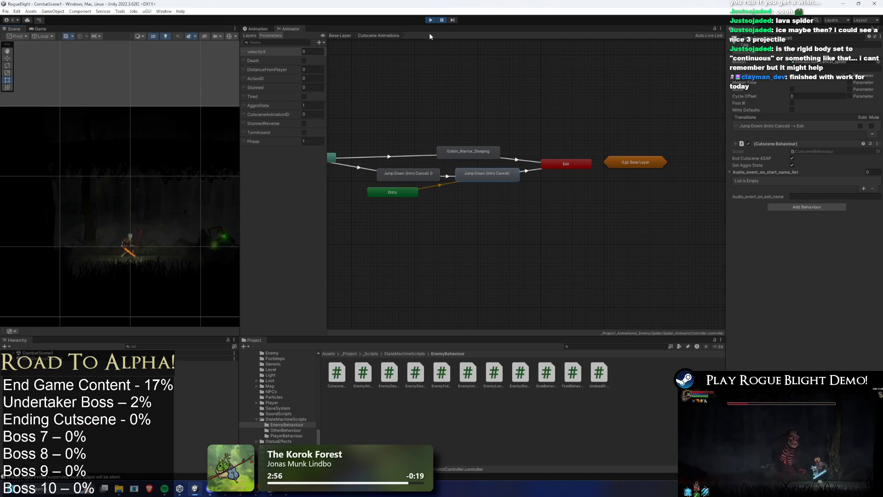
Step: Inspect the Jump Down (Intro Cancel) states, their transition and the Any State transition's conditions
click(448, 177)
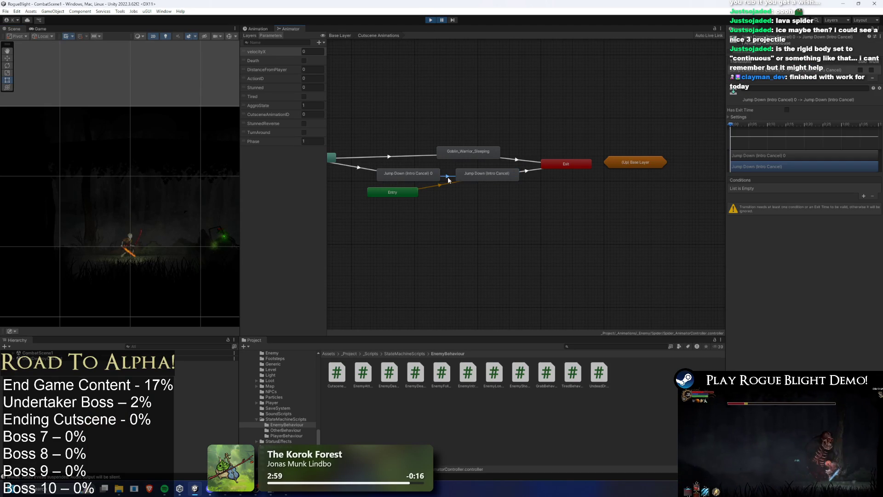
click(494, 175)
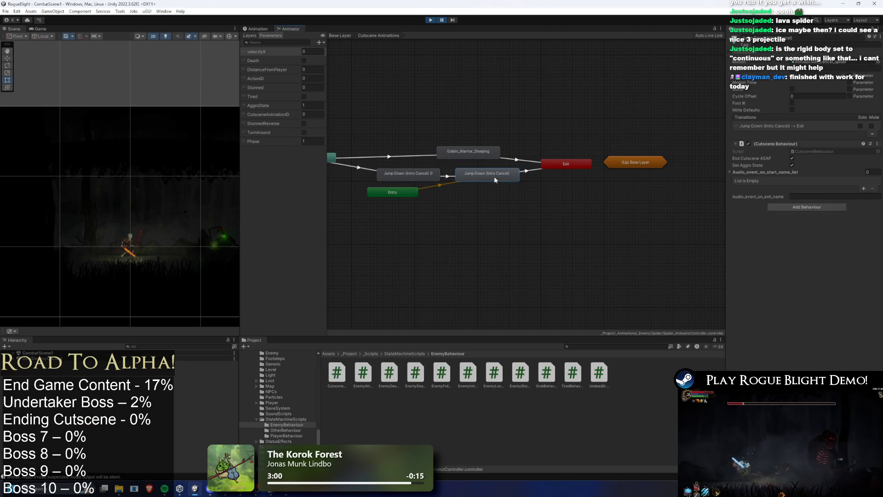
click(411, 178)
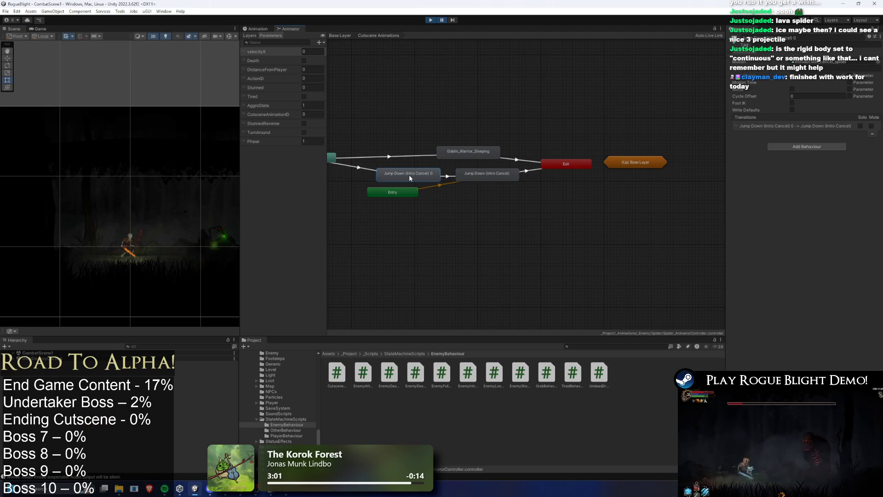
click(499, 175)
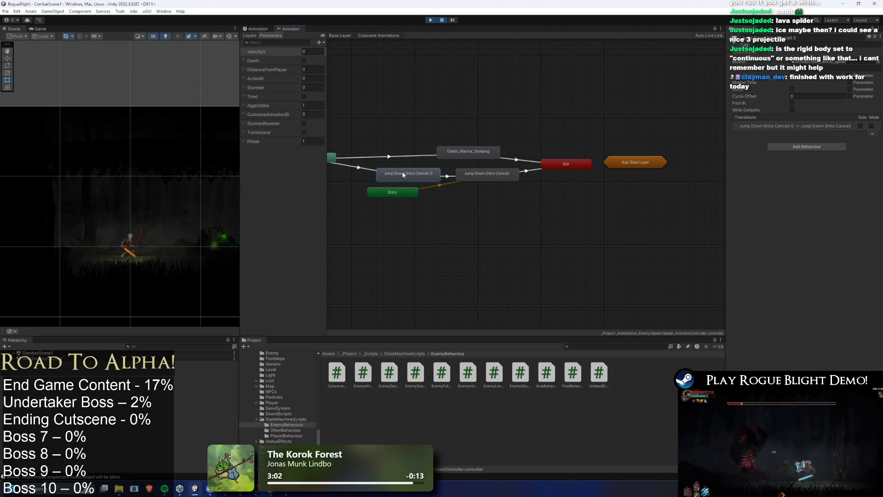
click(353, 167)
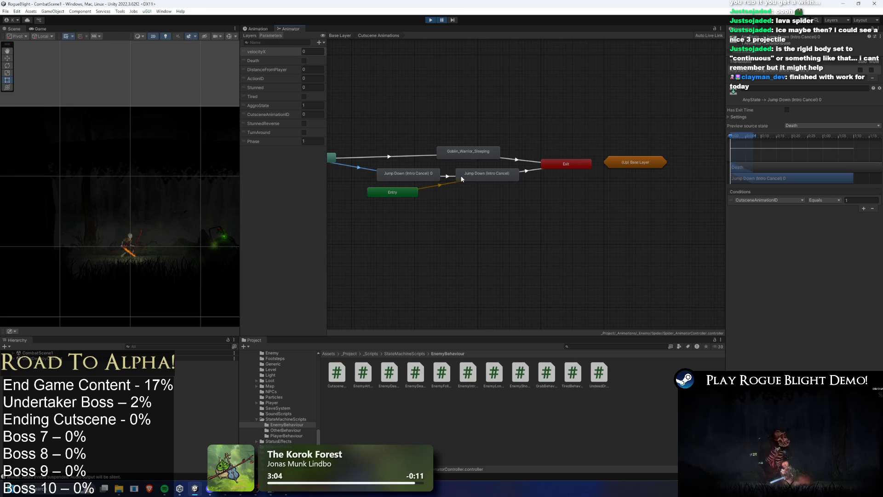
Step: Resume the spider fight briefly, exit Play mode, then select the AggroState parameter field
click(431, 21)
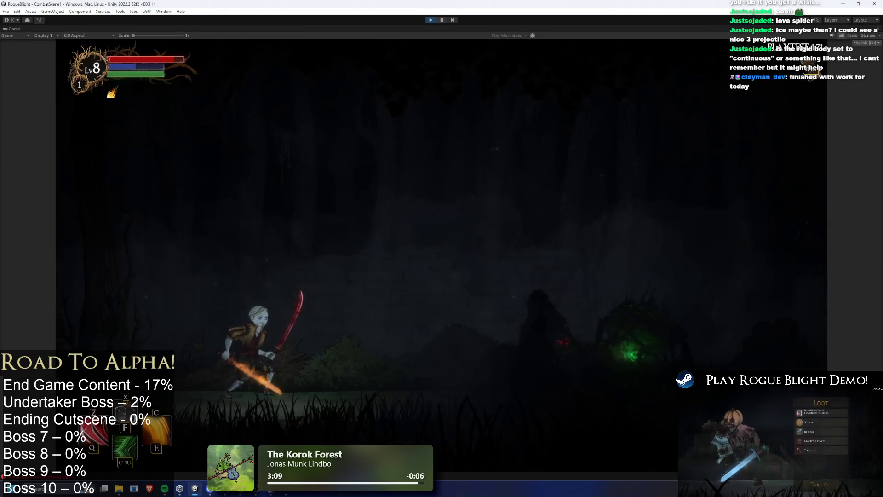
key(Left)
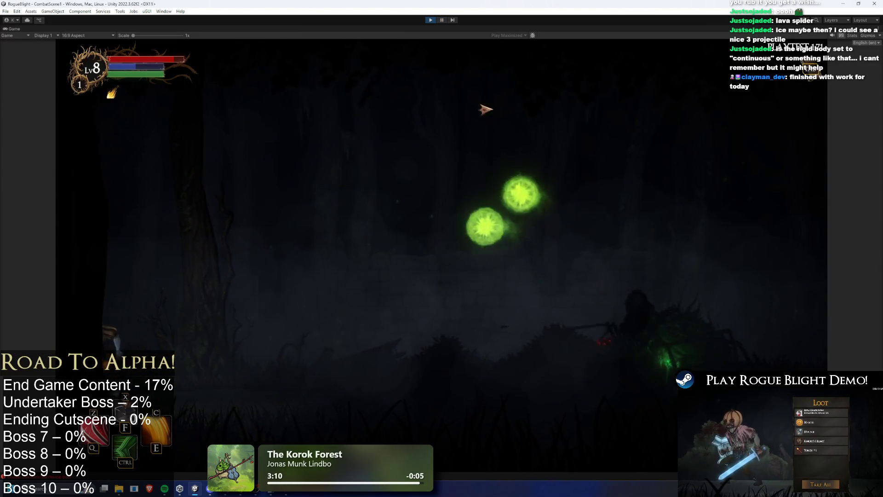
key(Right)
key(Right)
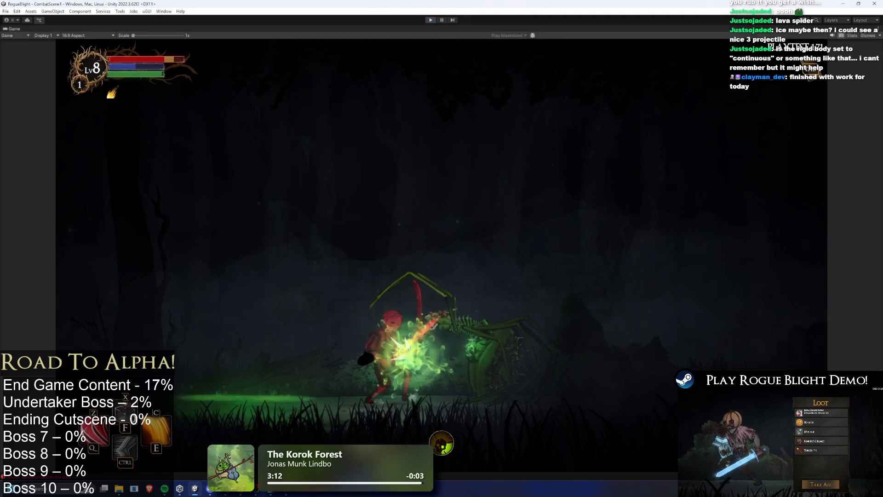
key(ctrl+p)
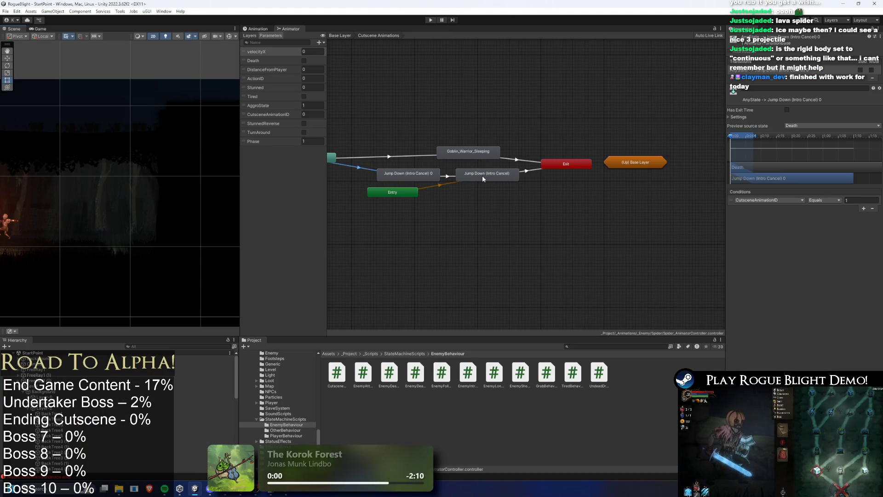
click(322, 106)
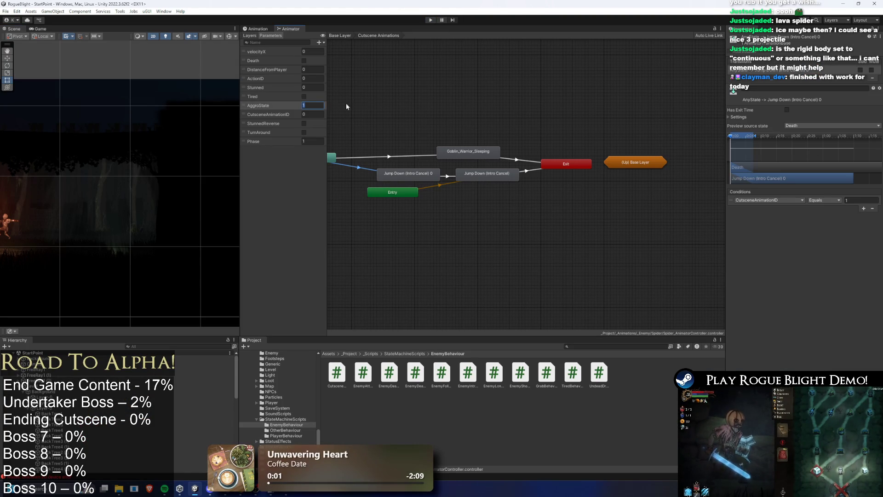
text(0)
Step: Set AggroState to 0, start Play mode and load the save from Start Game
click(424, 98)
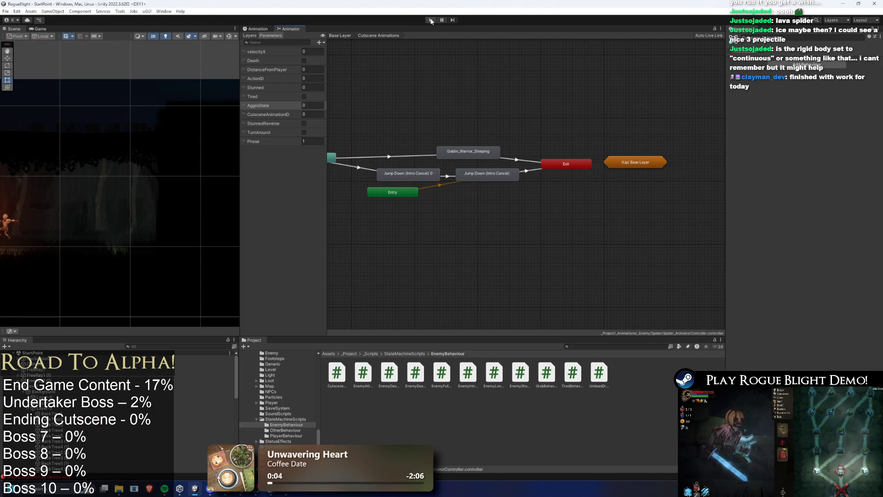
click(430, 19)
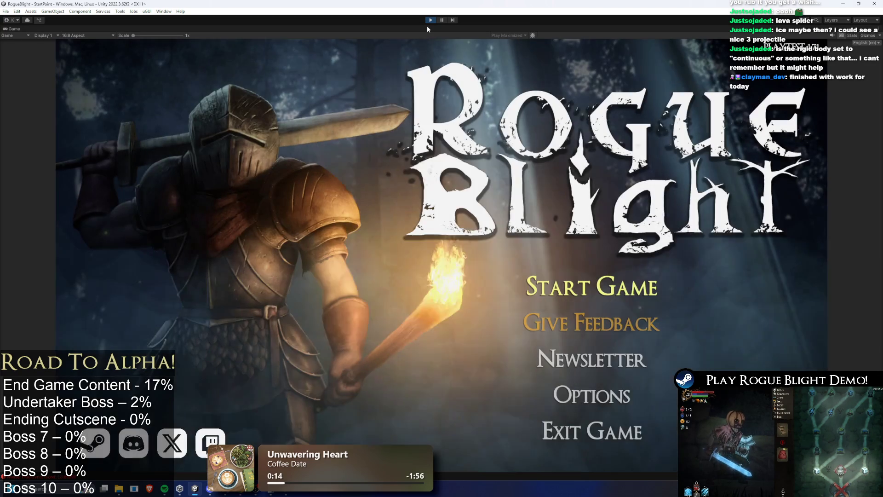
click(591, 286)
click(587, 249)
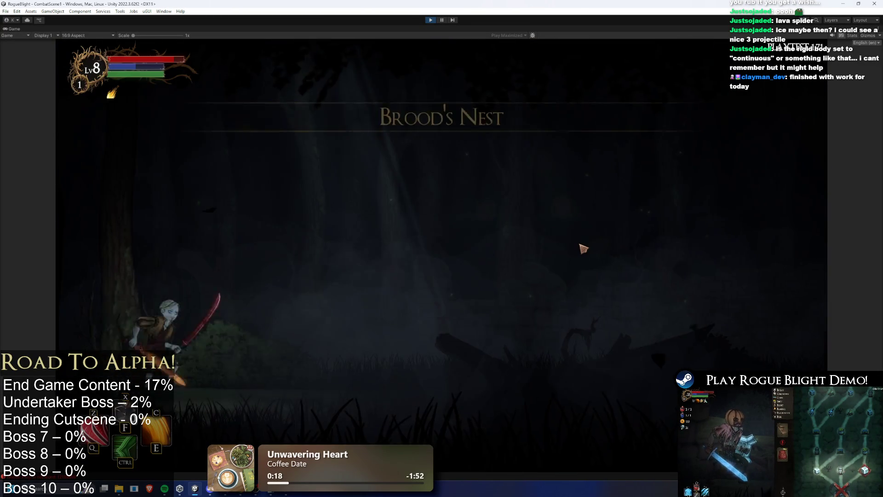
Step: Attack the spider with fire spells and flaming sword swings, dodging its poison cloud
key(d)
key(ctrl)
click(644, 288)
key(e)
key(a)
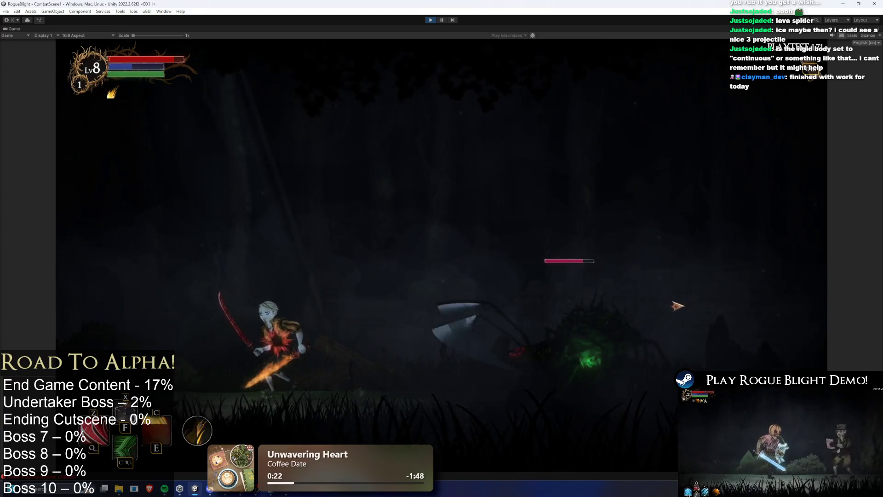
key(d)
click(646, 307)
click(646, 307)
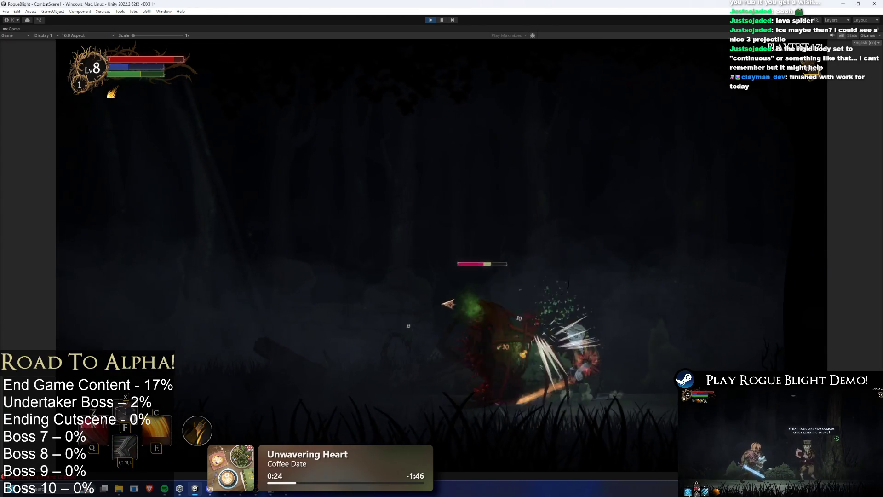
key(a)
key(a)
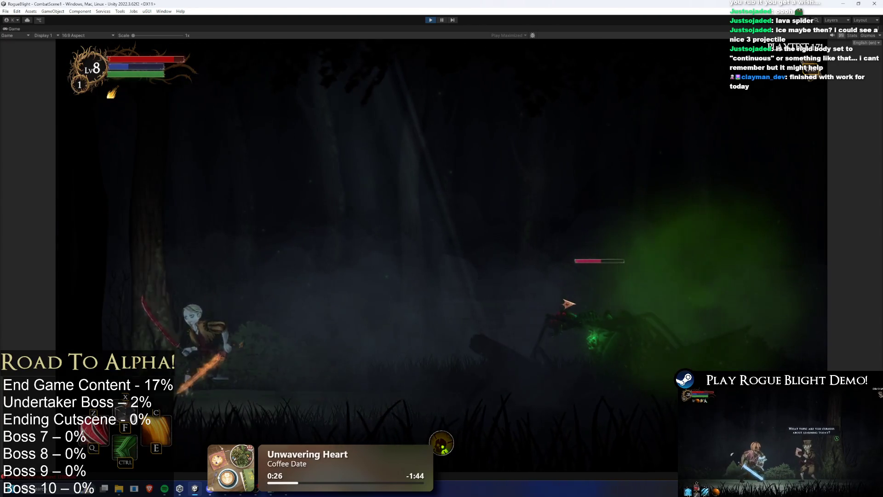
Step: Keep swinging at the spider while dashing around the arena, then pause the game
key(d)
key(d)
click(552, 313)
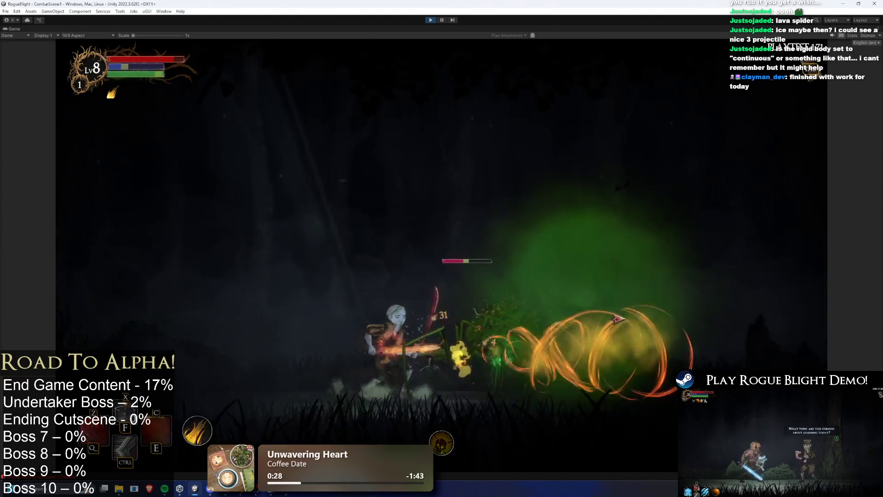
key(a)
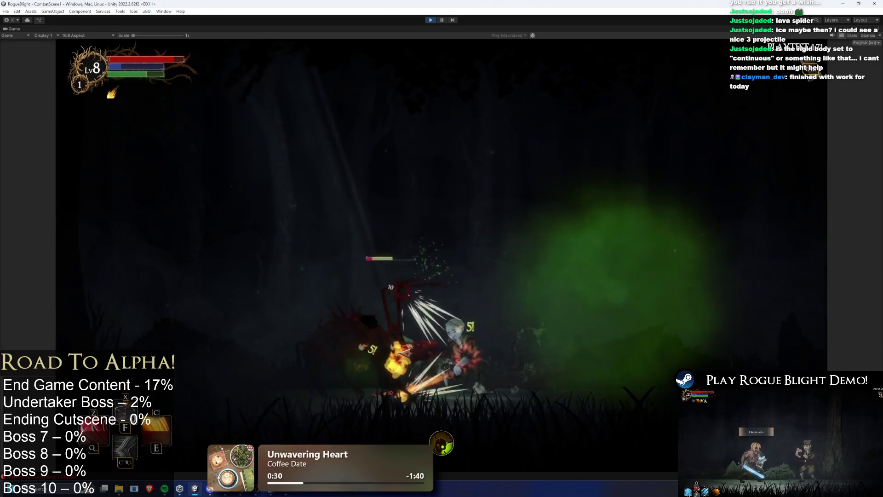
click(534, 358)
click(536, 358)
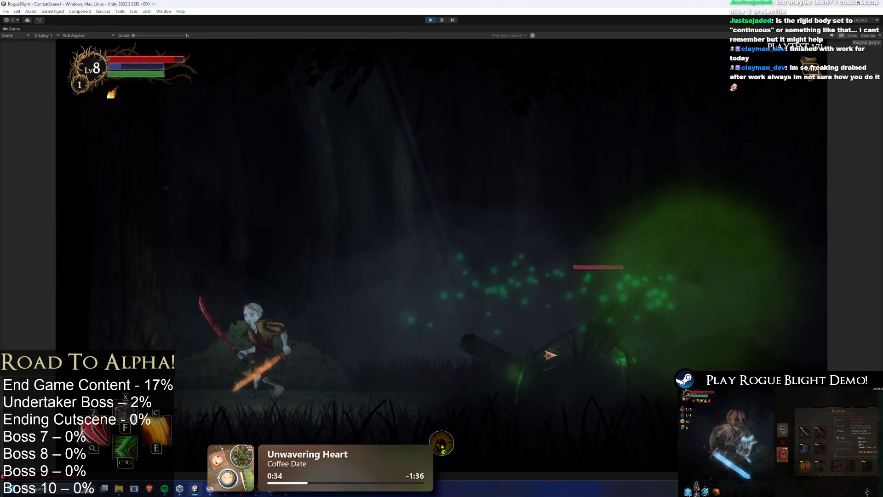
click(550, 355)
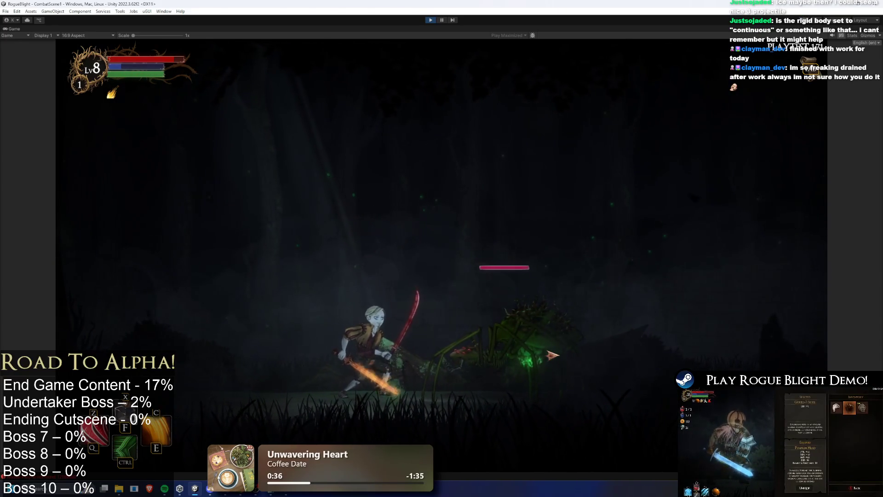
key(a)
click(550, 355)
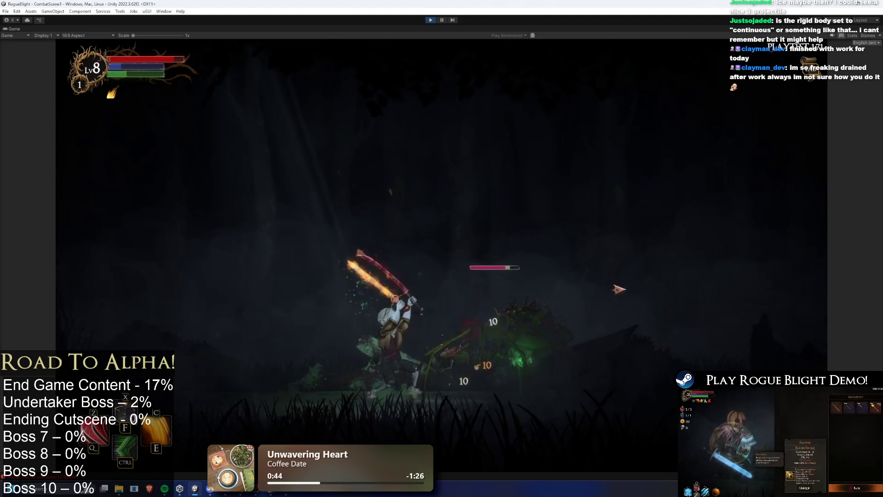
key(ctrl+shift+p)
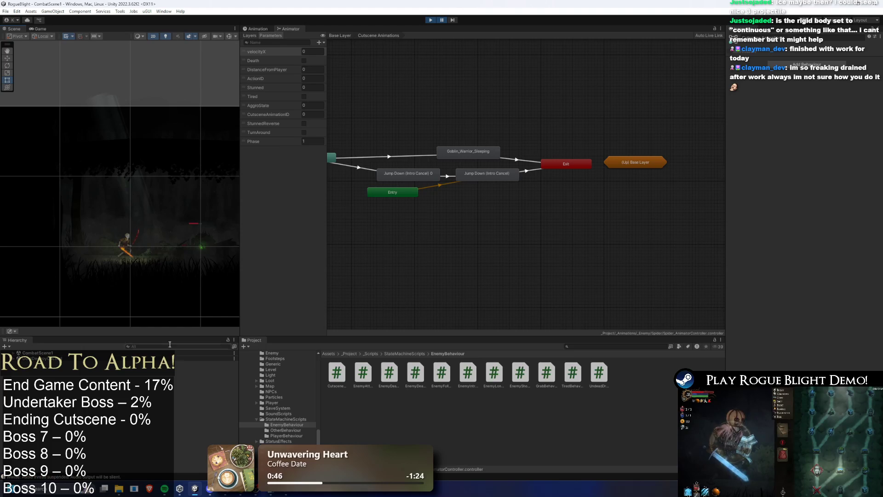
Step: Inspect both Jump Down (Intro Cancel) states and their Any State, in-between and exit transitions
click(507, 174)
key(alt+Tab)
double_click(477, 189)
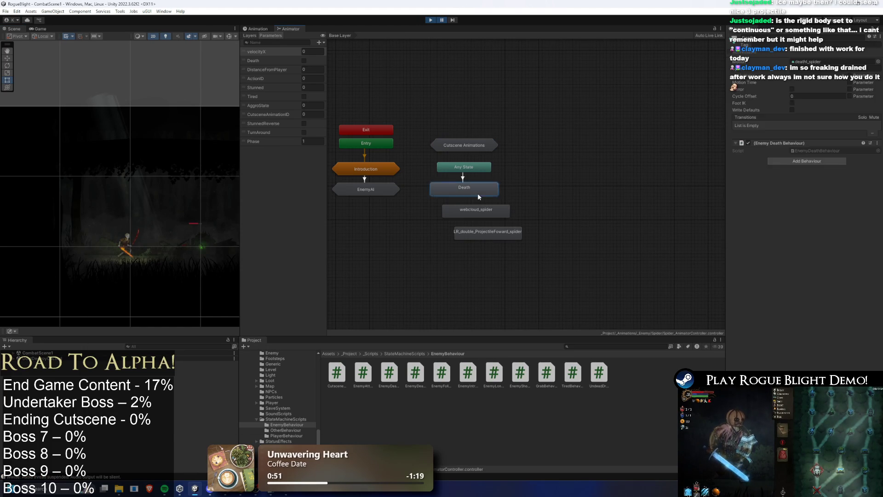
double_click(462, 143)
click(462, 176)
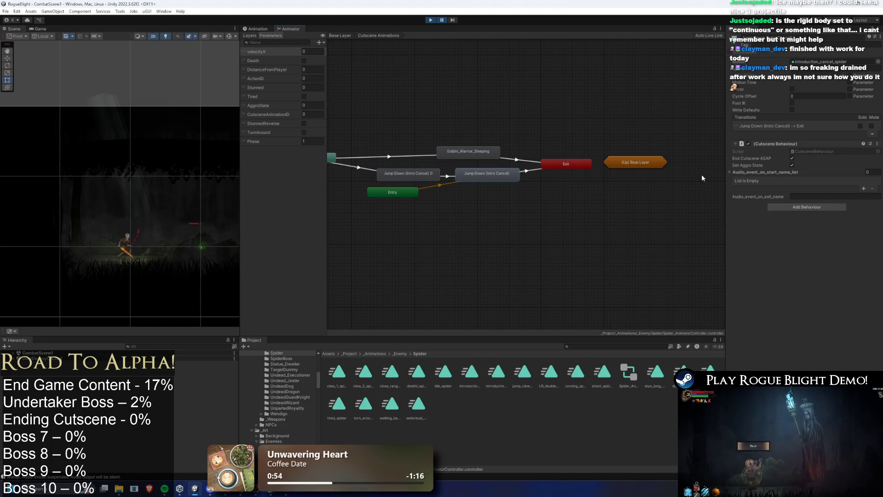
click(422, 176)
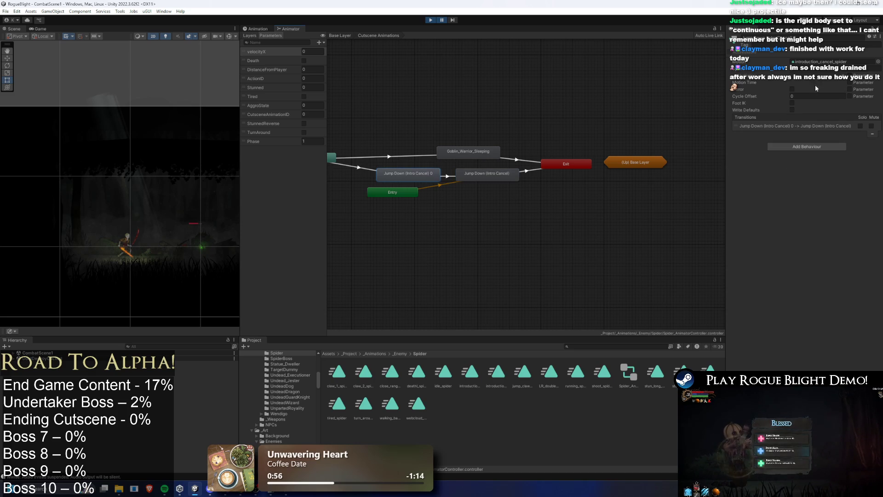
click(395, 183)
click(407, 178)
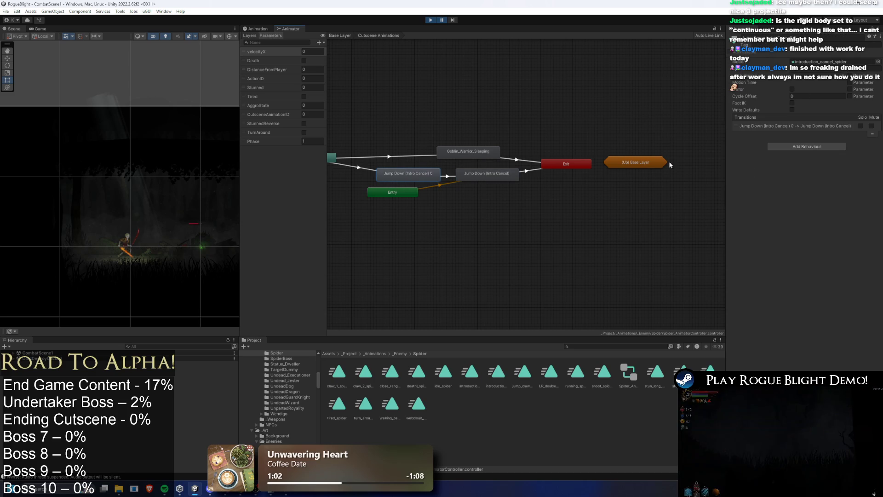
click(367, 168)
click(453, 176)
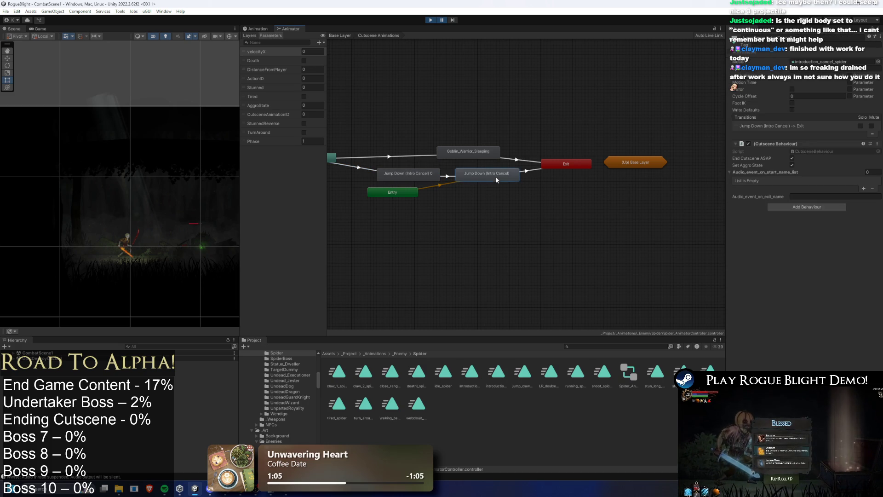
click(534, 171)
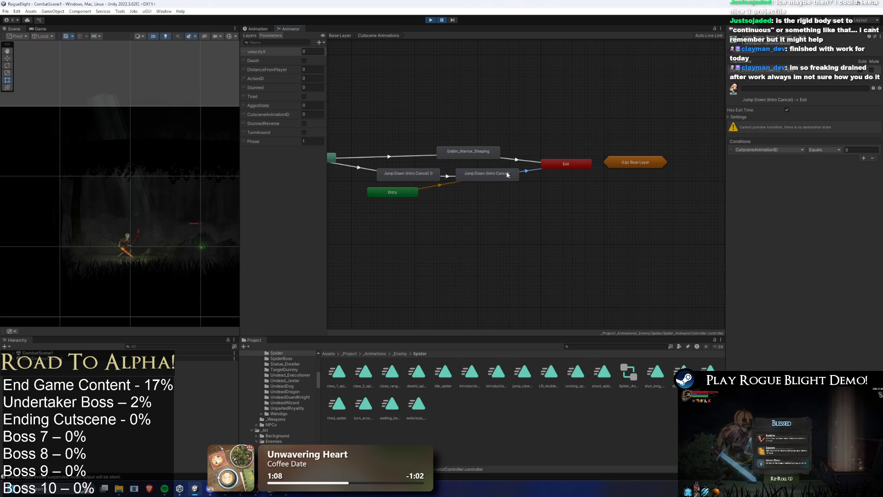
click(419, 86)
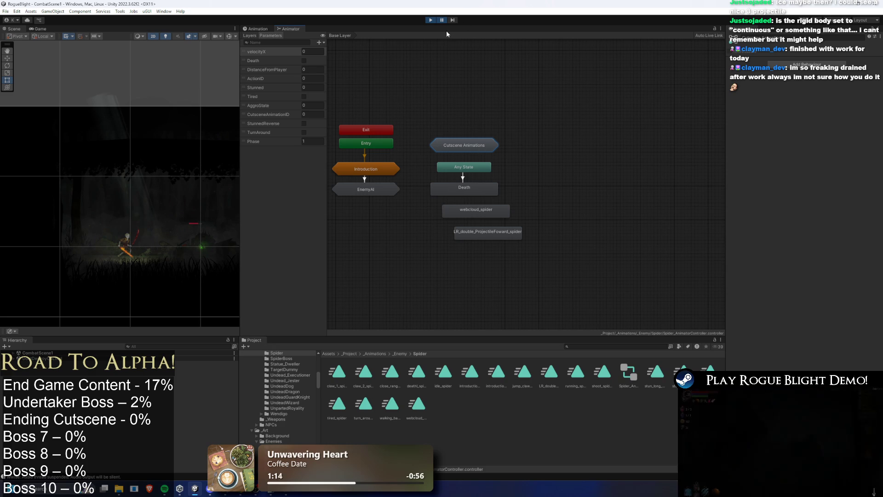
Step: Select the spawned spider clone via a 'spider' search, enable Auto Live Link, and view its Jump Down states
click(186, 347)
text(spid)
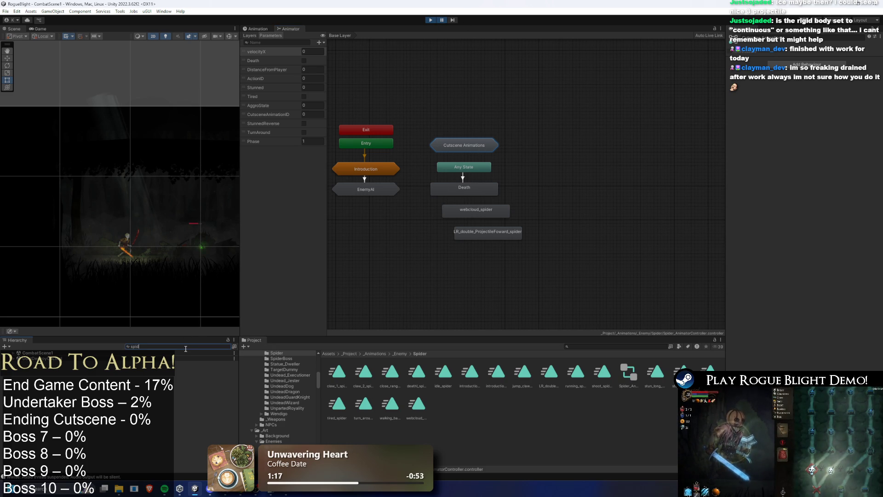
text(er)
click(193, 364)
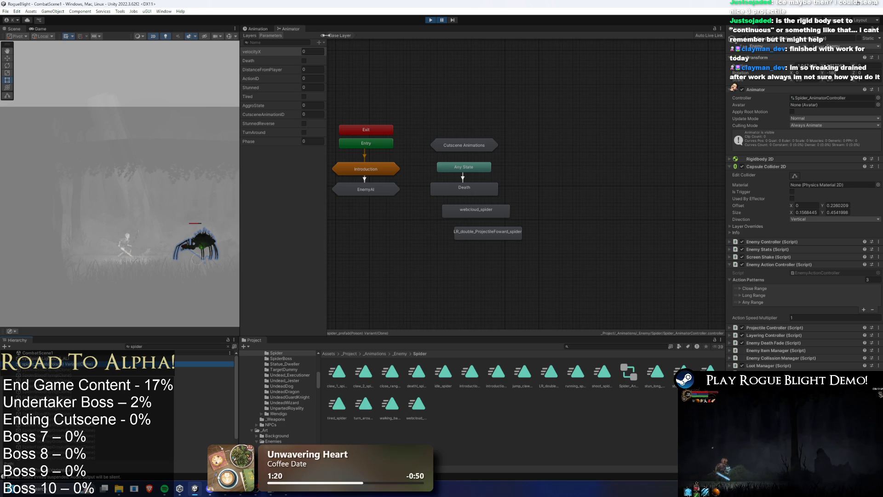
click(709, 36)
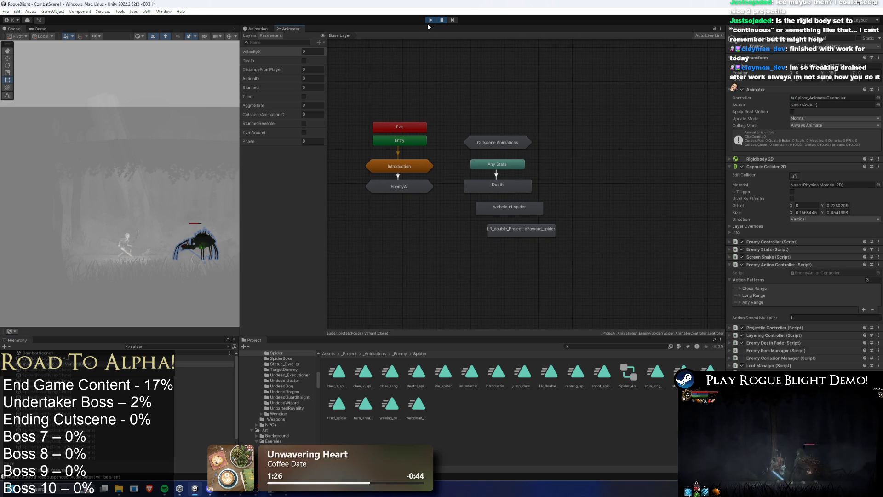
double_click(506, 138)
click(410, 175)
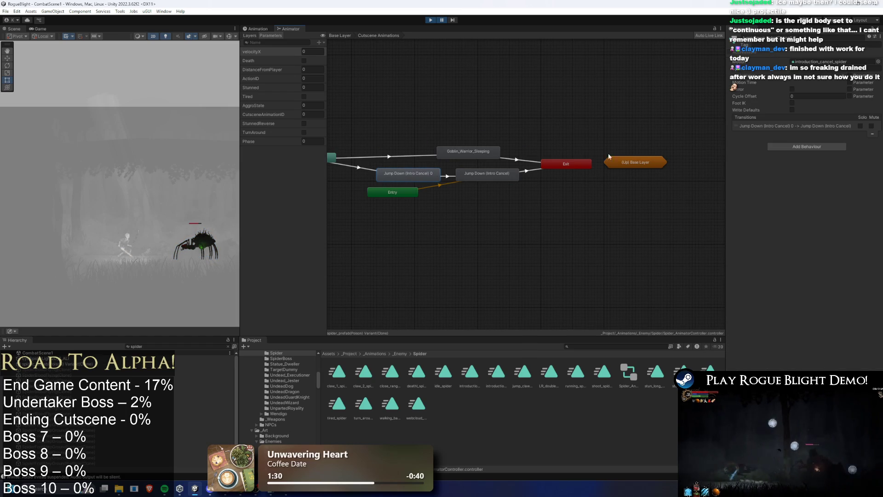
click(512, 178)
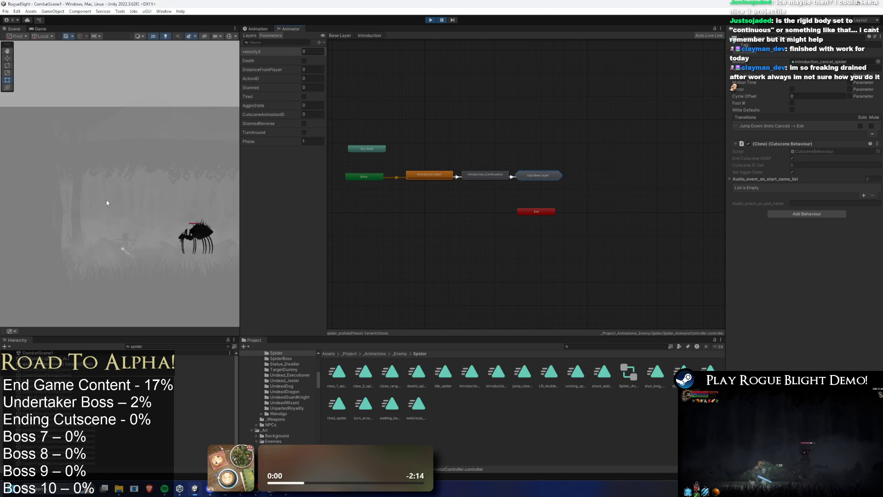
Step: Stop Play mode and review Introduction_Continuation, its Enemy Aggro Behaviour and condition-free transition to Movement
click(431, 20)
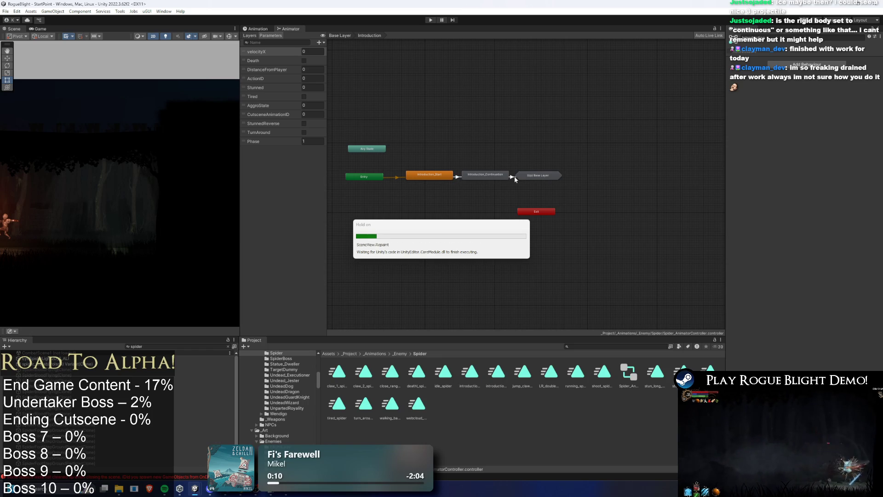
click(512, 176)
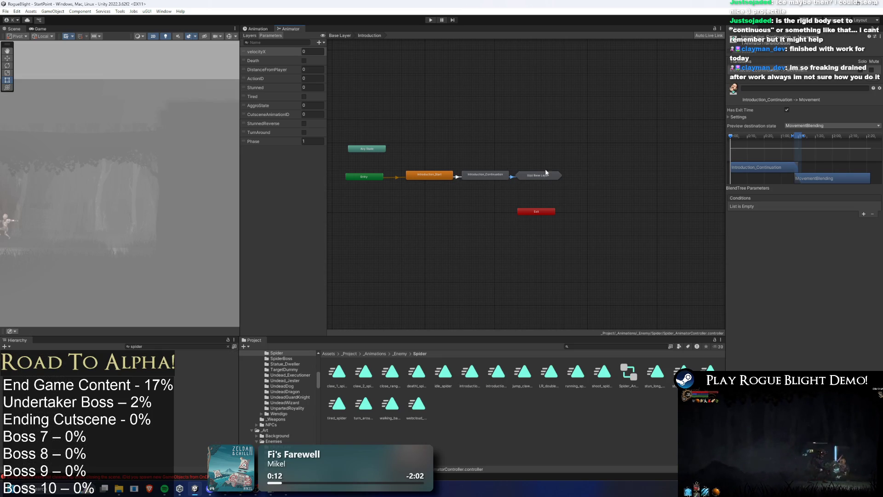
click(472, 175)
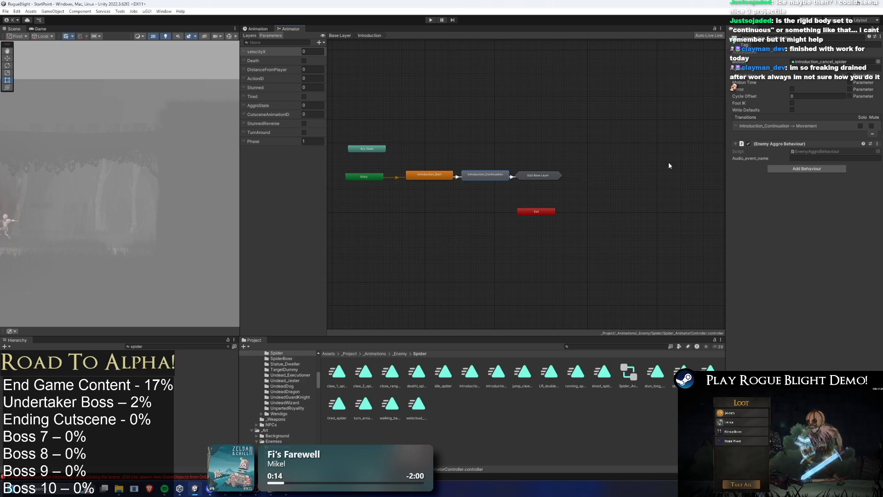
click(500, 150)
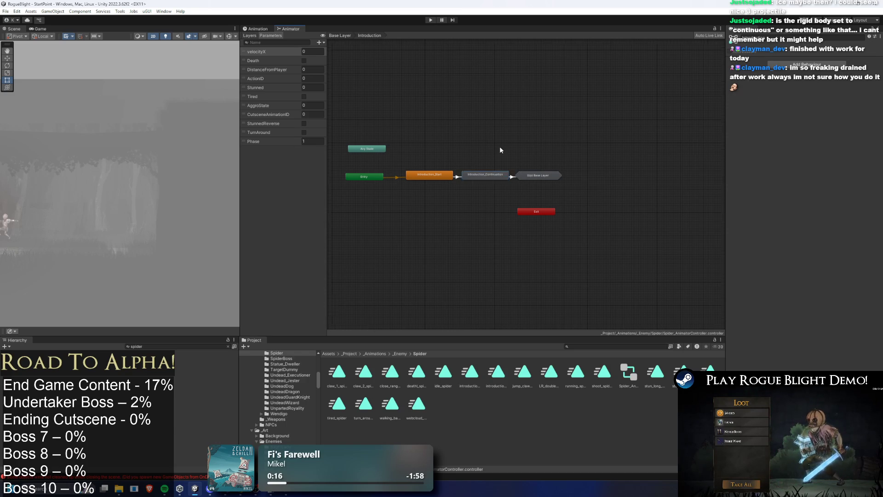
click(429, 176)
click(477, 176)
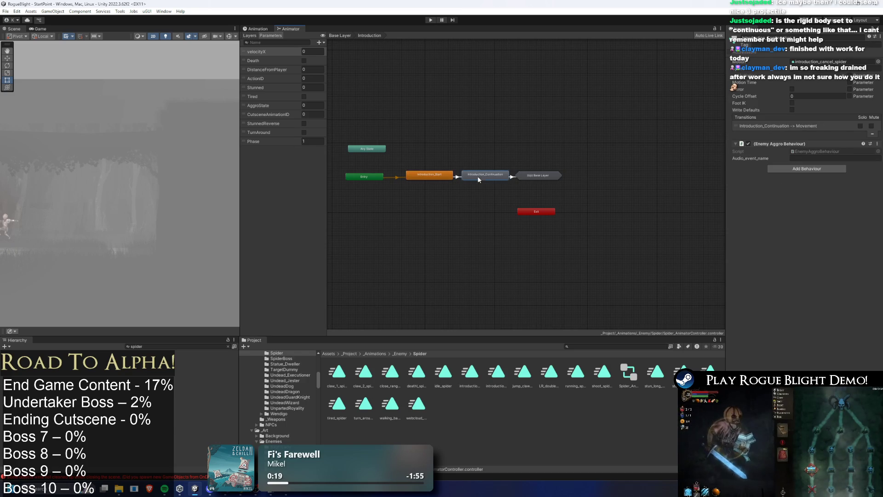
Step: Add a Cutscene Behaviour with Cutscene ID Set 1 to Jump Down (Intro Cancel) 0
double_click(503, 144)
right_click(760, 143)
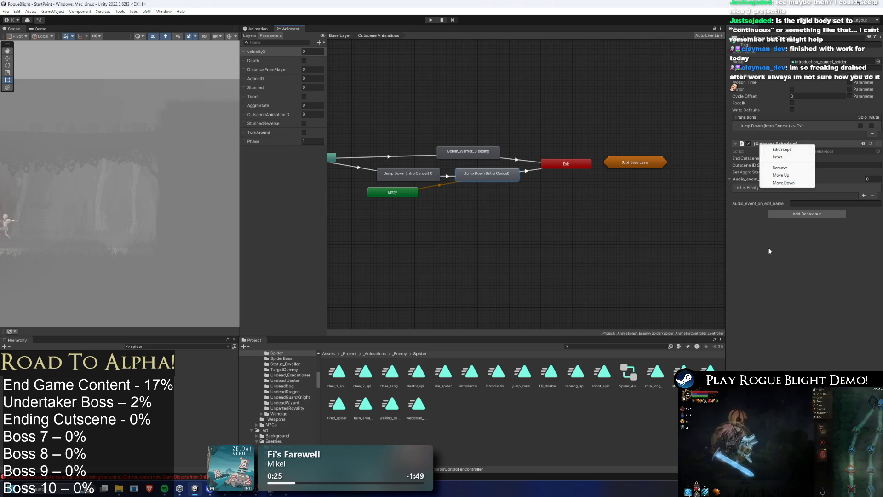
click(408, 173)
click(807, 146)
text(cut)
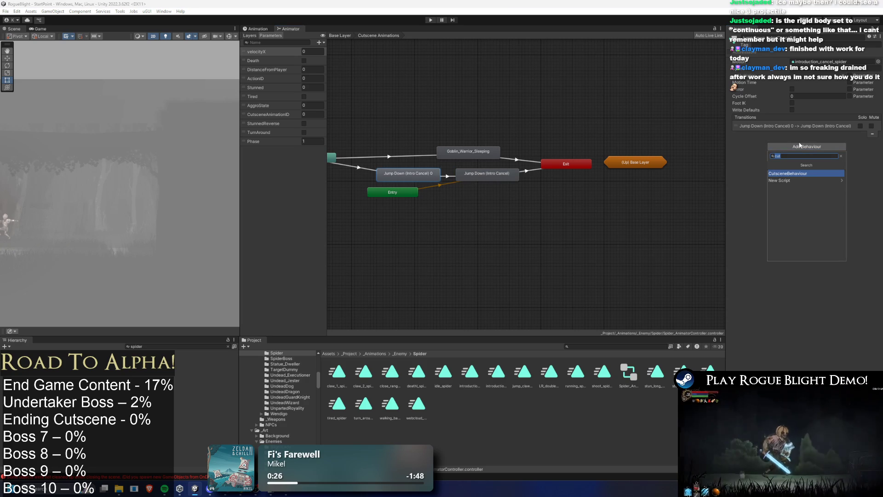
key(Return)
click(794, 166)
text(1)
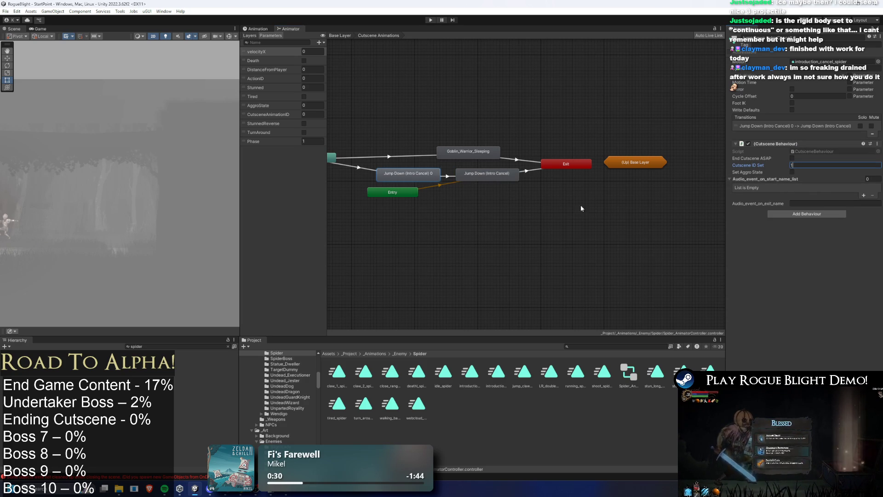
Step: Add a CutsceneAnimationID Equals 2 condition to the transition between the Jump Down states
click(449, 177)
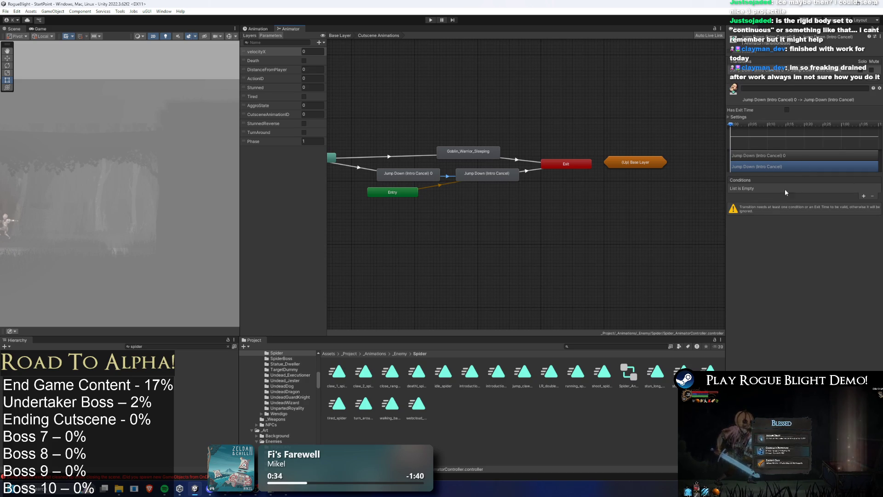
click(863, 196)
click(780, 189)
text(cut)
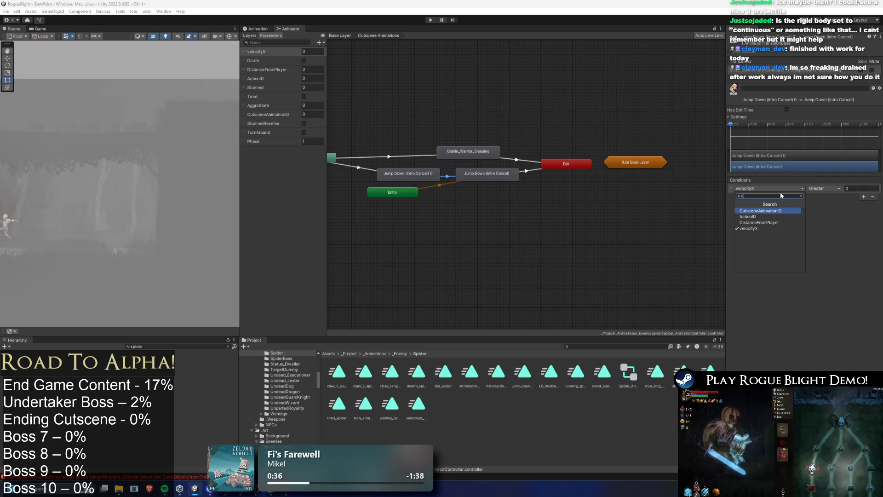
key(Return)
click(824, 189)
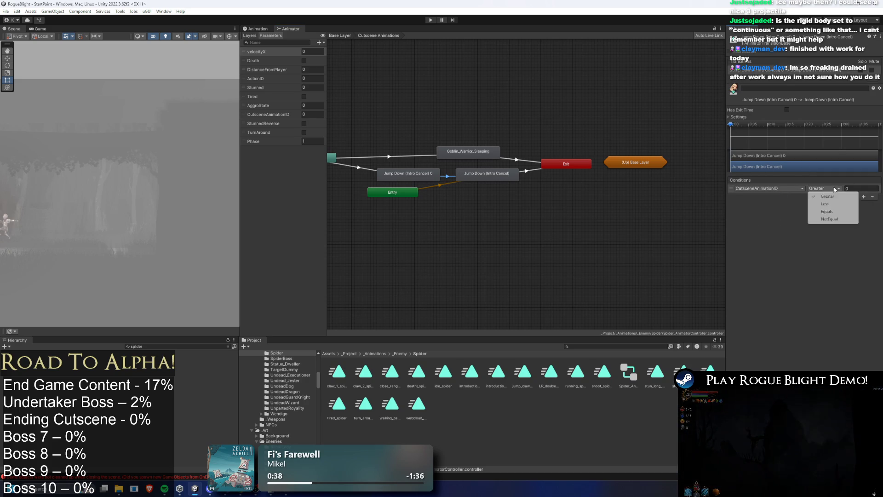
click(834, 212)
Step: Review the Jump Down states and AnyState transition, then start a run from the main menu
click(432, 173)
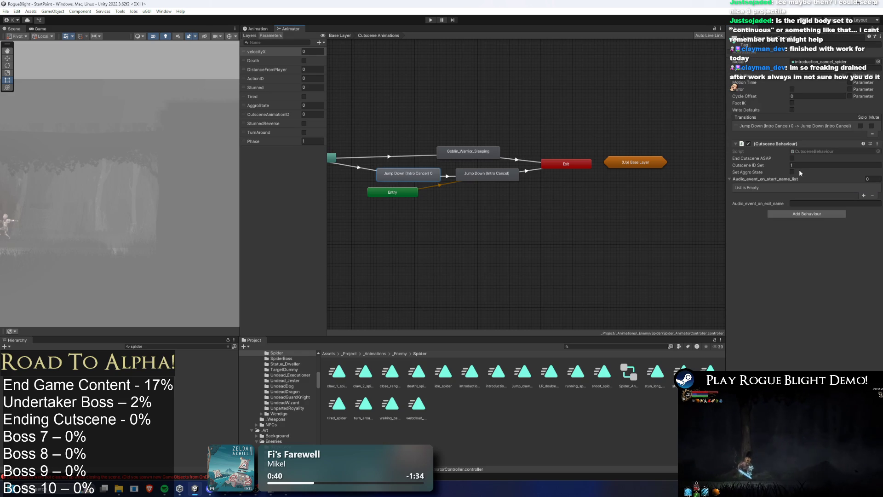
click(359, 166)
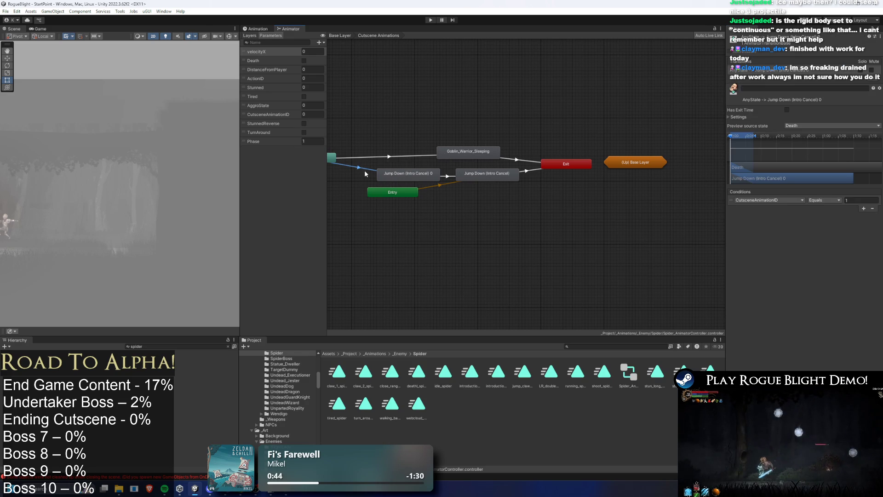
click(448, 177)
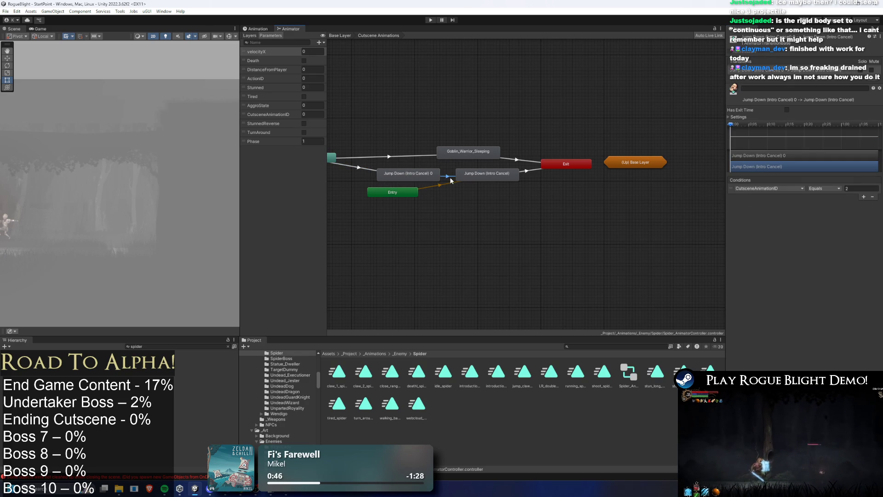
click(488, 179)
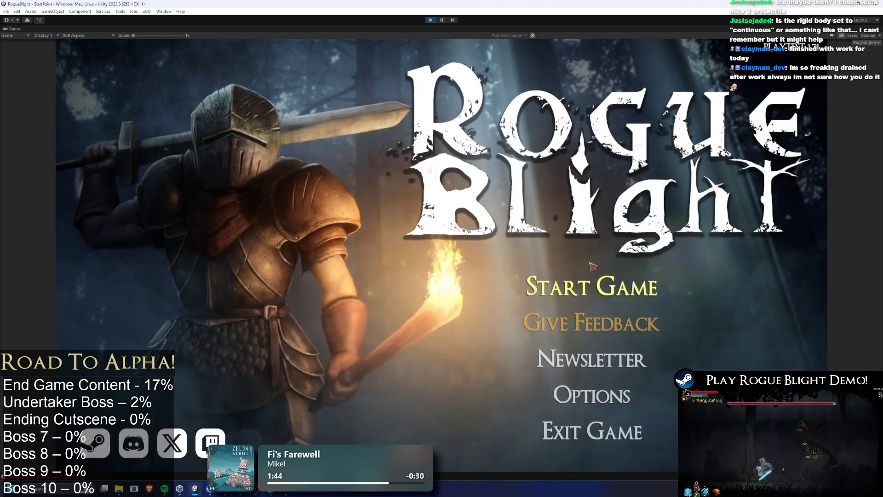
click(607, 282)
Step: Load save slot 1, fight the spider with the F1 enemy-health-1 cheat, then pause back to the editor
click(608, 263)
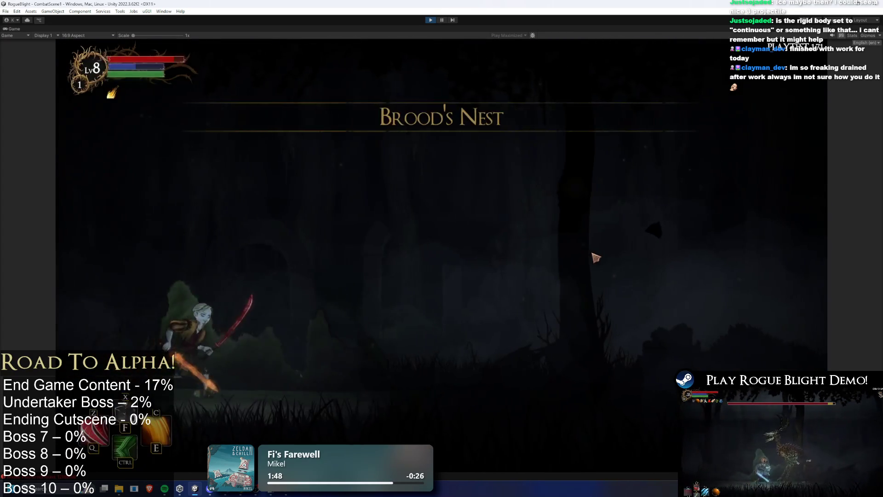
key(d)
click(626, 329)
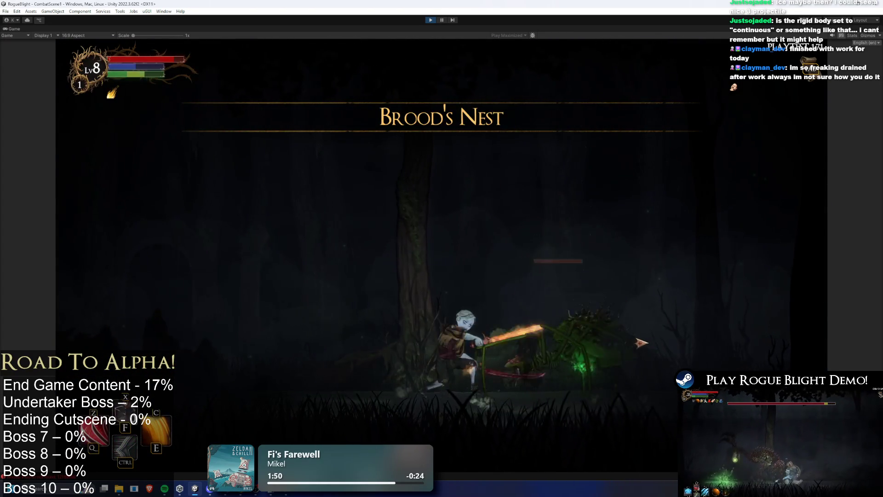
key(F1)
key(d)
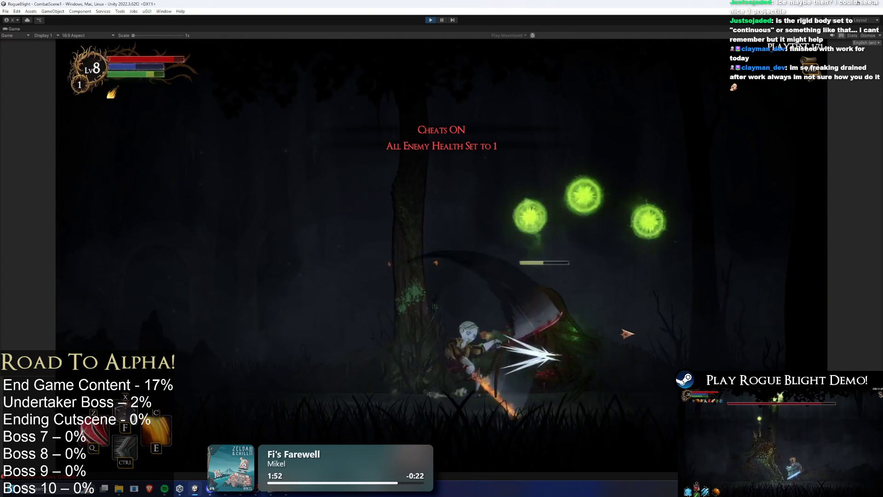
key(a)
key(a)
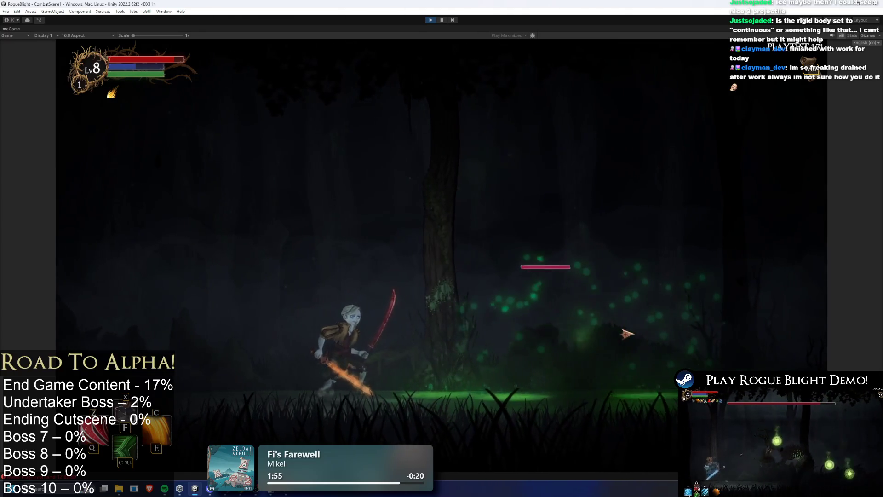
key(d)
key(a)
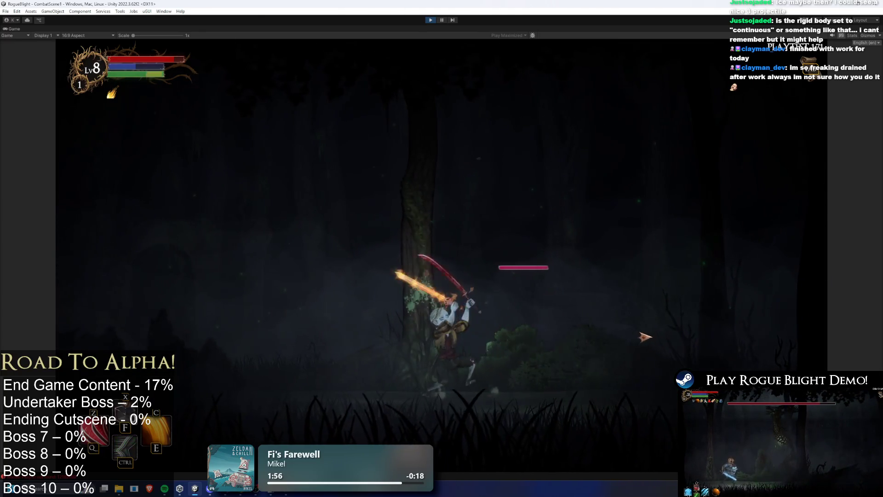
key(d)
key(a)
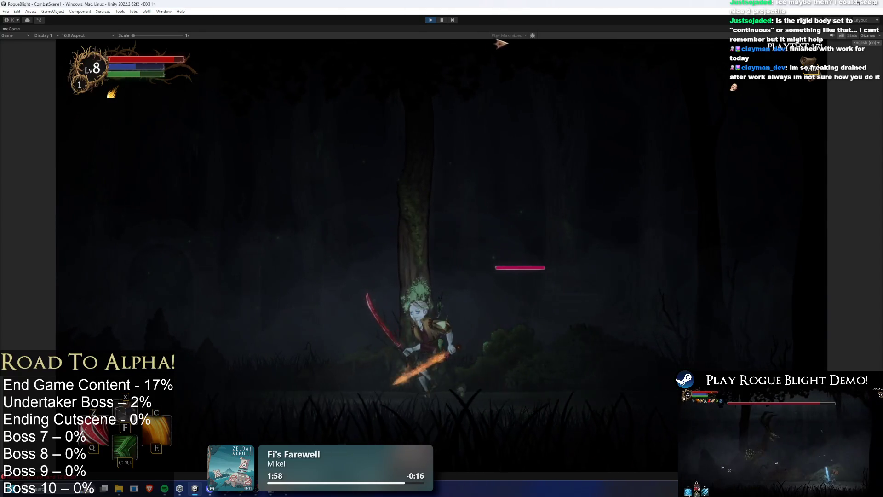
key(ctrl+shift+p)
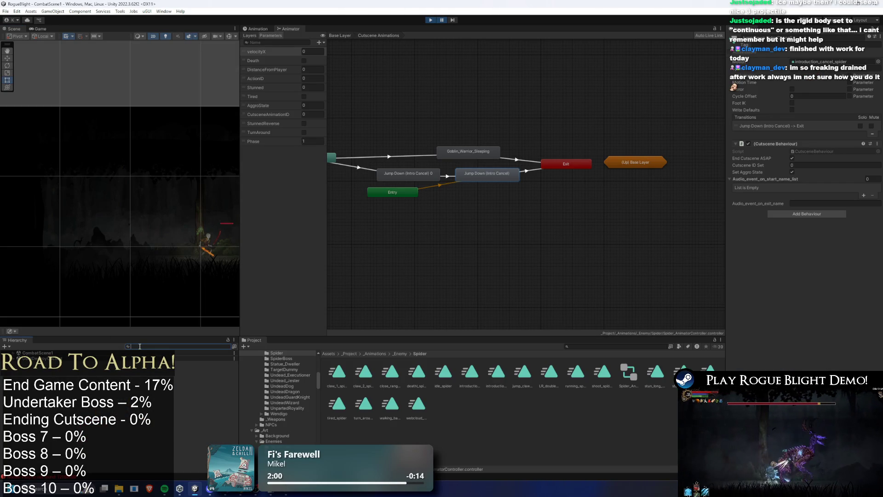
Step: Change the AnyState → Goblin_Warrior_Sleeping condition value from 2 to 99, then restart the game
text(spider)
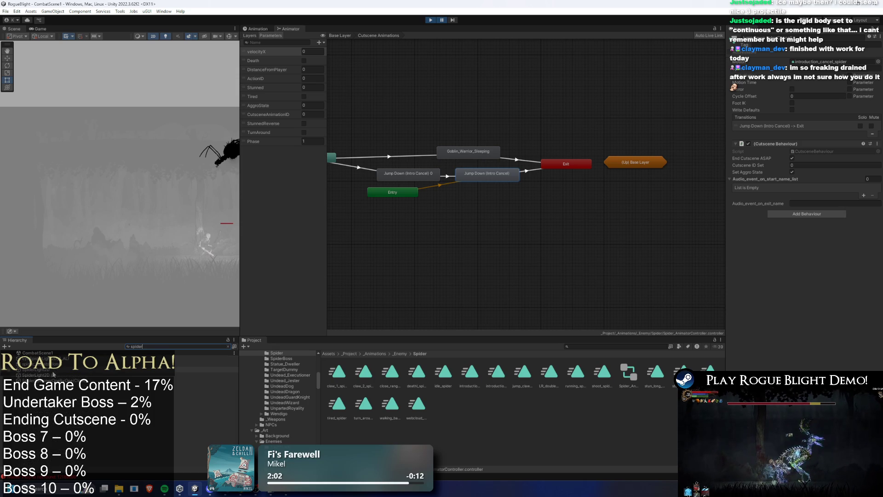
click(55, 364)
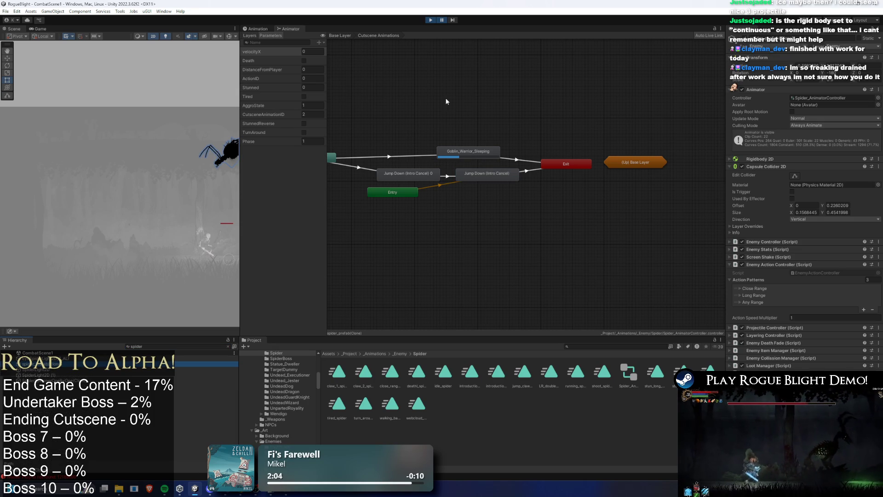
click(400, 157)
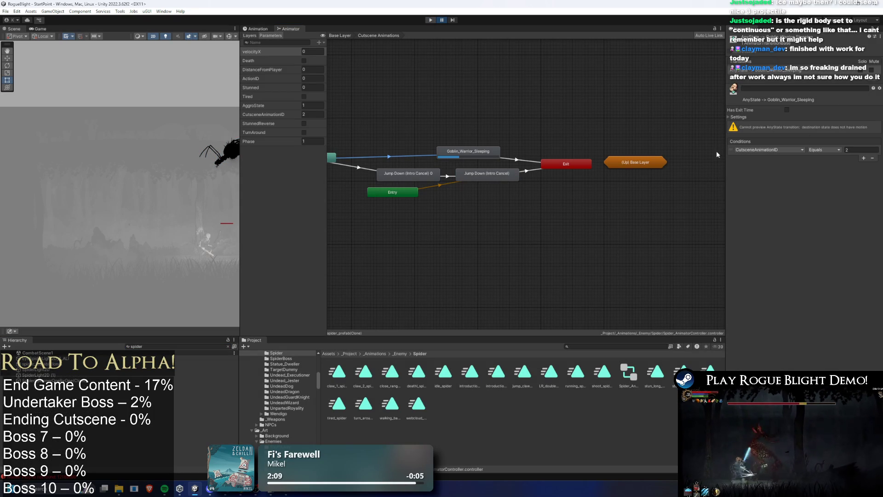
click(857, 148)
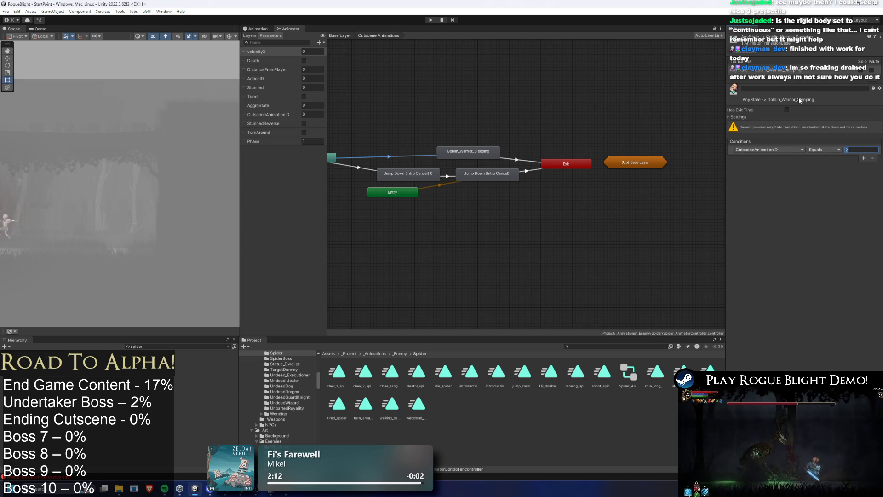
text(99)
click(431, 20)
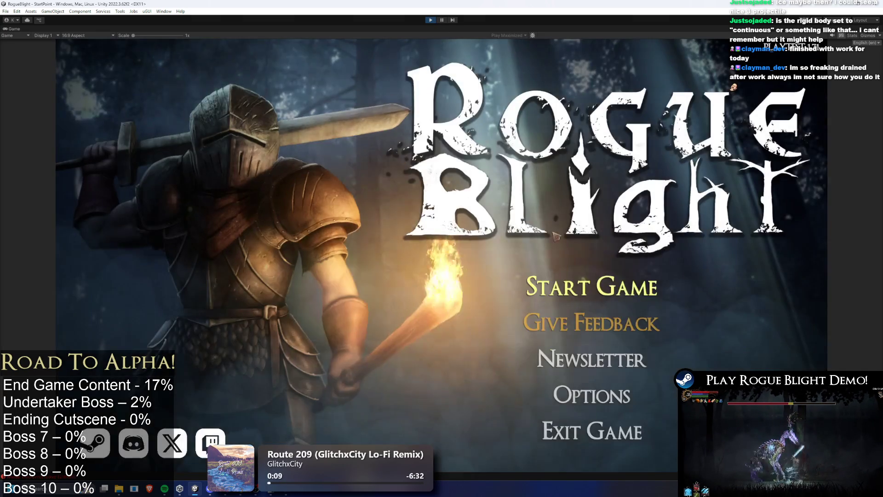
click(598, 265)
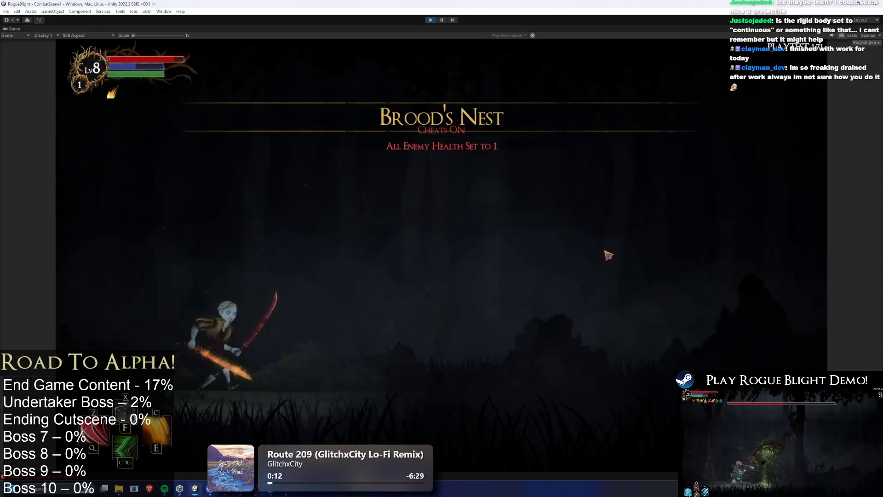
Step: Chase and attack the spider in Brood's Nest, then pause the game
key(d)
click(653, 288)
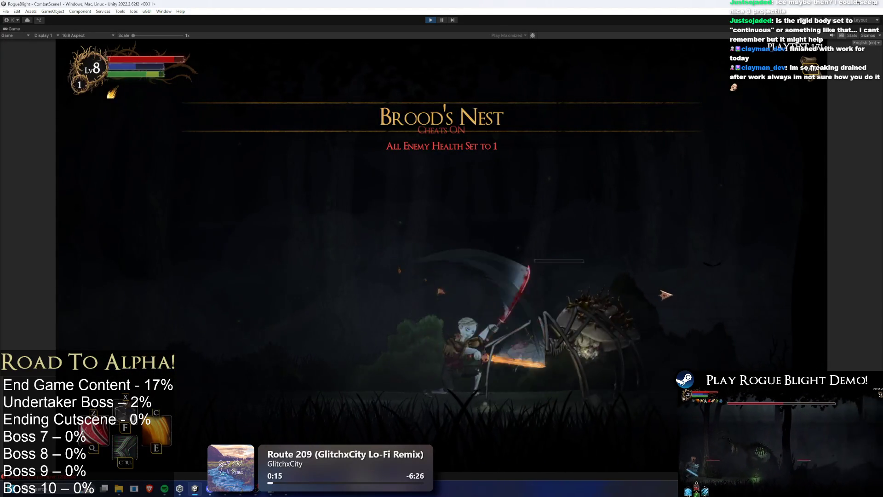
key(d)
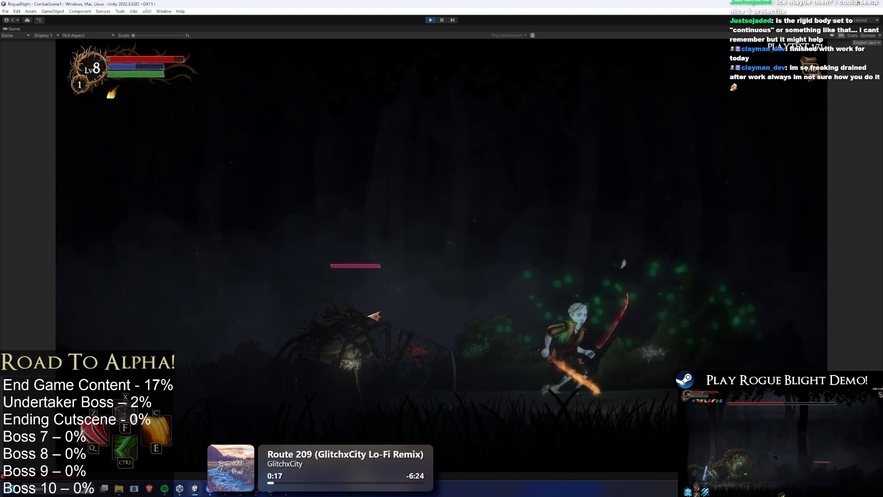
key(a)
click(441, 20)
Step: Check the Jump Down (Intro Cancel) state's settings and stop Play mode
click(430, 175)
click(478, 178)
click(431, 21)
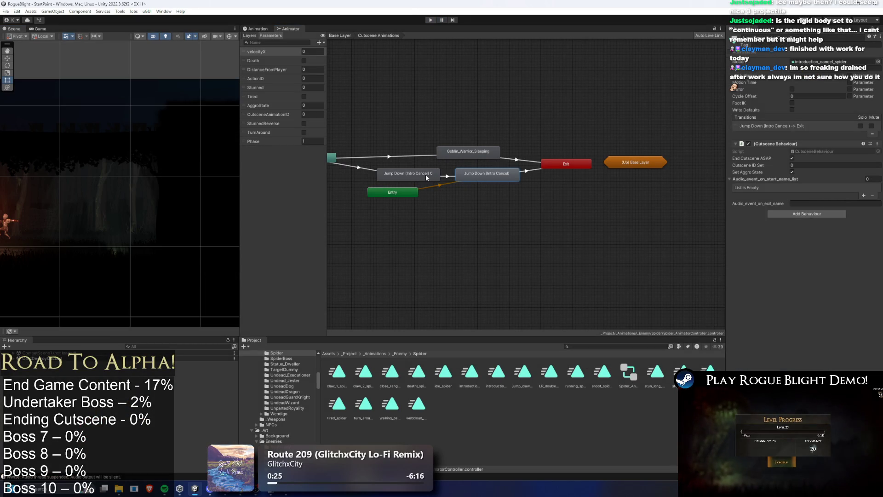
Step: Check which motion clip the Introduction_Start state uses in the Project
double_click(399, 167)
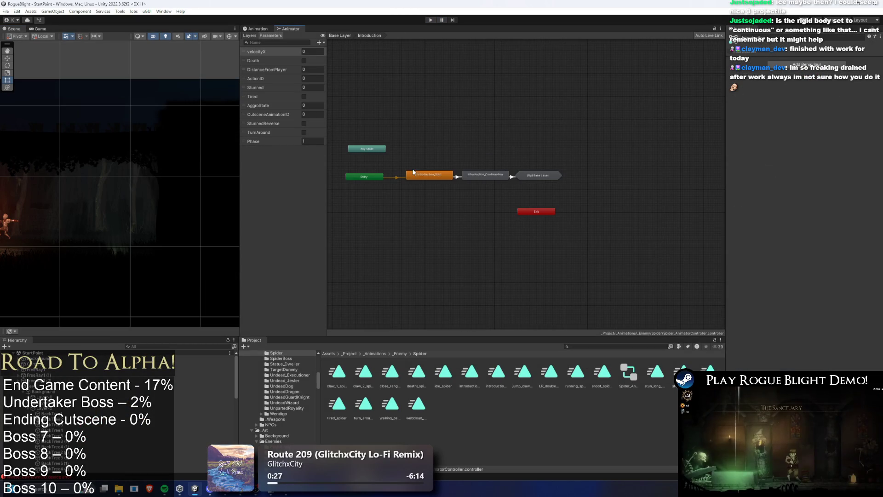
click(429, 174)
click(816, 61)
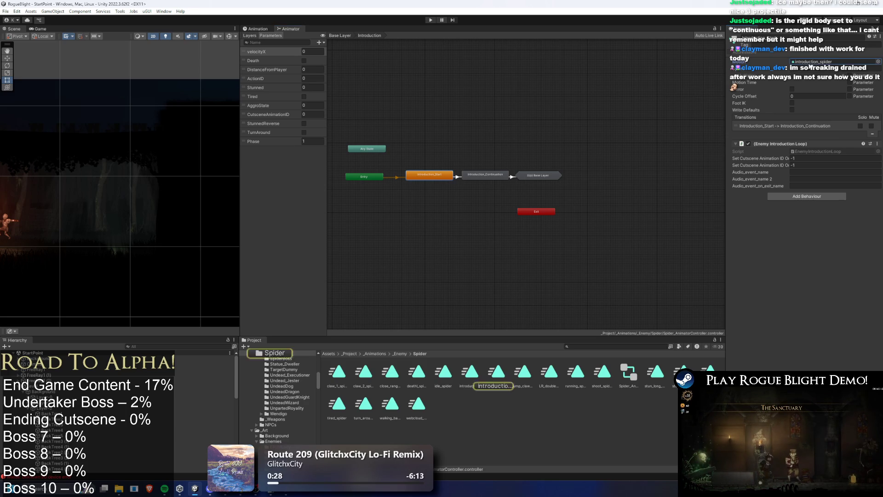
click(462, 123)
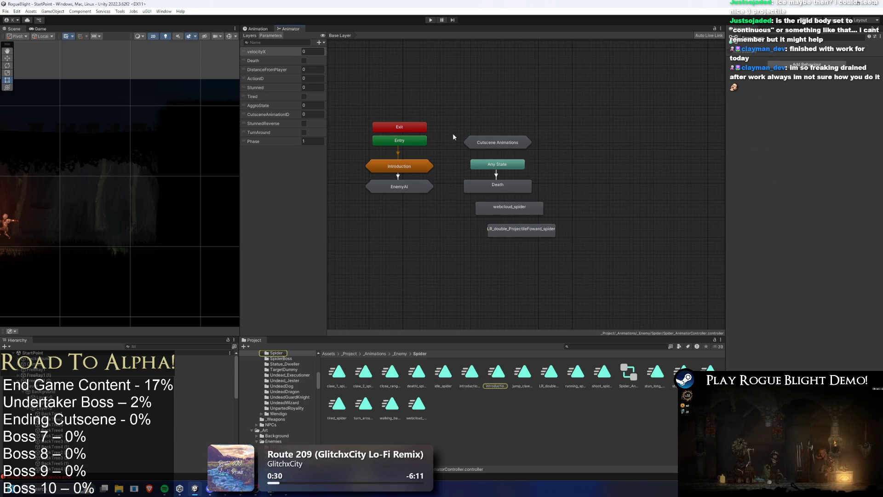
Step: Assign introduction_spider as Jump Down (Intro Cancel) 0's motion and enter Play mode
double_click(498, 142)
click(878, 62)
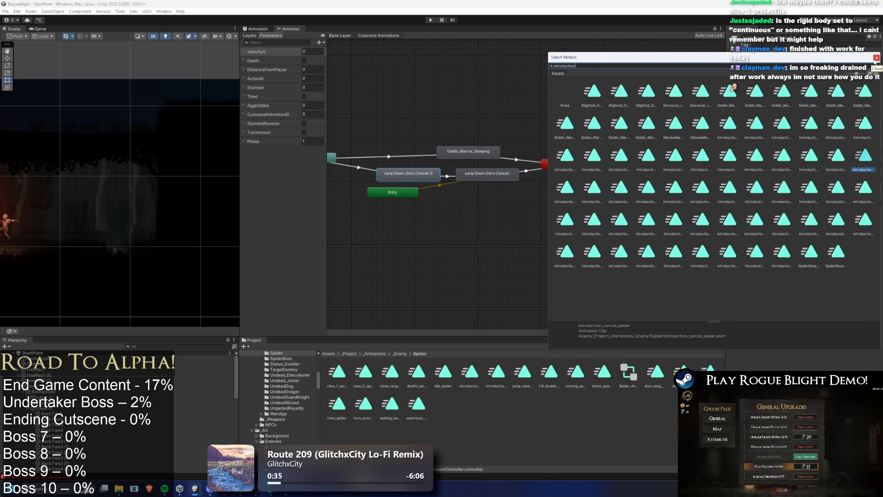
text(tion spider)
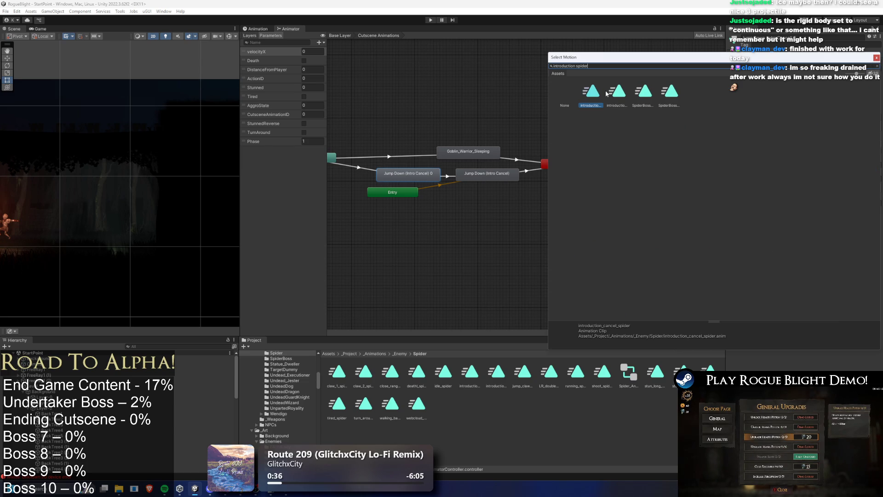
double_click(618, 92)
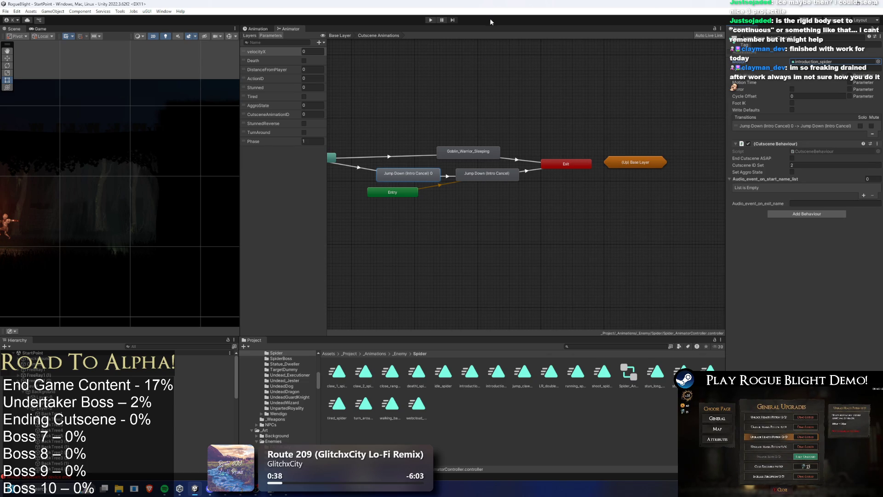
click(431, 20)
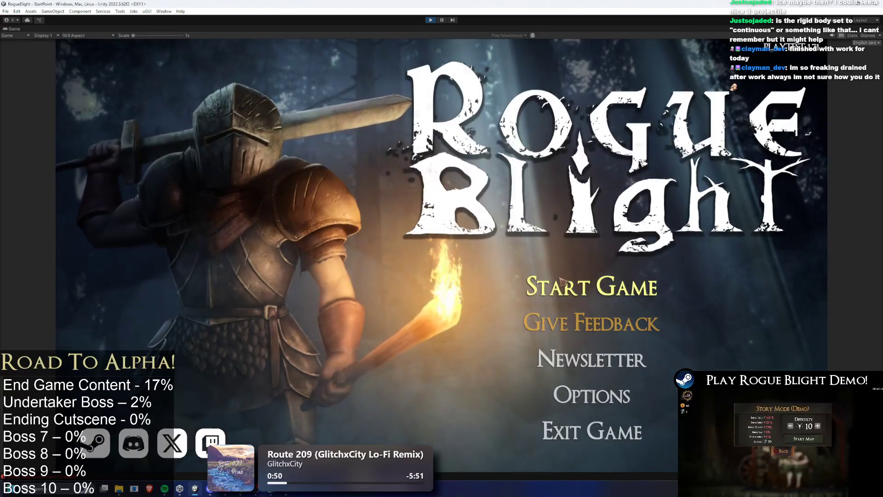
Step: Start from the first save slot, walk past the spider with cheats on, then stop Play mode
click(589, 286)
click(587, 250)
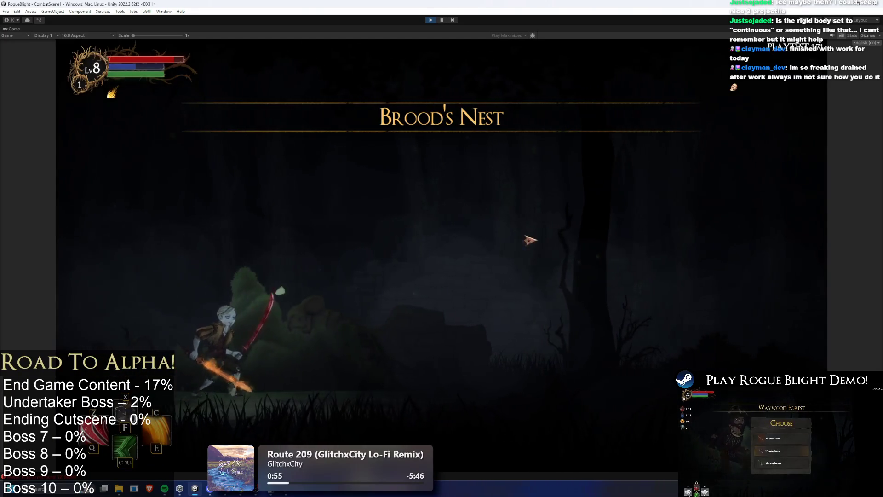
key(d)
key(F1)
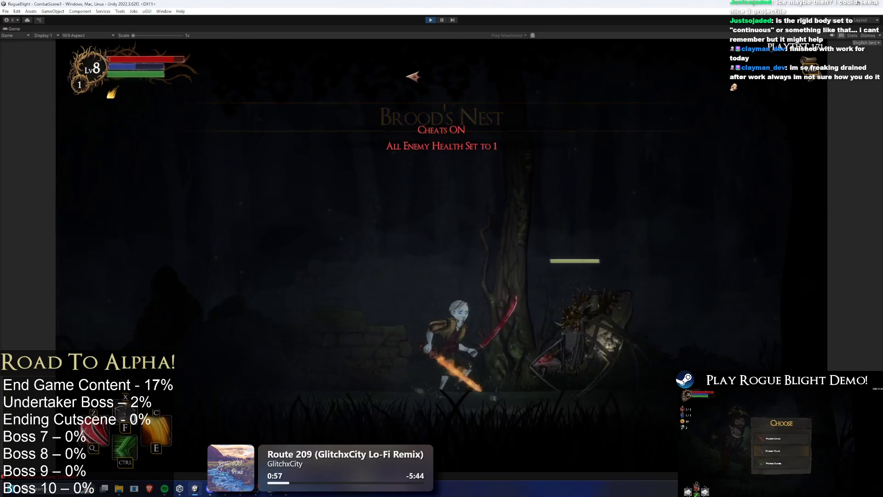
key(d)
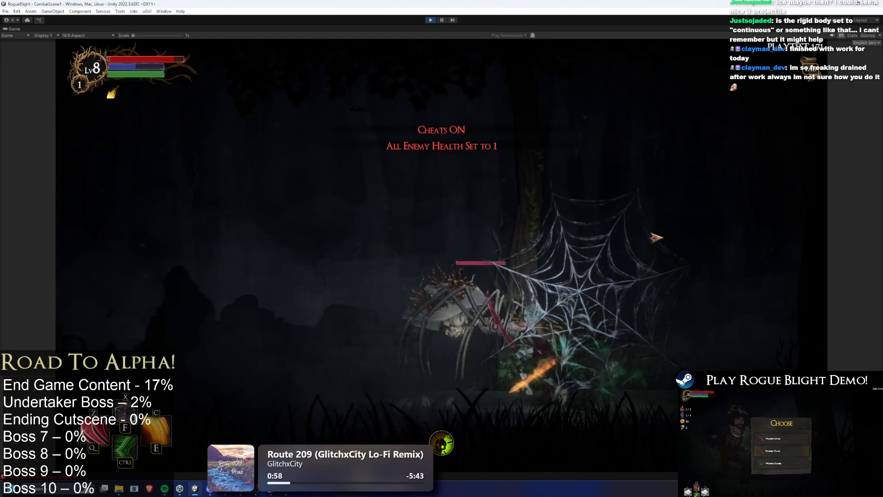
click(440, 22)
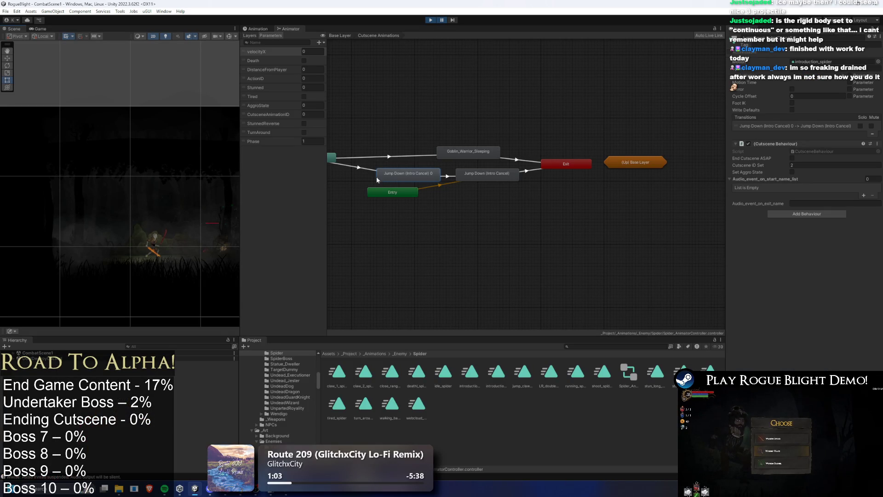
click(357, 171)
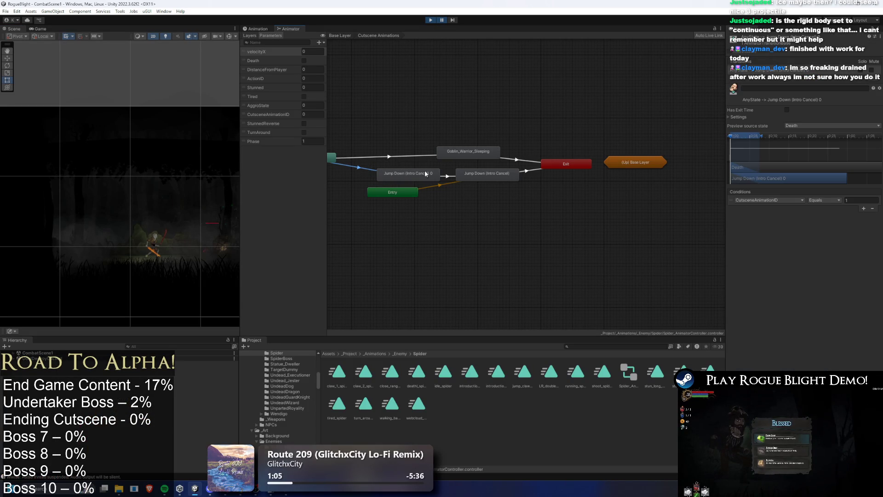
key(a)
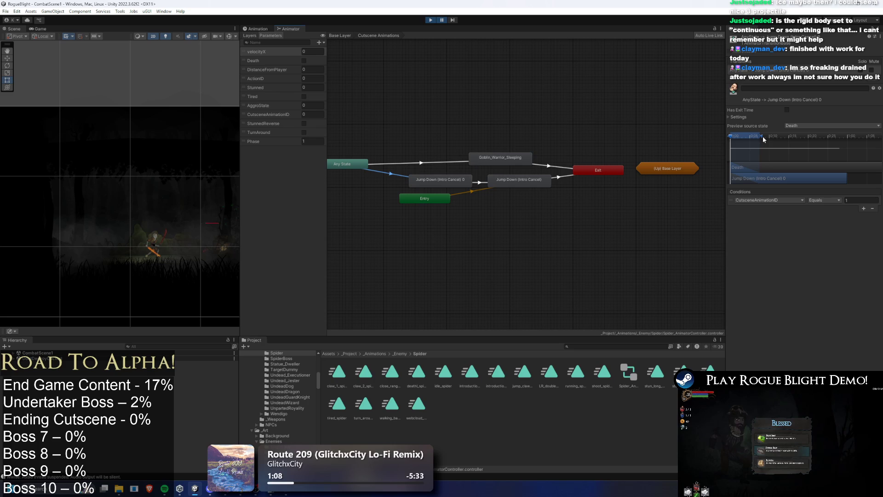
click(421, 161)
click(381, 171)
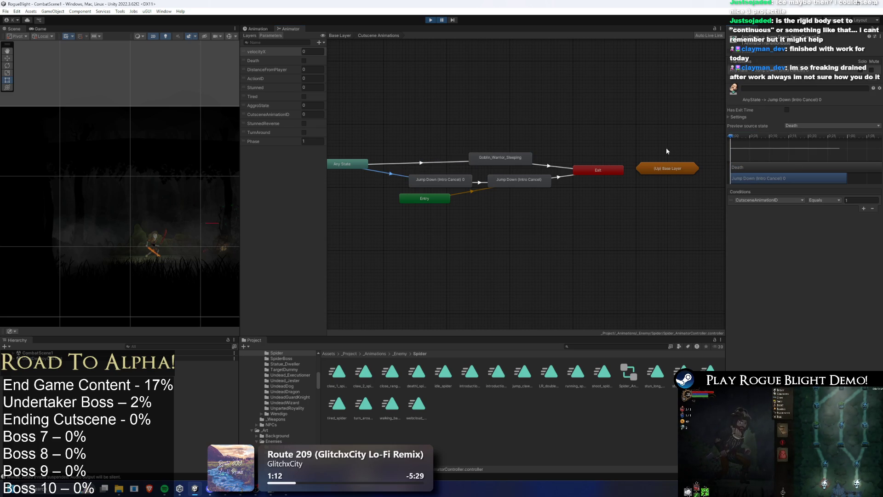
click(443, 182)
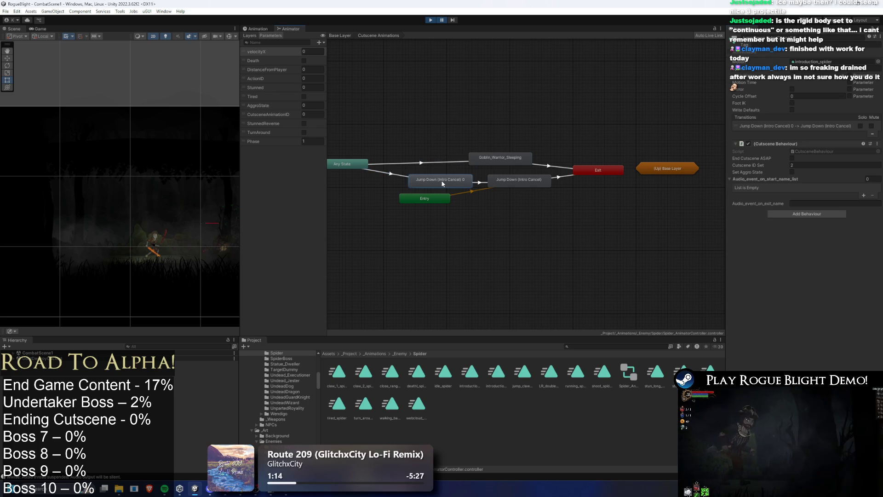
click(480, 183)
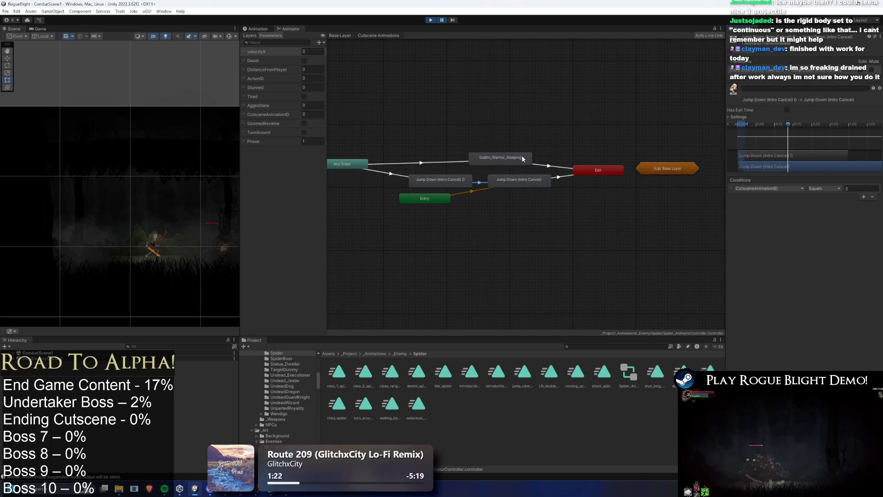
click(513, 183)
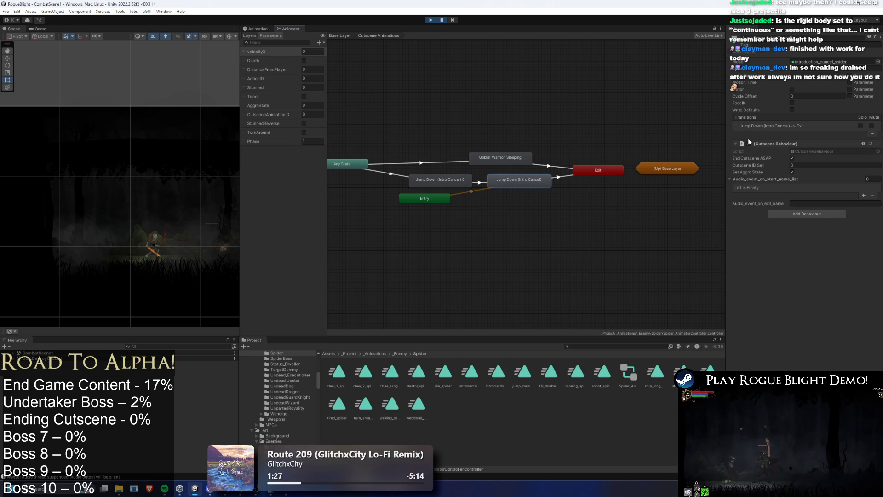
click(769, 126)
click(558, 177)
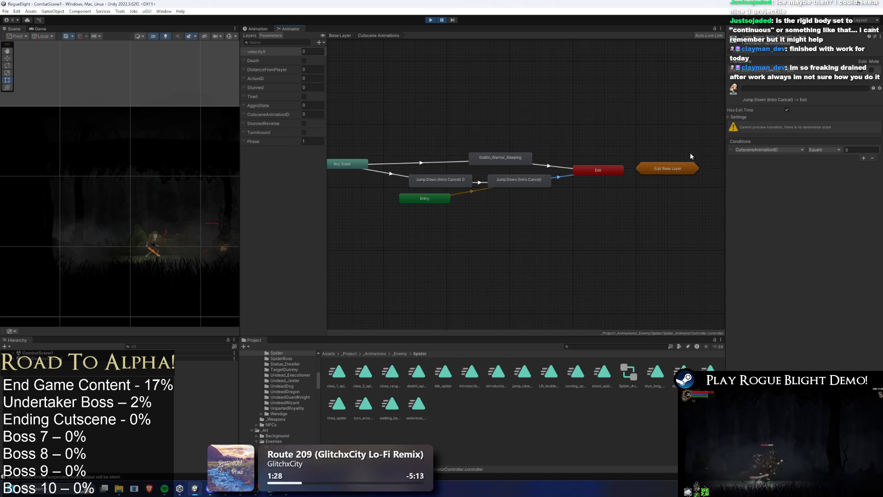
click(745, 116)
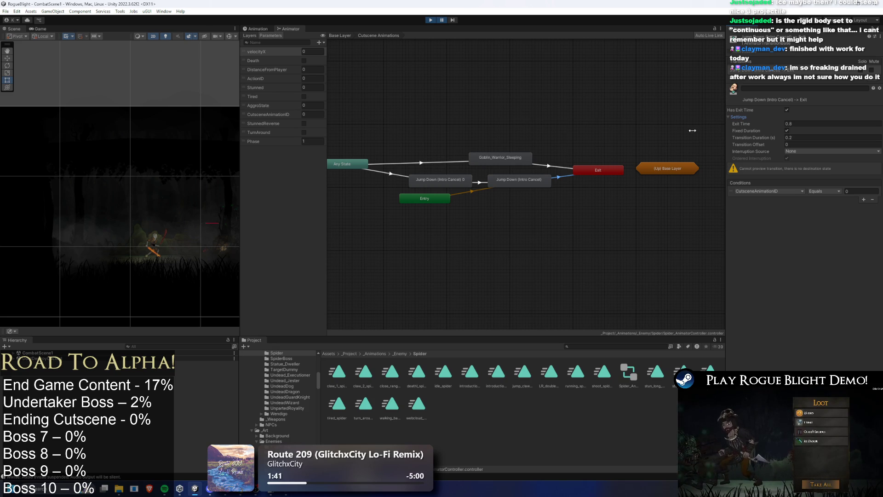
click(514, 179)
click(442, 180)
click(520, 180)
click(450, 180)
click(534, 178)
click(456, 180)
click(493, 182)
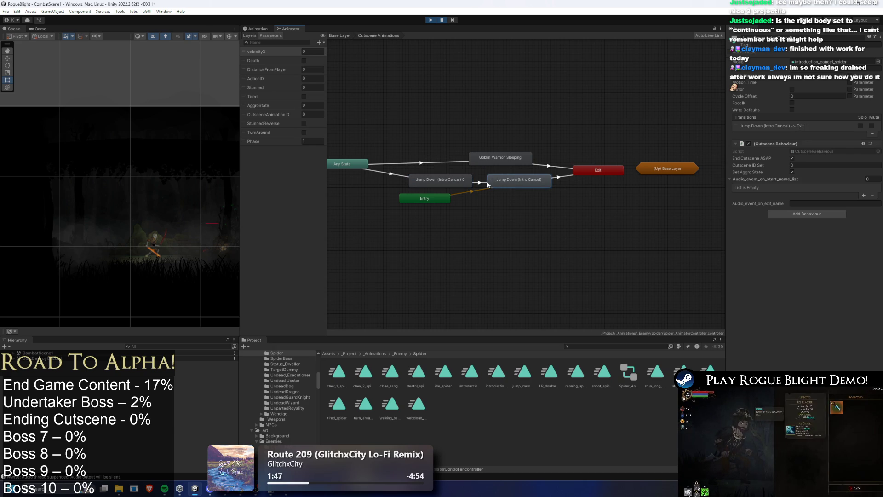
click(457, 179)
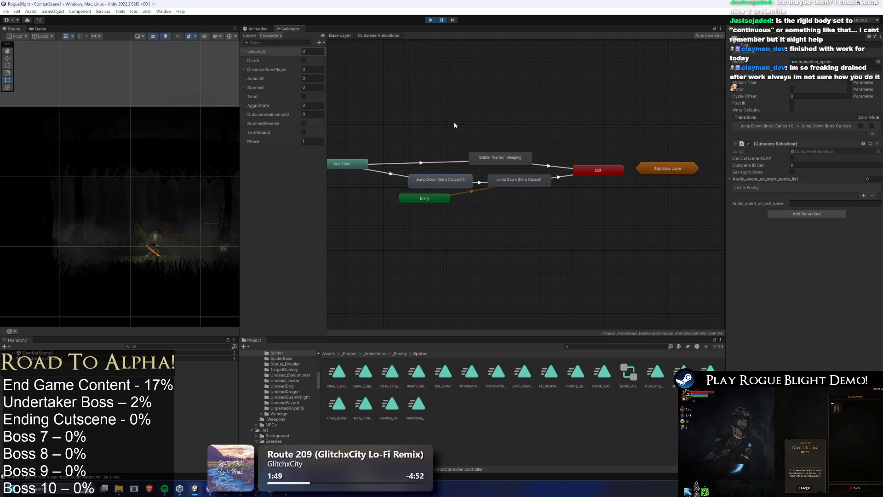
click(388, 172)
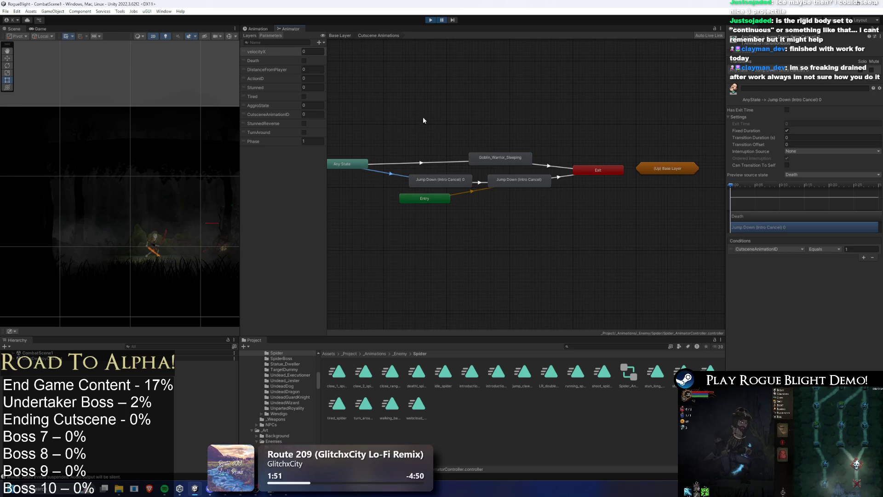
click(340, 36)
click(412, 169)
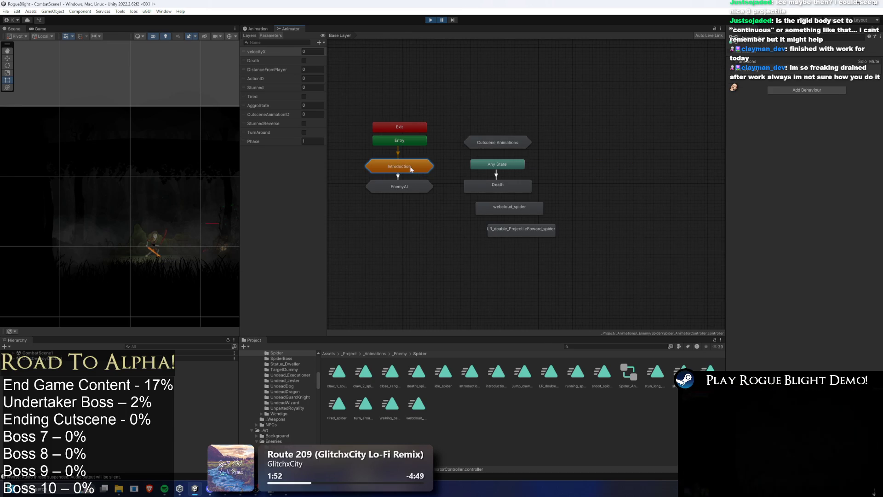
double_click(412, 169)
double_click(539, 175)
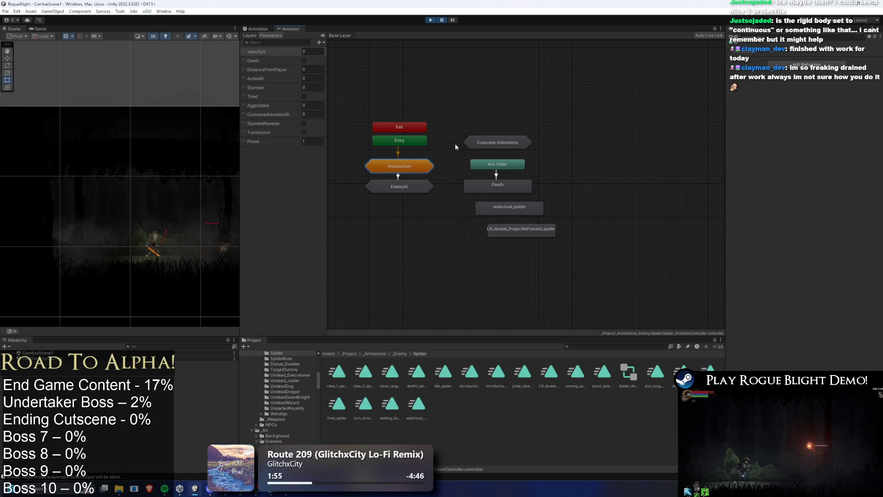
double_click(504, 140)
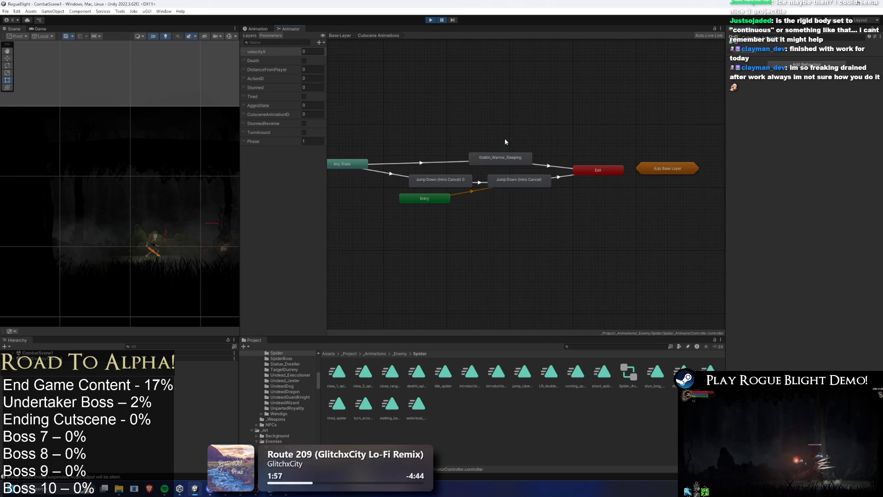
click(437, 180)
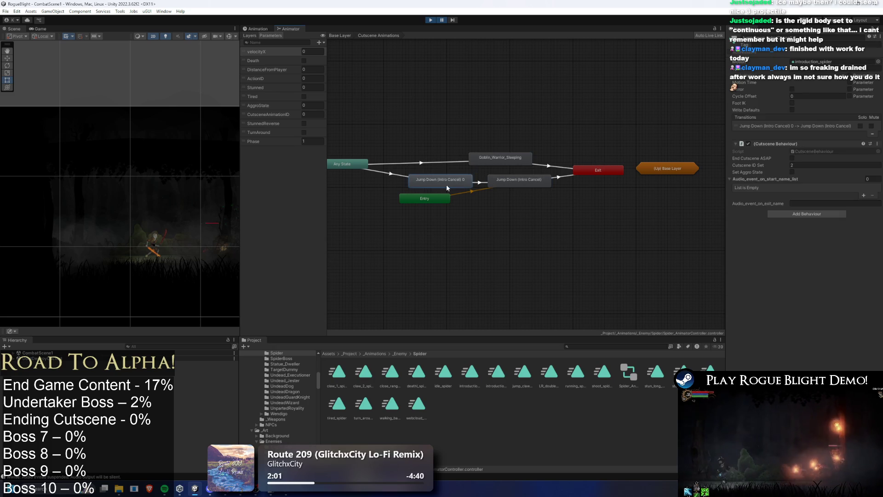
click(442, 21)
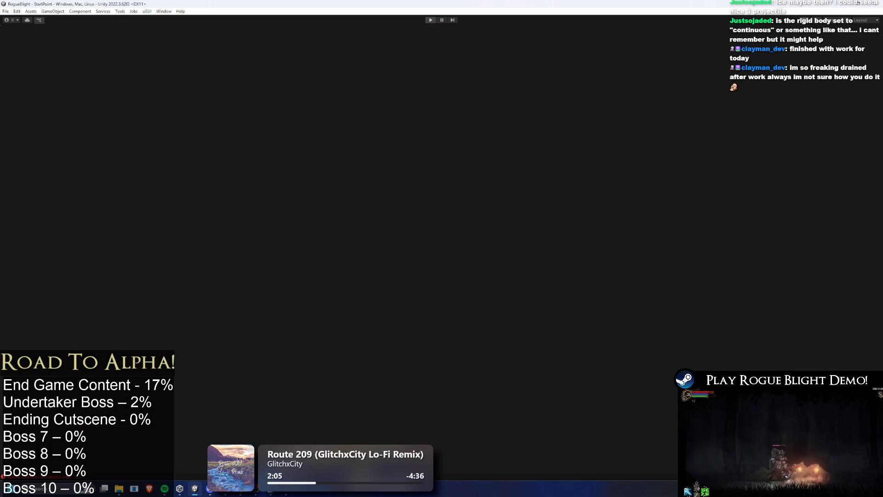
Step: Restart Play mode and load the first save slot from the title screen
click(431, 19)
click(431, 20)
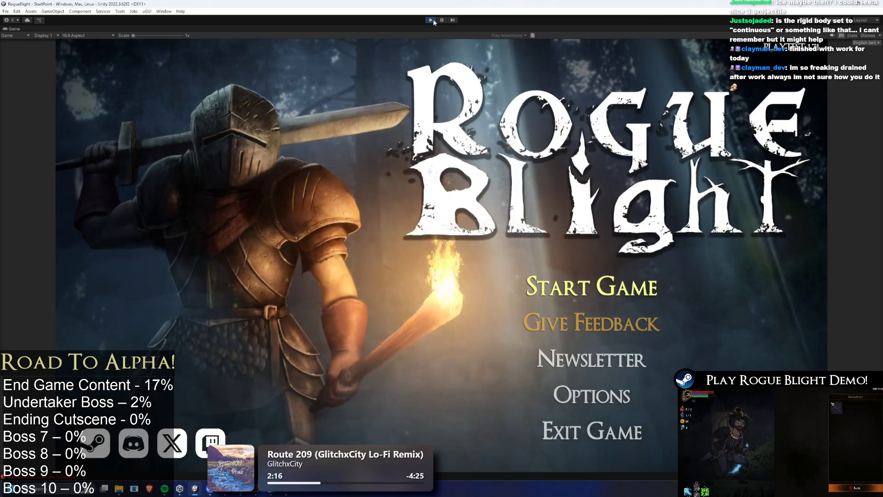
click(598, 282)
click(638, 256)
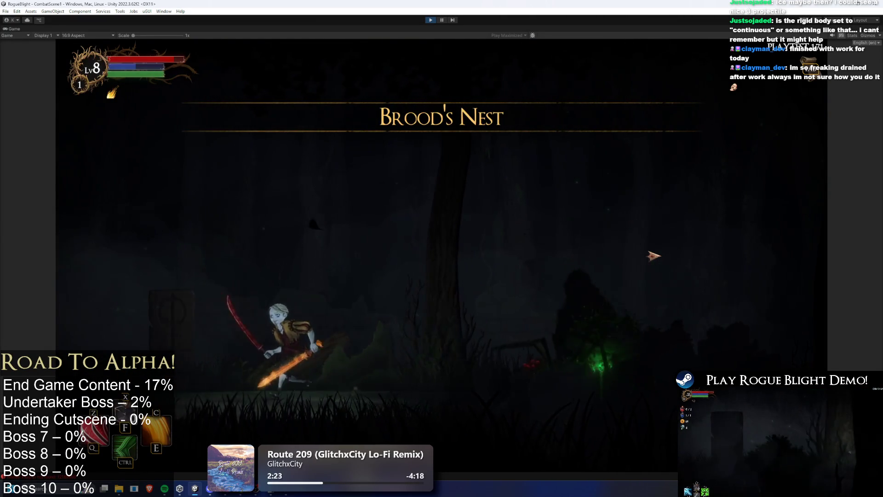
Step: Turn on the F1 enemy-health cheat, fight the spider, then pause and pan it into view
key(F1)
key(a)
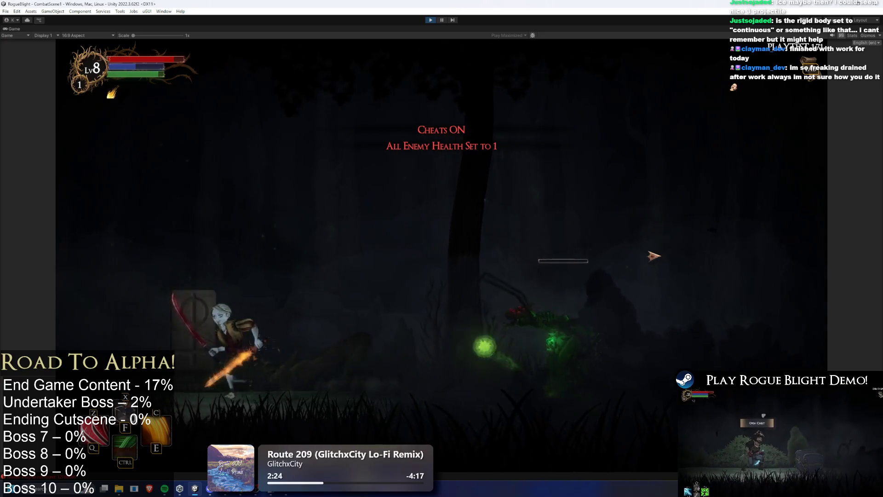
key(d)
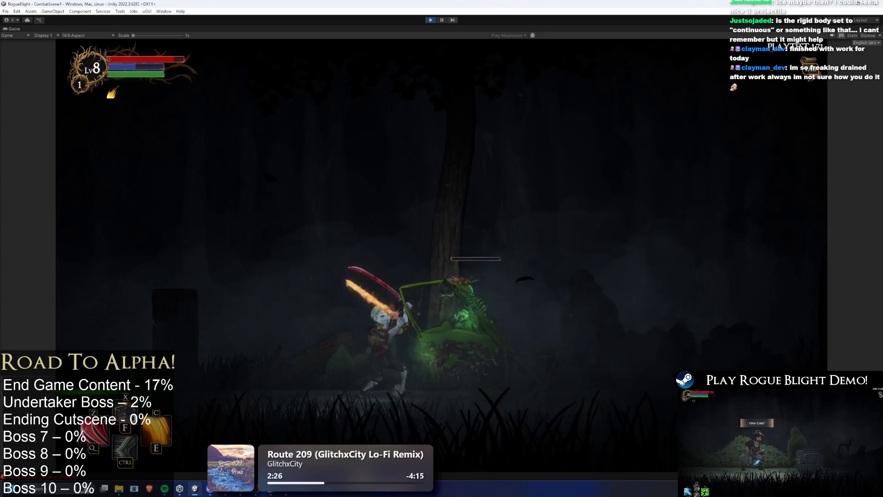
click(442, 20)
drag(185, 167, 154, 169)
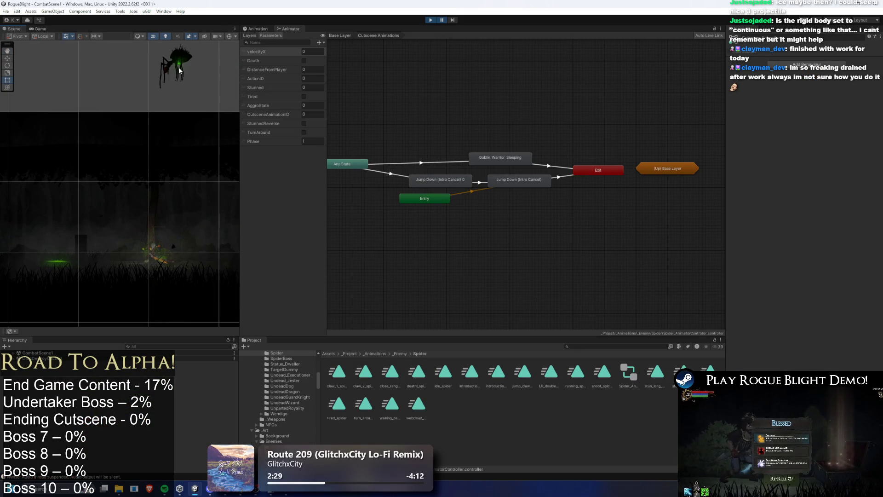
Step: Frame the spider's root object, check the enemy spawner, then reselect the spider to see its components
click(180, 67)
click(177, 68)
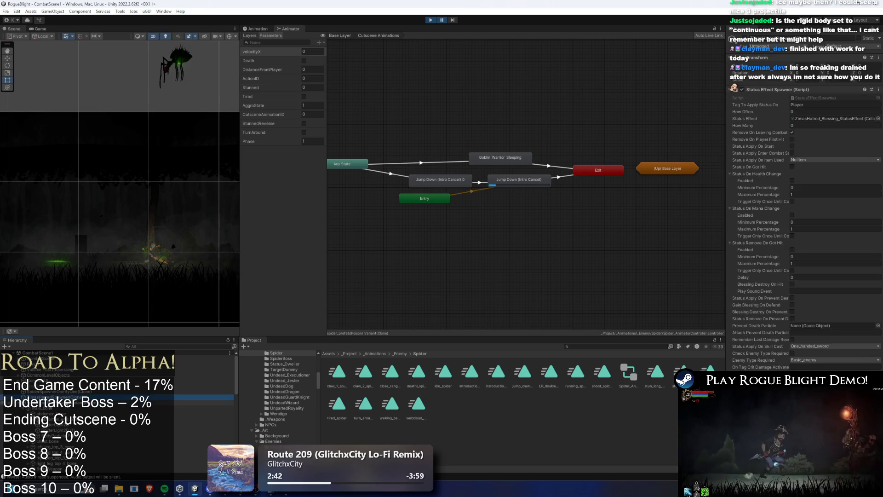
key(f)
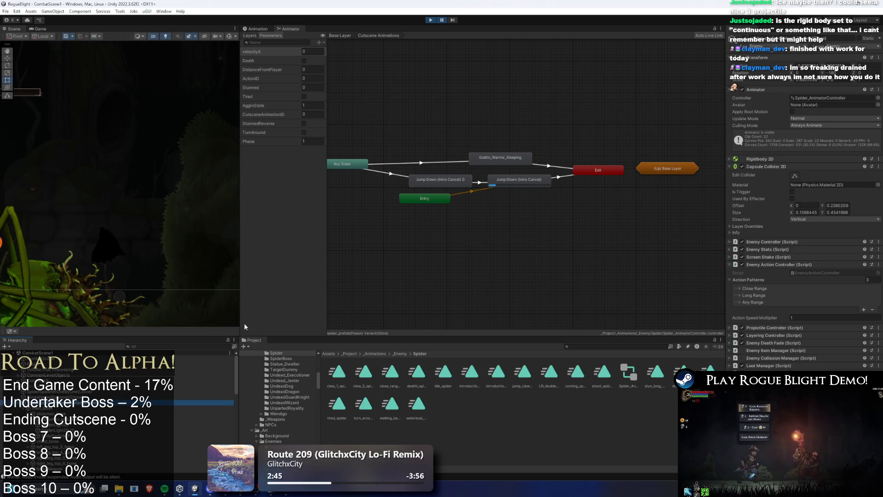
click(87, 392)
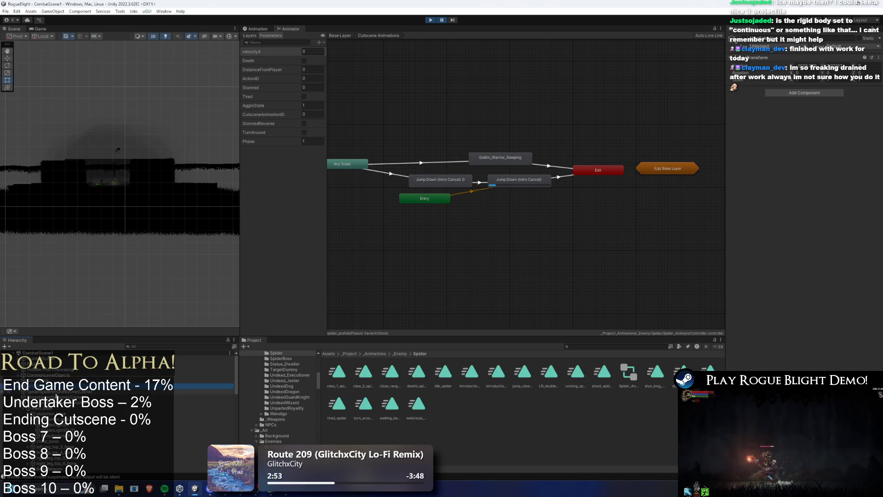
click(56, 392)
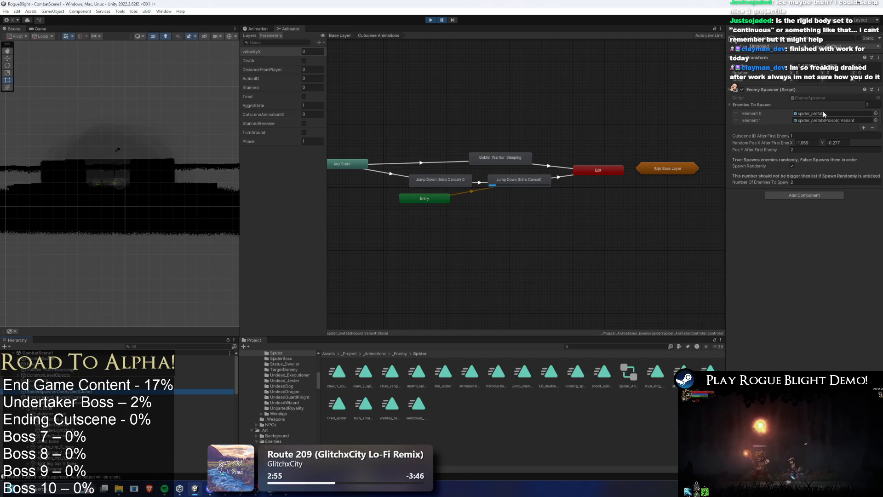
click(70, 403)
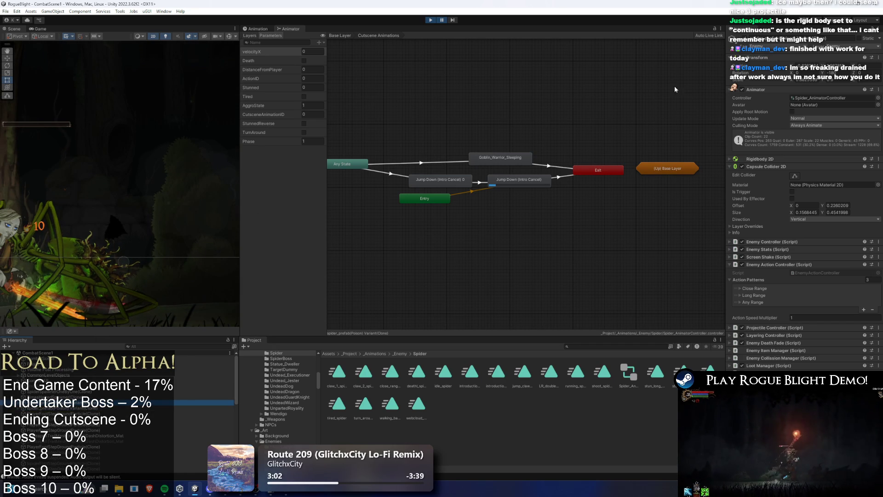
Step: Open the spider's animator controller and zoom the Scene view out to show the spider above
click(677, 169)
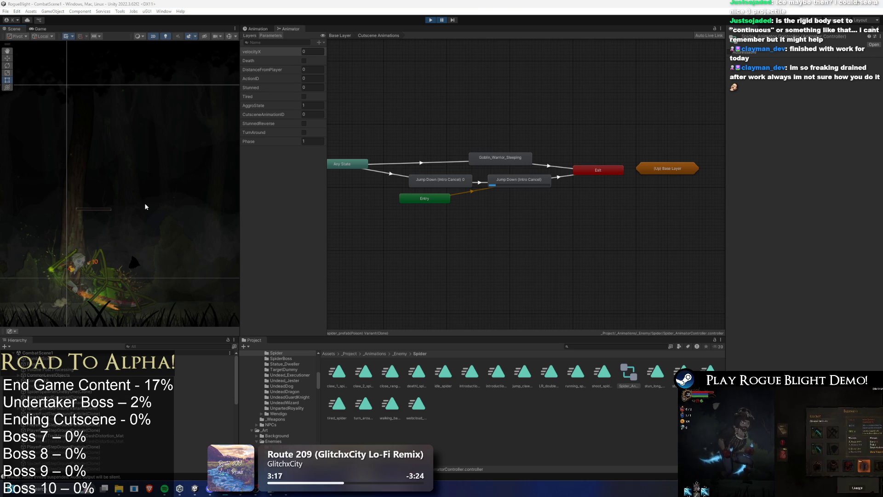
scroll(79, 165, down, 5)
drag(120, 192, 110, 227)
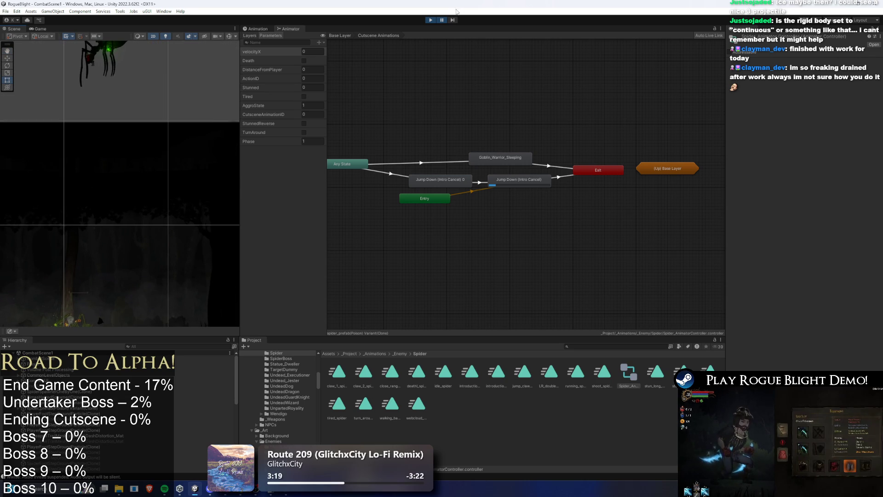
scroll(156, 142, down, 2)
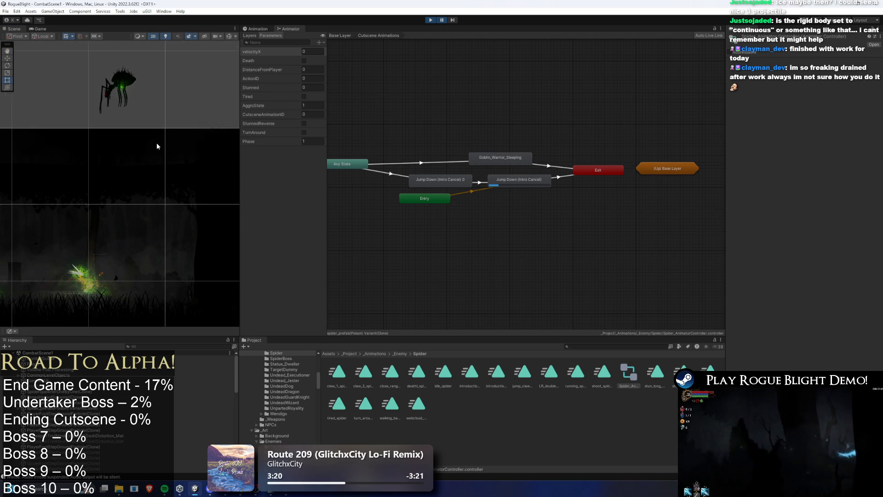
Step: Step the paused game frame by frame through the jump-down intro, then select Jump Down (Intro Cancel)
click(451, 20)
click(452, 20)
click(452, 20)
click(452, 20)
click(451, 20)
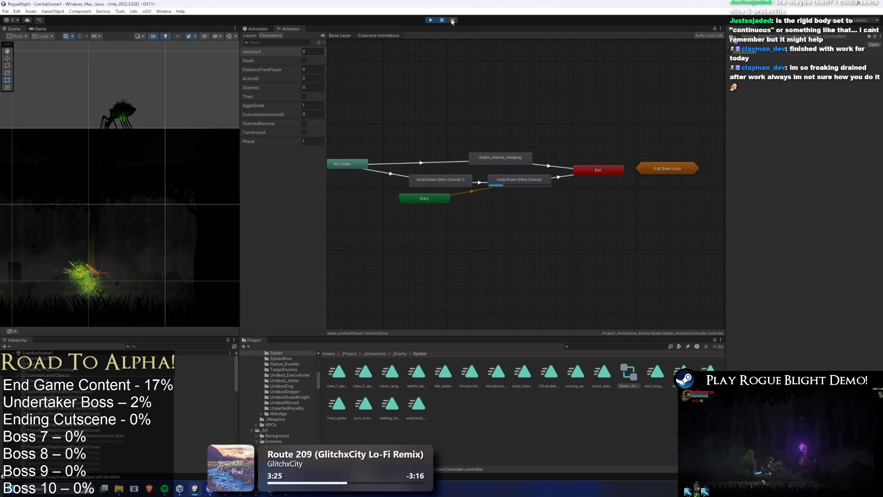
click(452, 20)
click(453, 20)
click(452, 21)
click(452, 20)
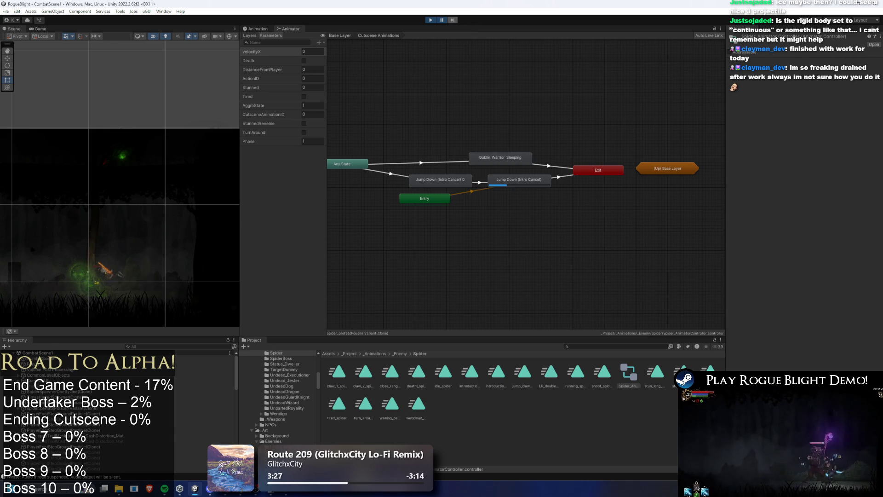
click(452, 20)
click(453, 20)
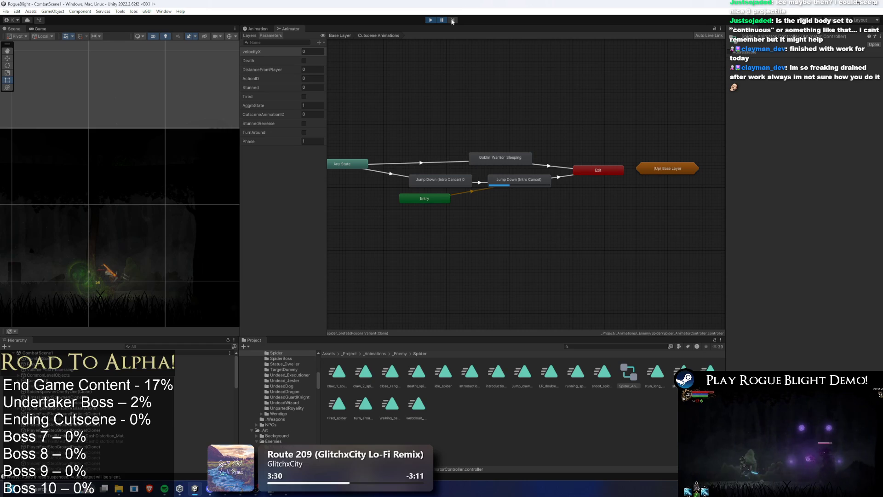
click(452, 20)
click(452, 20)
click(452, 20)
click(452, 20)
click(452, 20)
click(453, 20)
click(452, 20)
click(452, 20)
click(452, 20)
click(452, 20)
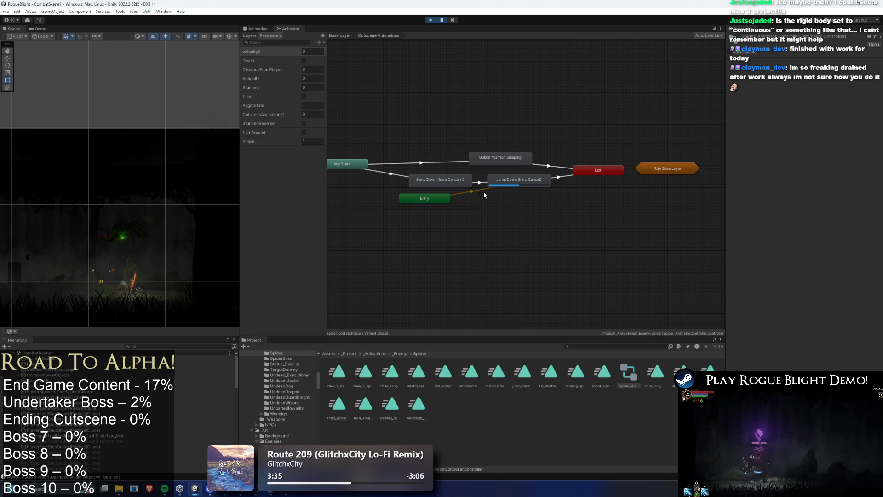
click(527, 179)
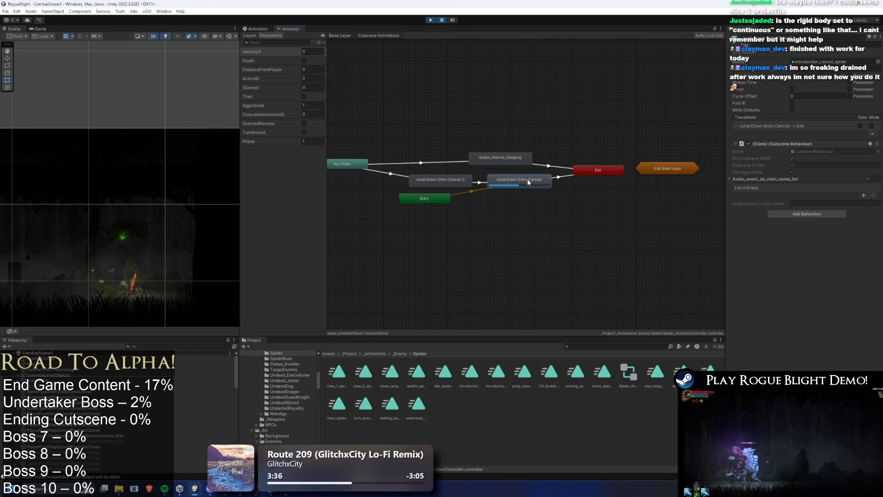
Step: Inspect the Jump Down (Intro Cancel) states and their CutsceneAnimationID equals 2 transition
click(452, 20)
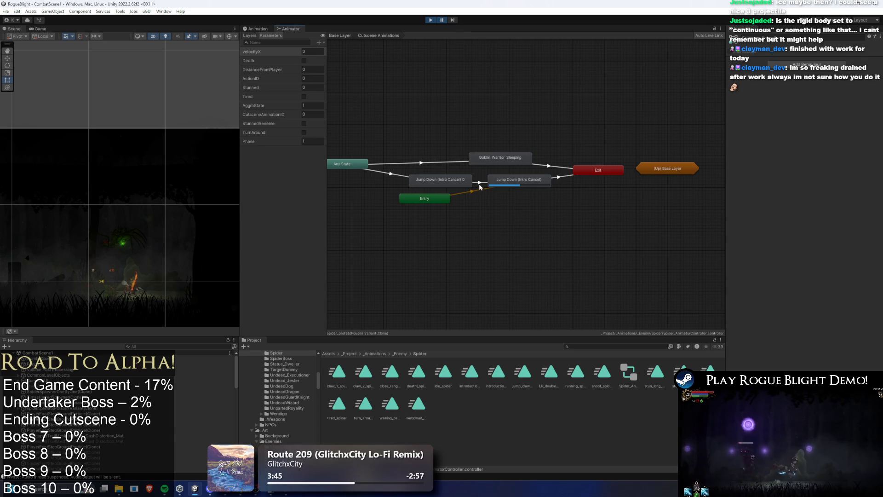
click(479, 184)
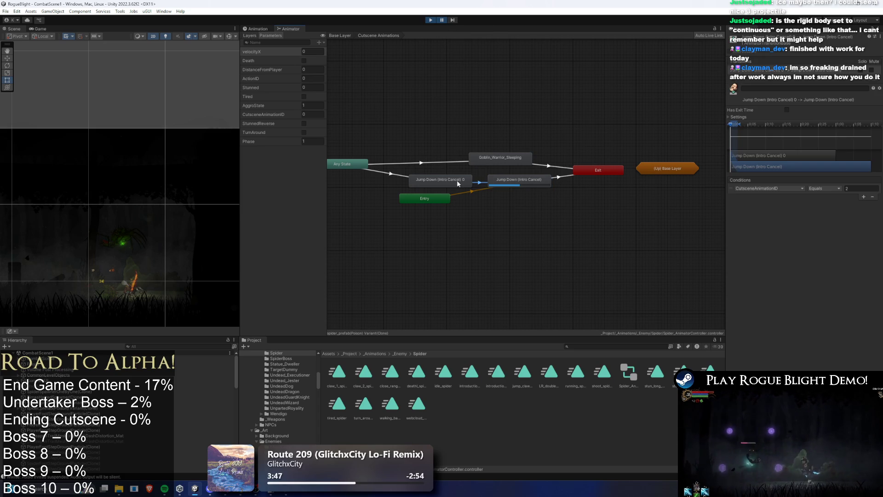
click(458, 180)
click(475, 184)
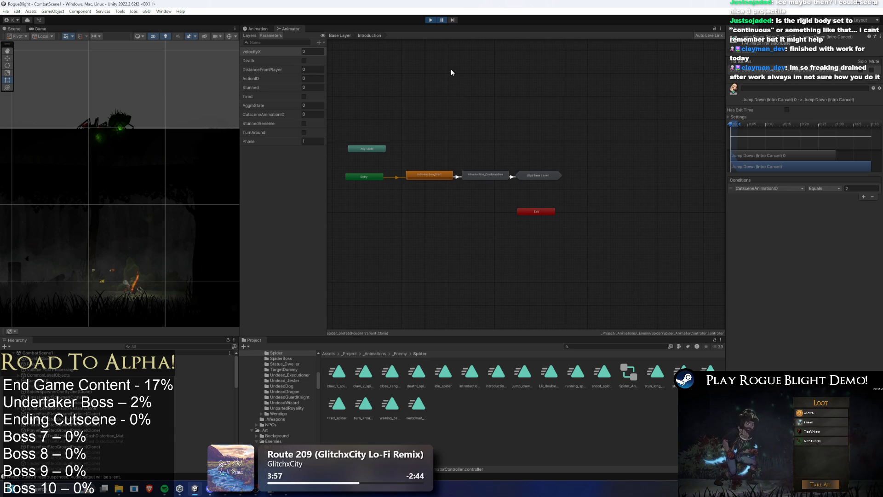
Step: Inspect the Introduction_Start state and its Entry transition, then stop play mode
click(418, 179)
click(429, 146)
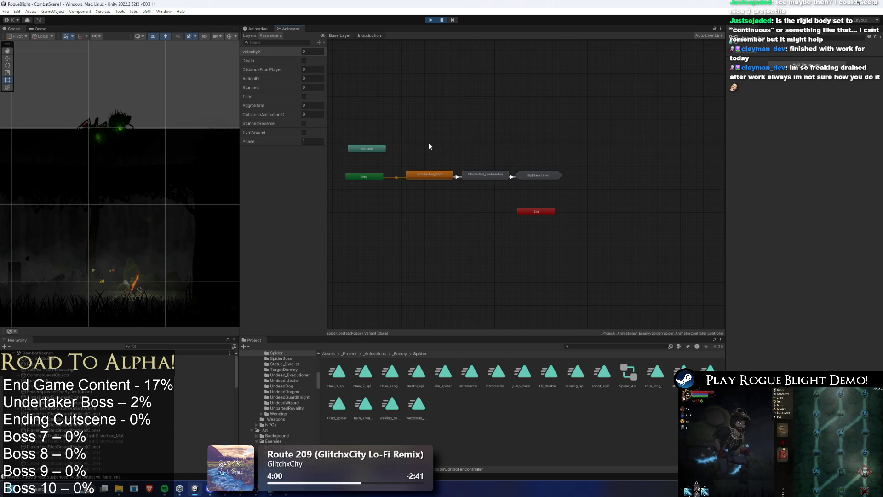
click(419, 174)
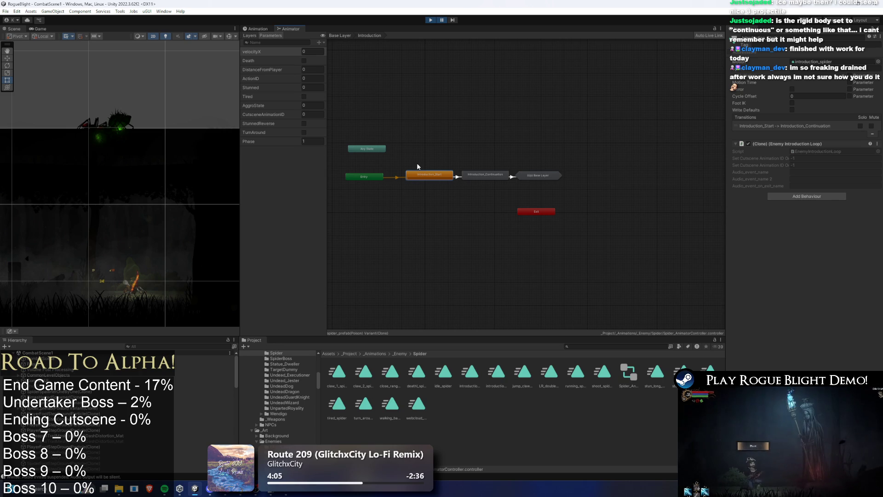
click(398, 178)
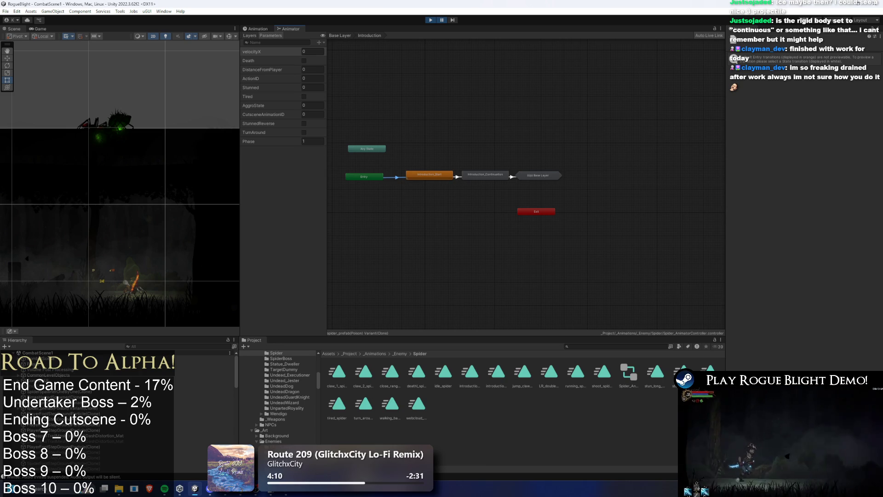
click(429, 21)
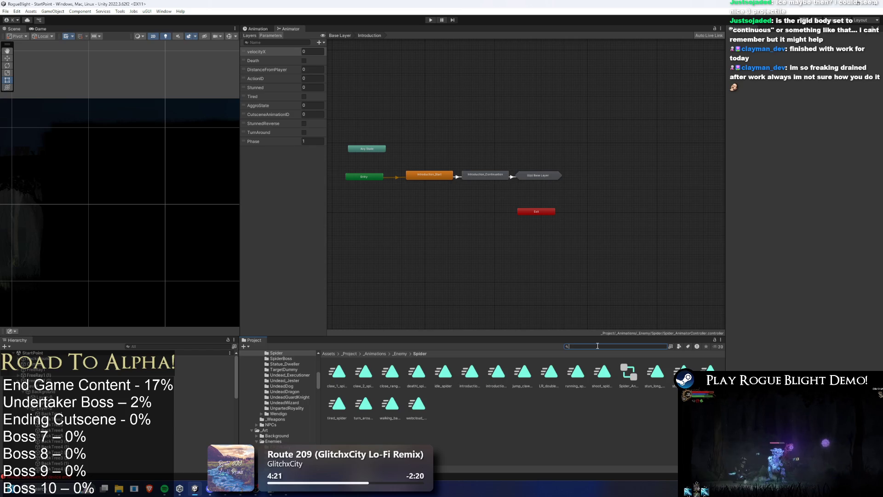
Step: Find the SpiderSpawnerOneByOne prefab and check its Cutscene ID After First Enemy, which reads 0
text(one by)
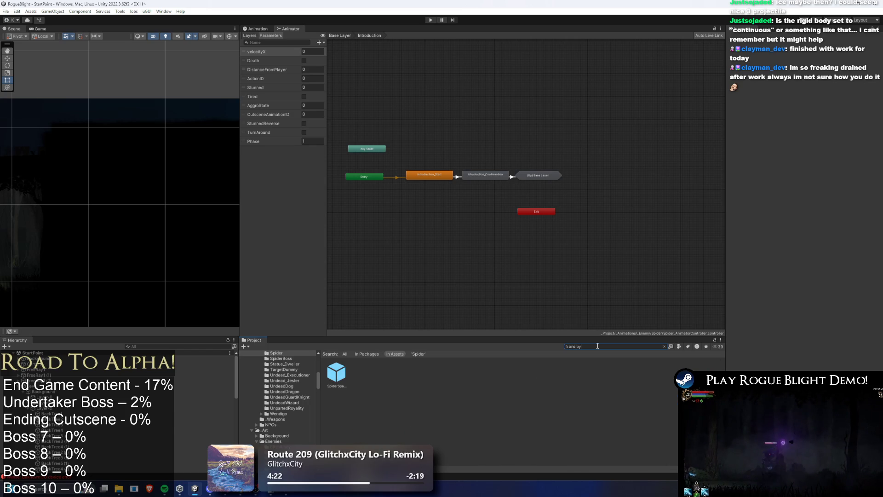
click(337, 373)
click(822, 181)
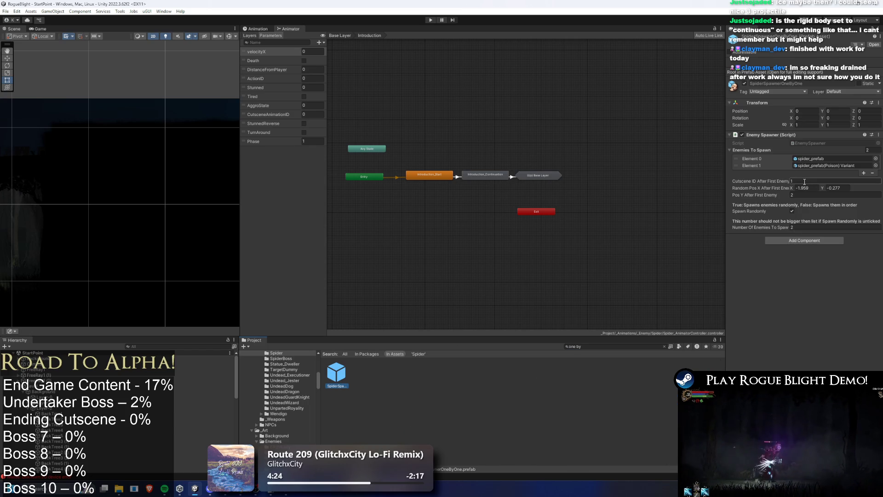
Step: Review the Jump Down transitions in the Cutscene Animations sub-state machine, then start a playtest
click(448, 145)
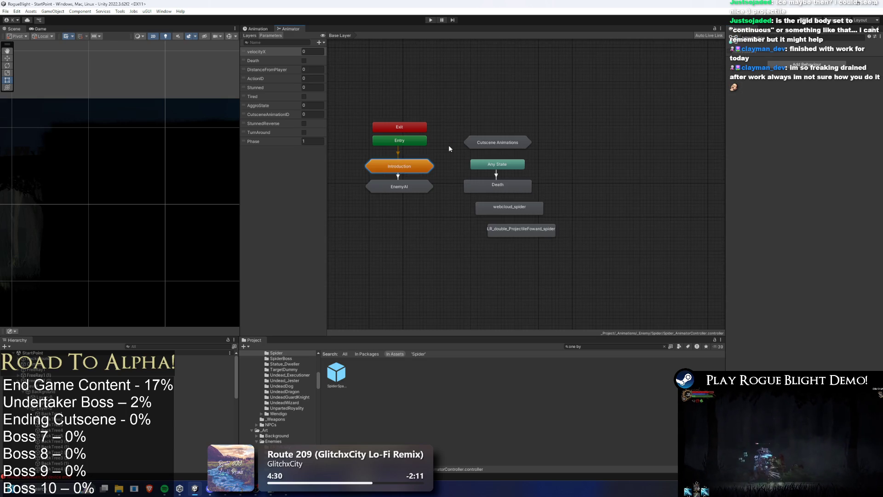
double_click(505, 144)
click(403, 180)
click(479, 182)
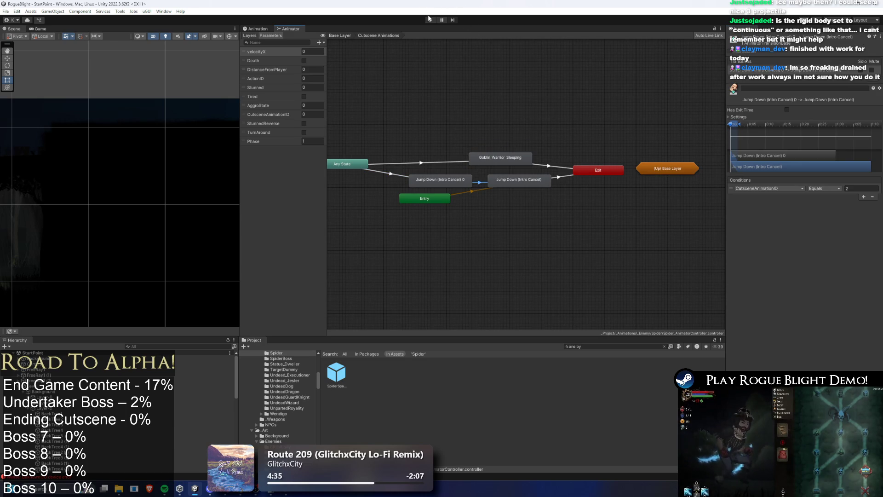
click(429, 19)
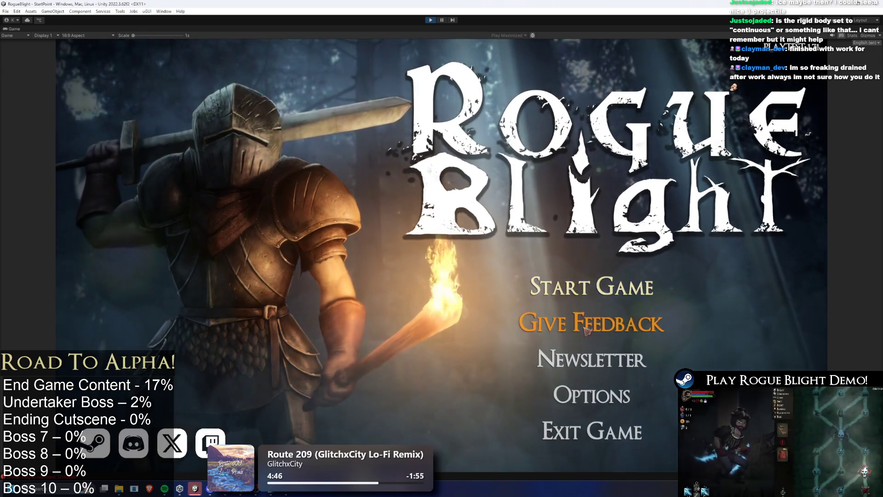
Step: Load a save, fight the spider with the F2 cheat setting enemy health to 1, then pause
click(593, 284)
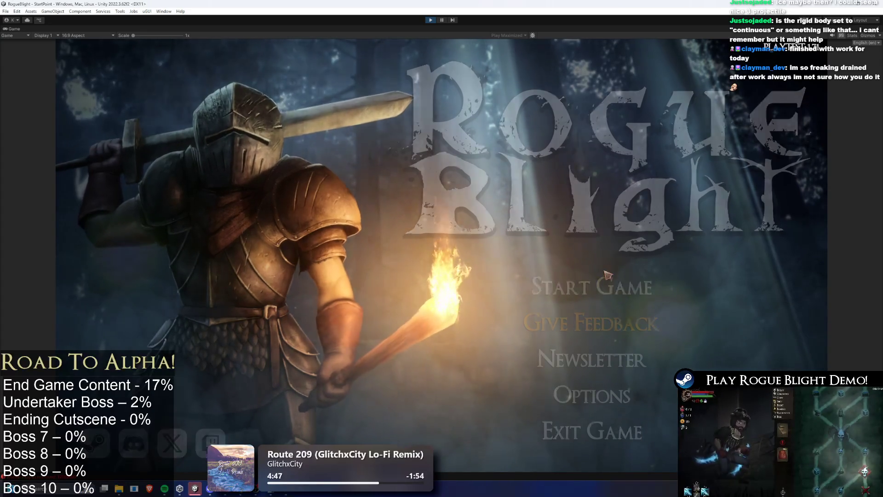
click(609, 260)
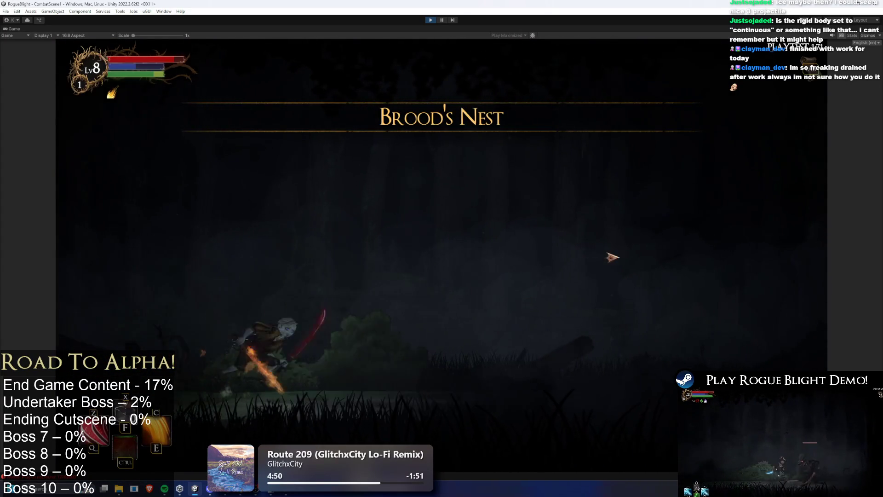
key(a)
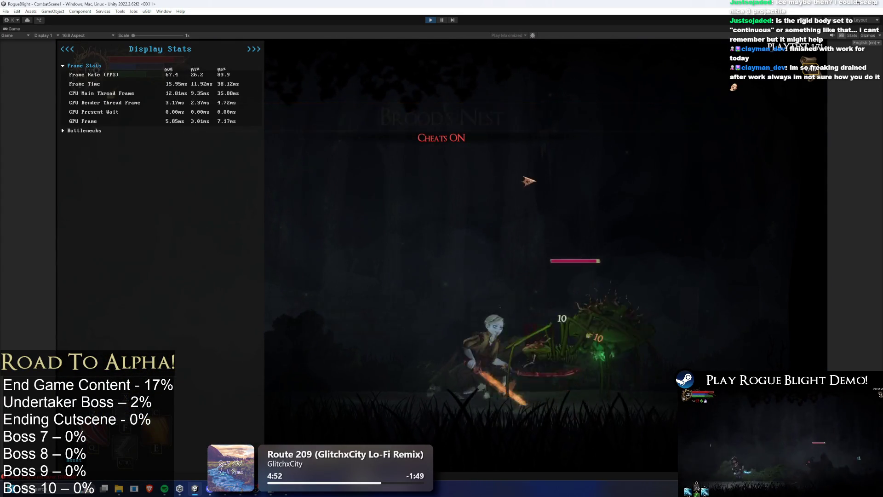
key(F2)
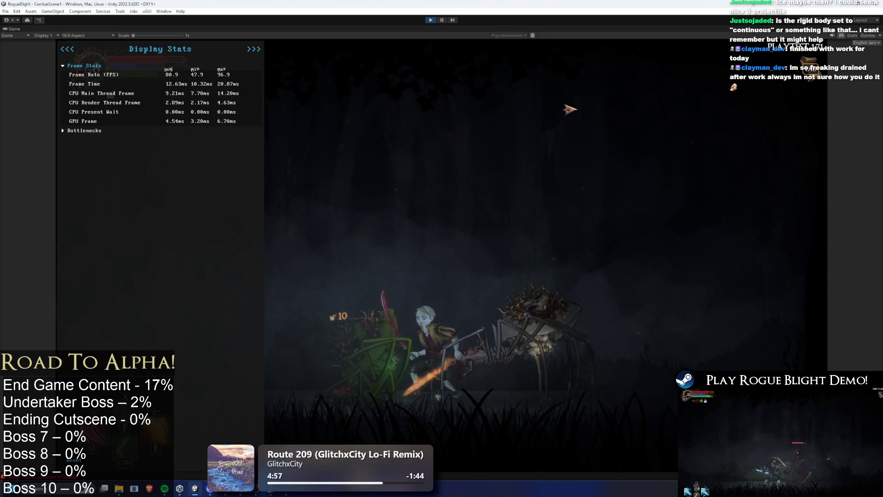
key(a)
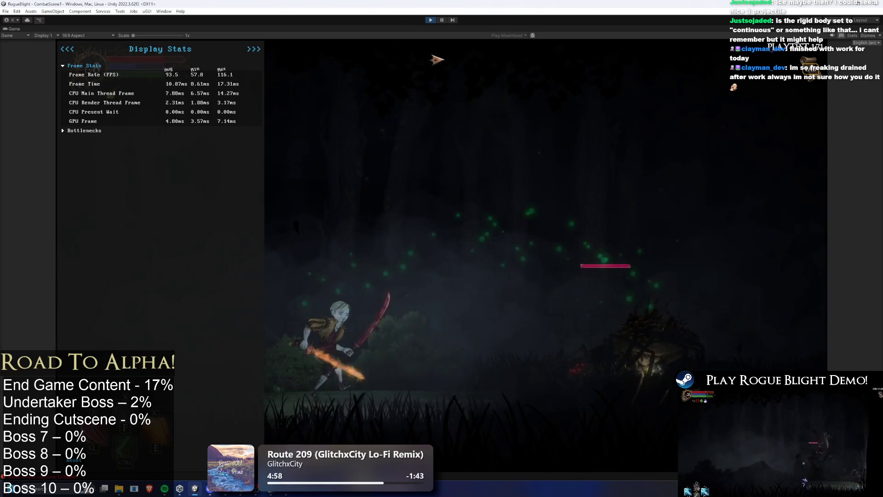
click(443, 21)
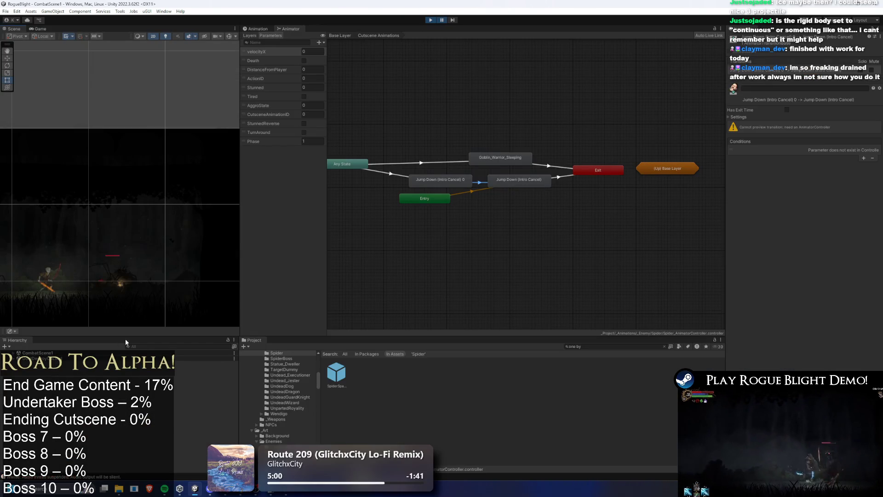
Step: Search the Hierarchy for 'spider re', select Spider_prefab(Clone), and clear the search
click(147, 346)
text(s)
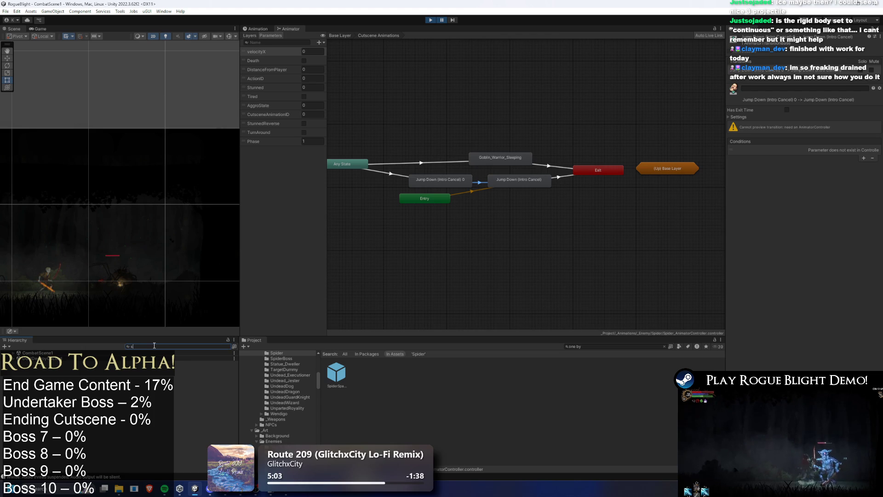
text(pider re)
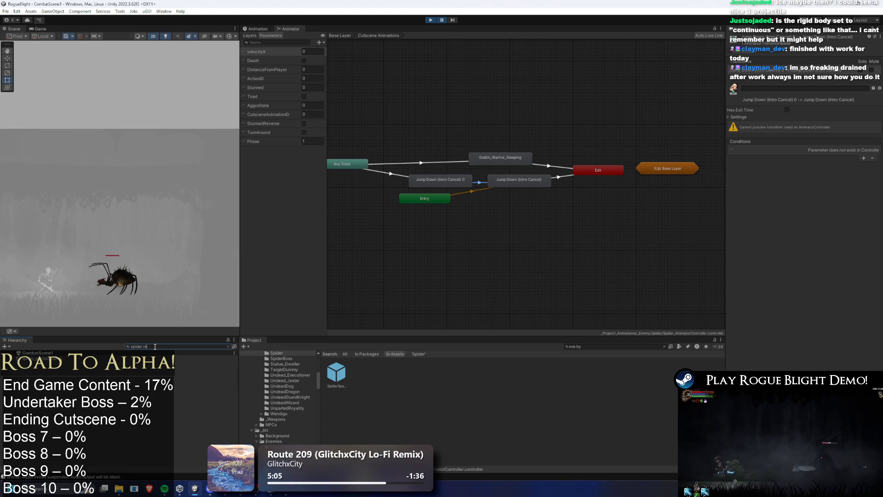
click(78, 357)
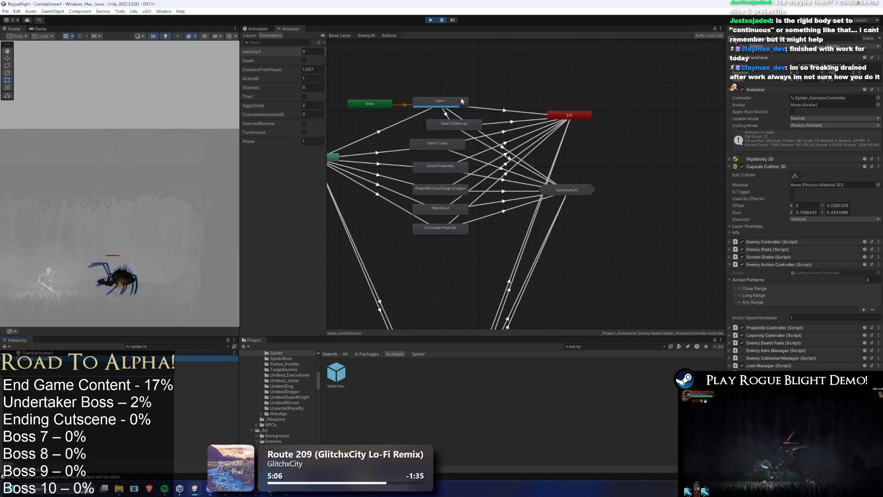
click(227, 346)
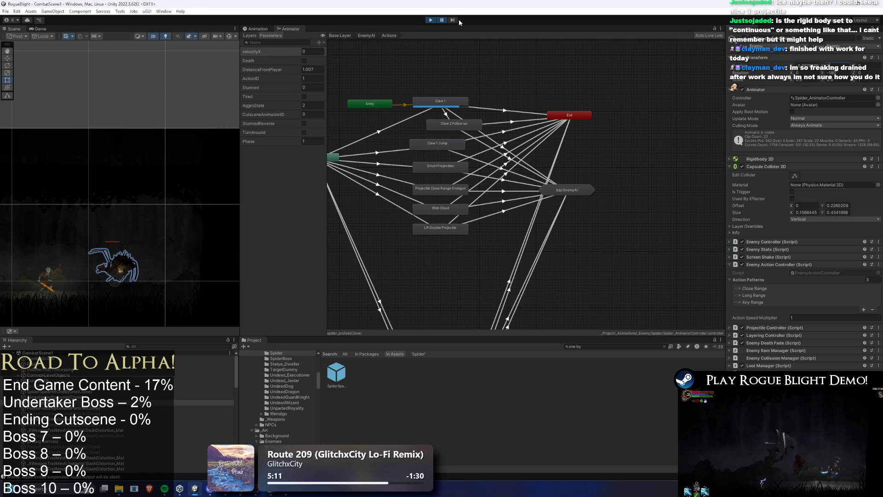
Step: Search the Hierarchy for 'pawn' and select MonsterSpawnLocations to view its position
click(143, 347)
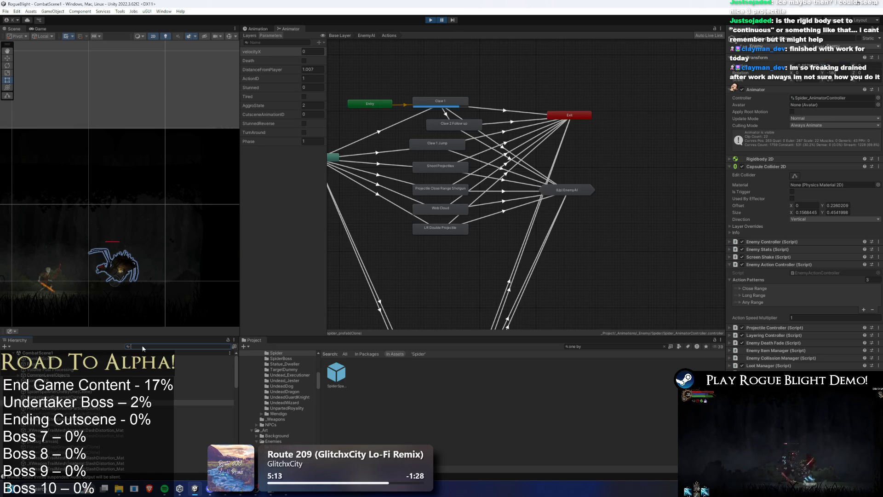
text(spawn)
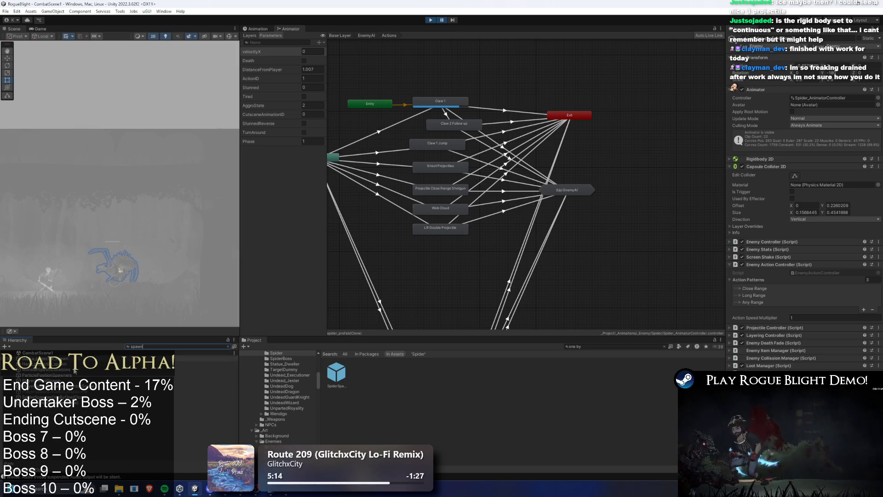
click(65, 358)
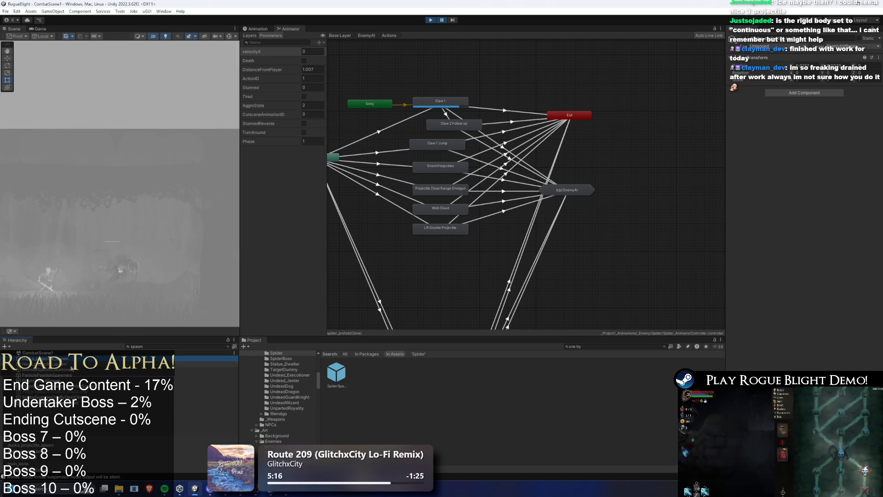
click(66, 369)
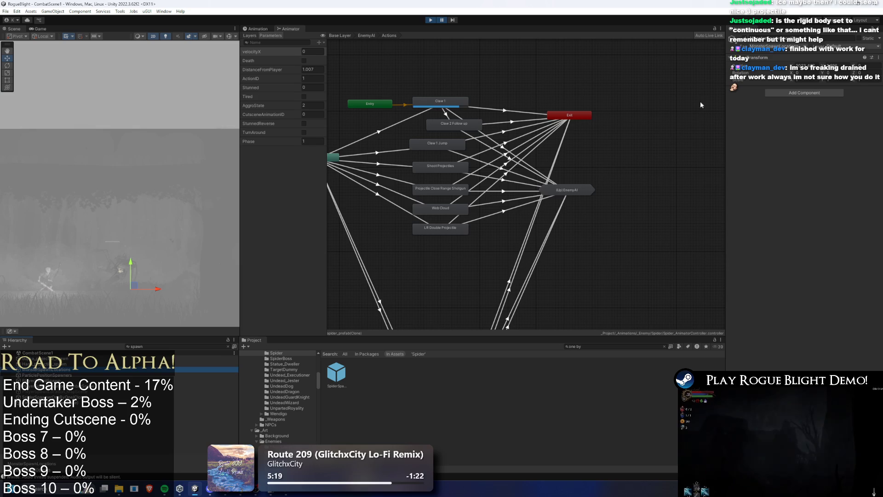
click(834, 66)
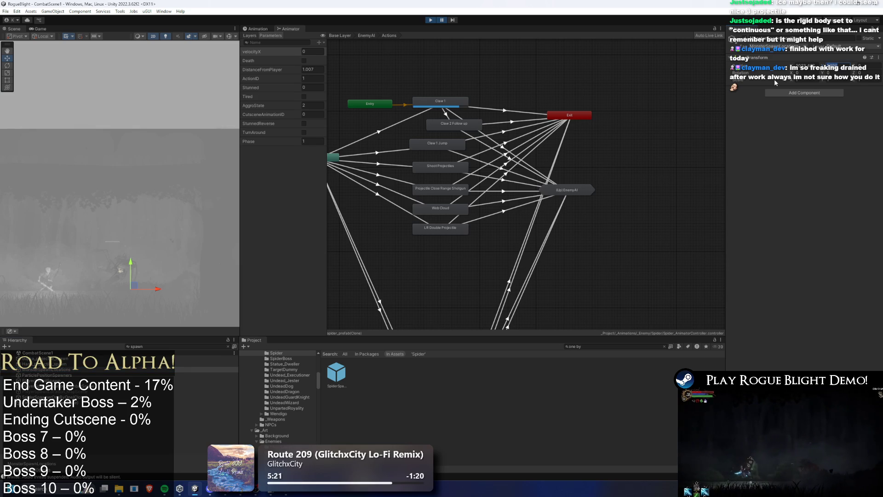
Step: Copy the spawn location's position and compare it with the spawner and player positions
right_click(739, 65)
click(758, 90)
click(336, 373)
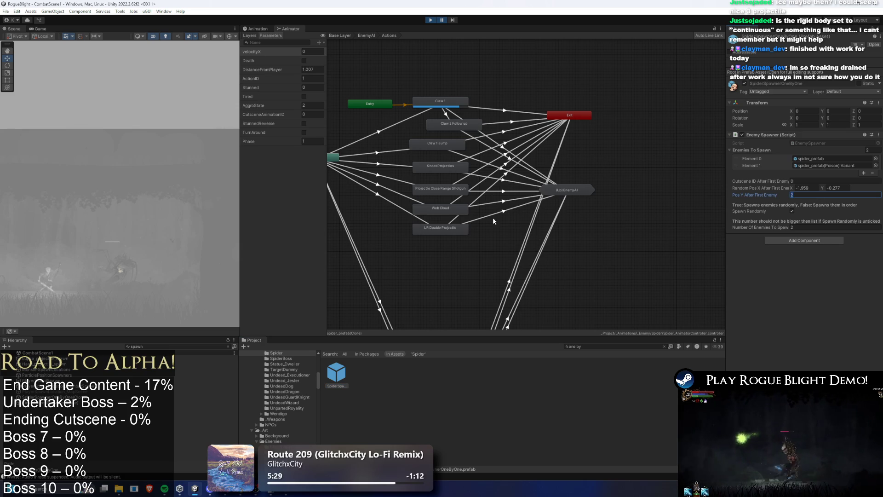
click(203, 386)
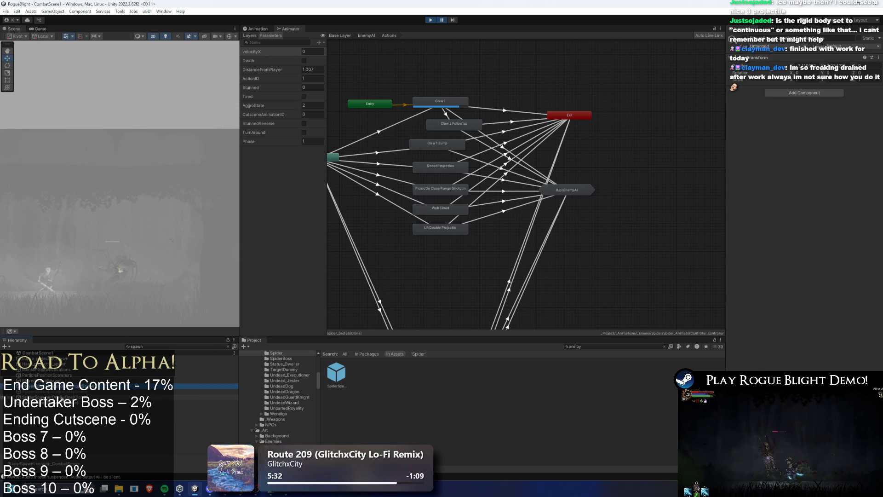
click(198, 375)
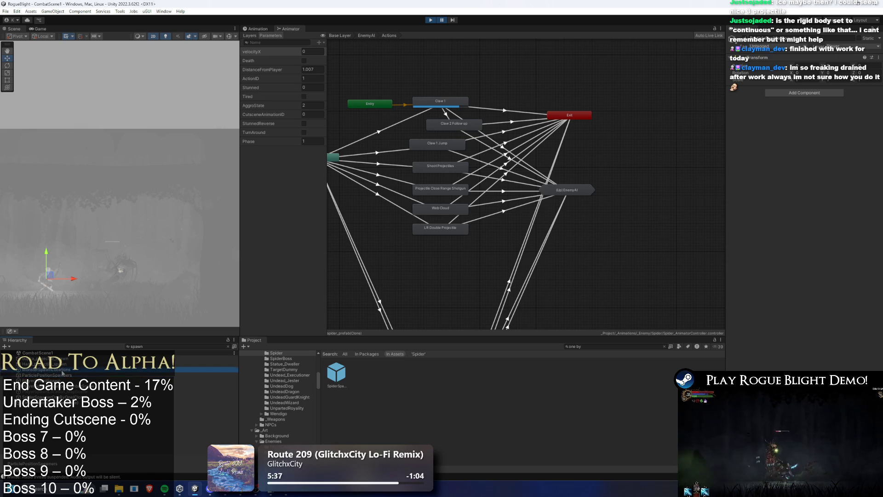
click(63, 369)
Step: Stop play mode, set SpiderSpawner's Pos Y After First Enemy to 1.896, and play
key(ctrl+p)
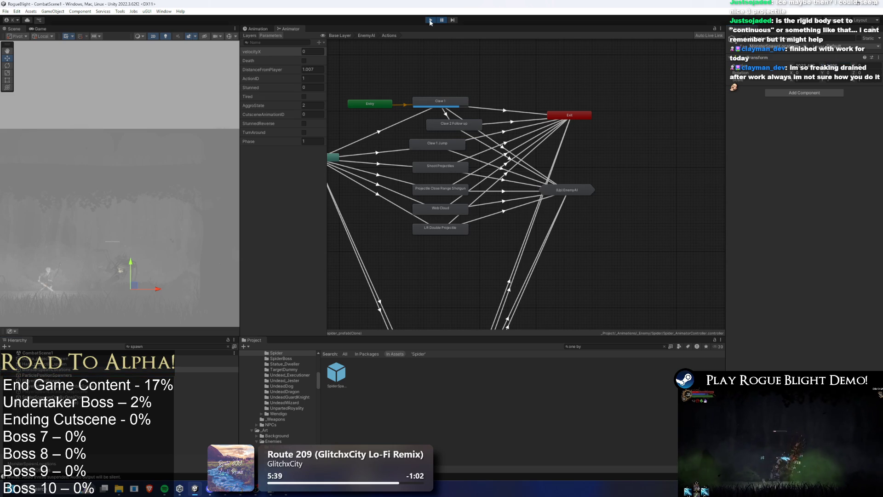
click(340, 382)
click(831, 197)
text(1.896)
click(431, 20)
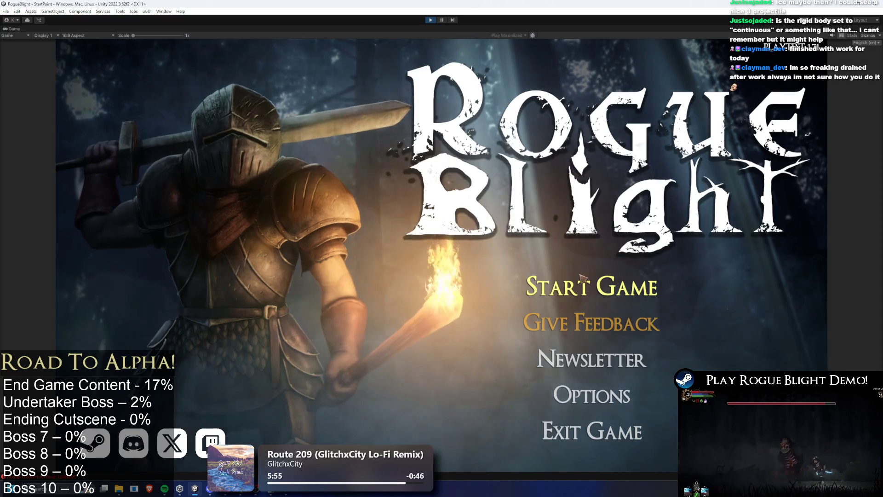
Step: Load a saved game, walk into the arena and fight the plant enemy, then pause
click(585, 282)
click(594, 251)
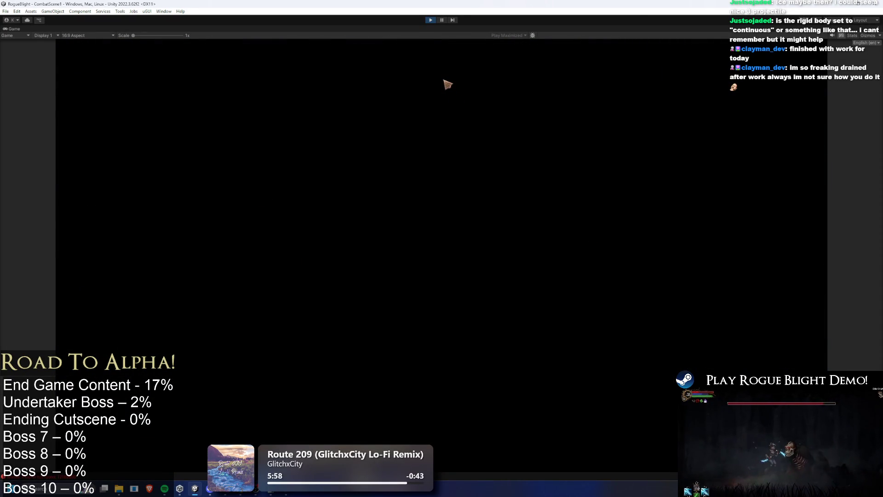
key(d)
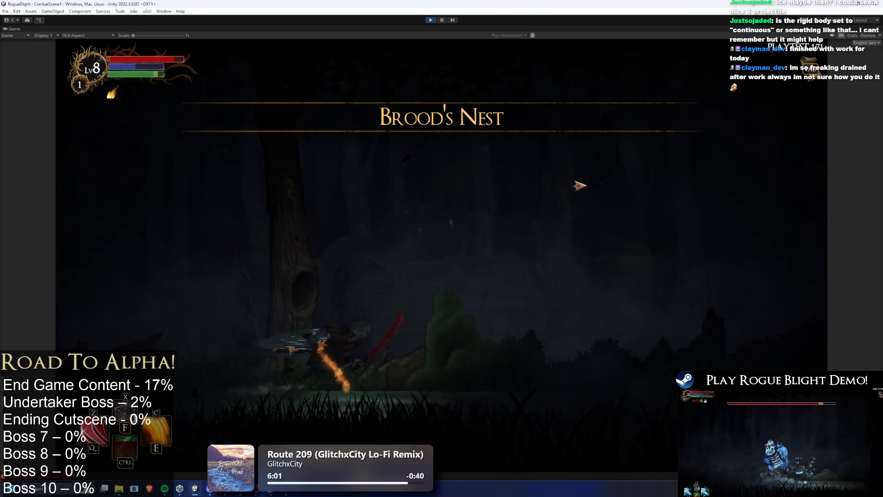
key(F1)
key(a)
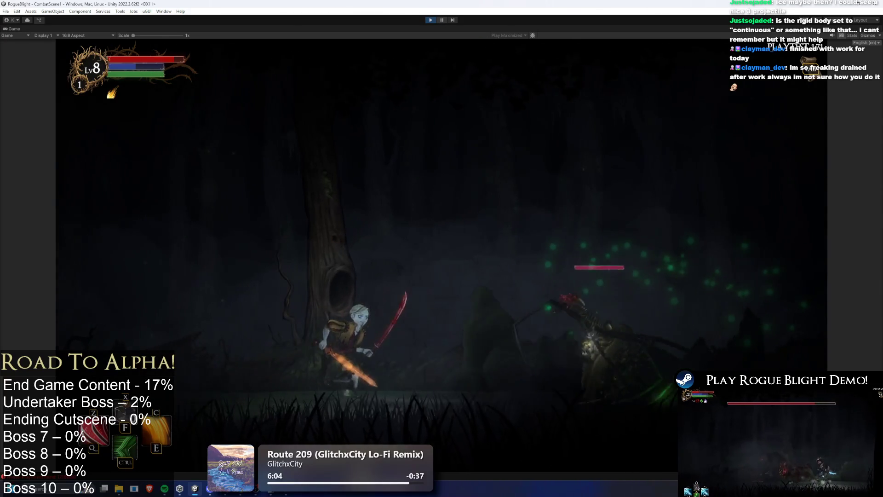
key(ctrl)
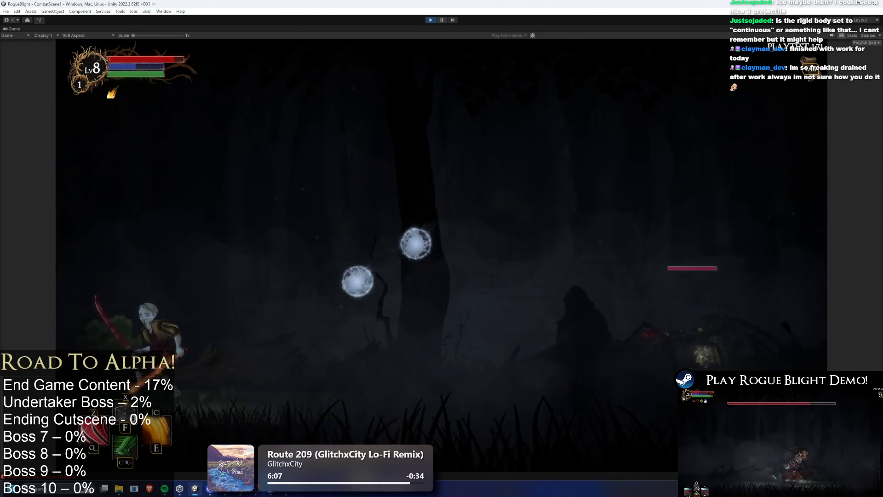
click(431, 19)
Step: Find and select the spider prefab clone in the Hierarchy search
click(149, 345)
text(er pre)
key(Down)
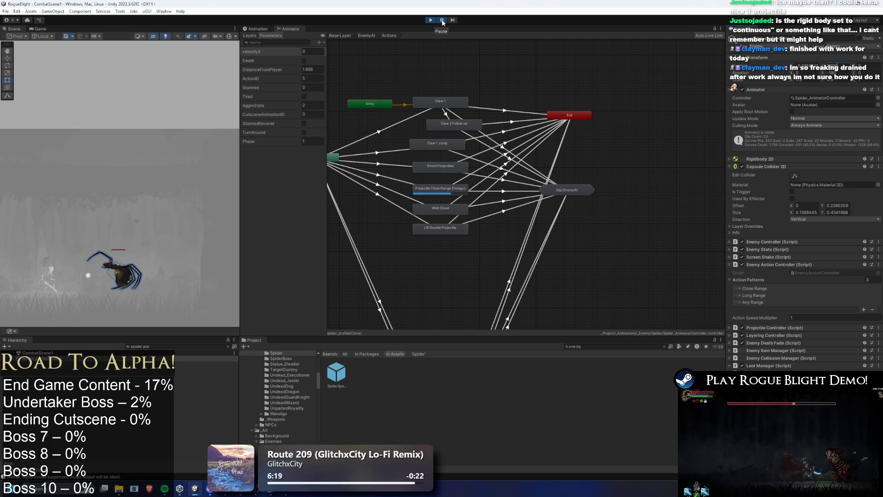
Step: Resume the game, fight the spider while dodging its orbs, then pause again
key(shift+space)
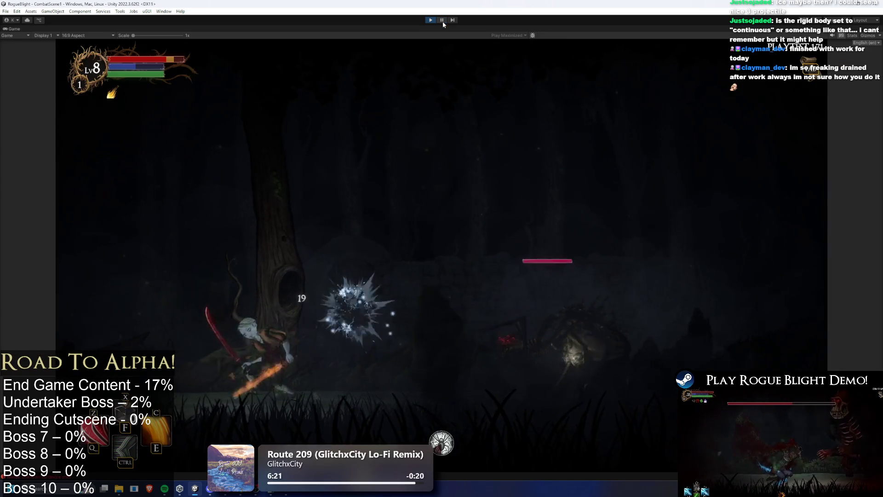
key(d)
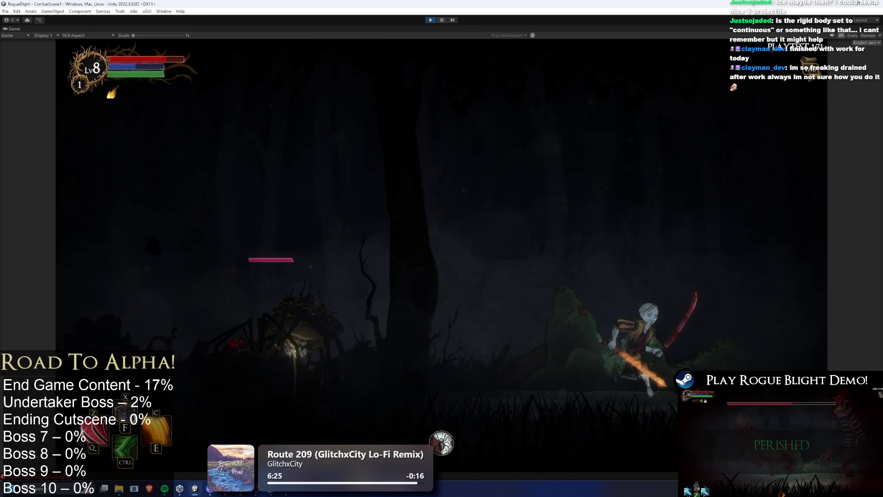
key(a)
key(d)
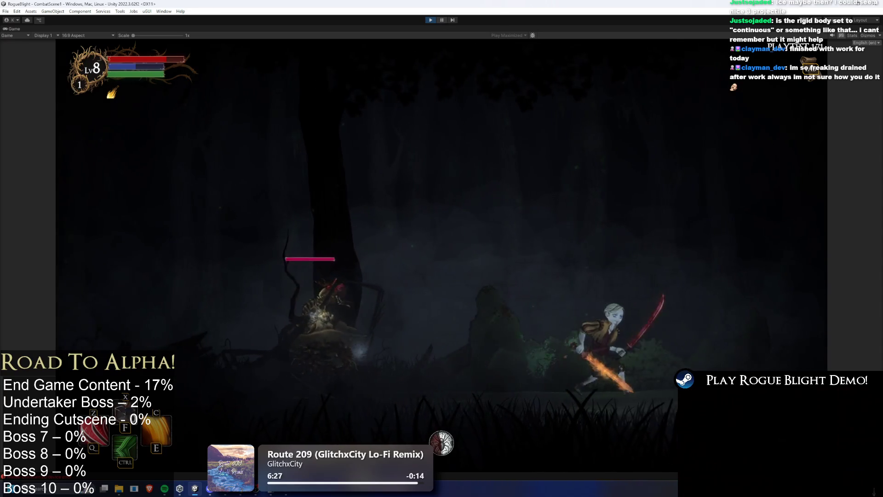
key(a)
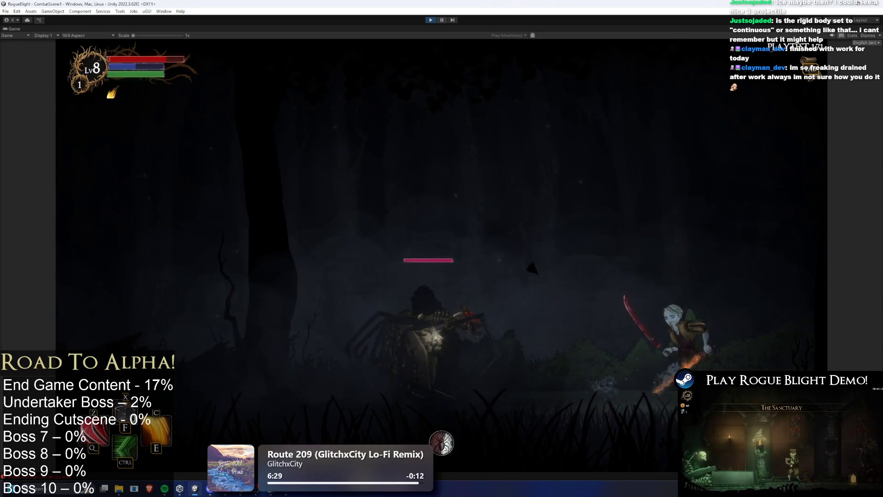
key(a)
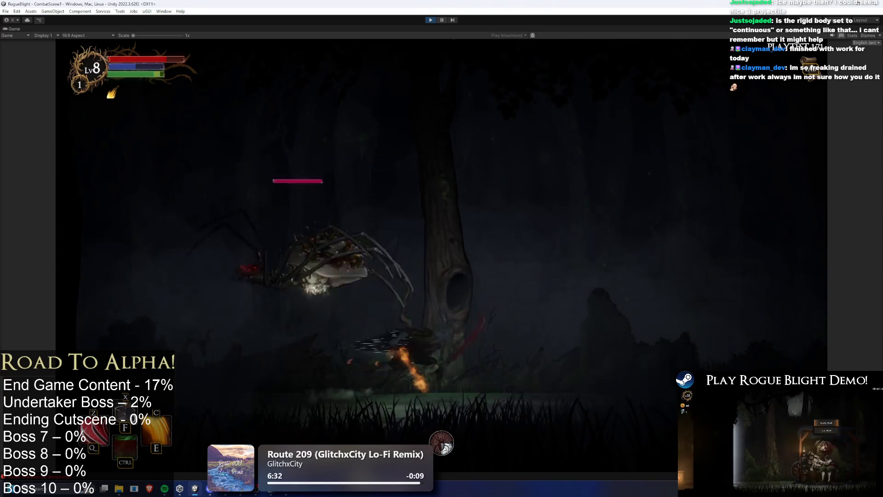
click(444, 22)
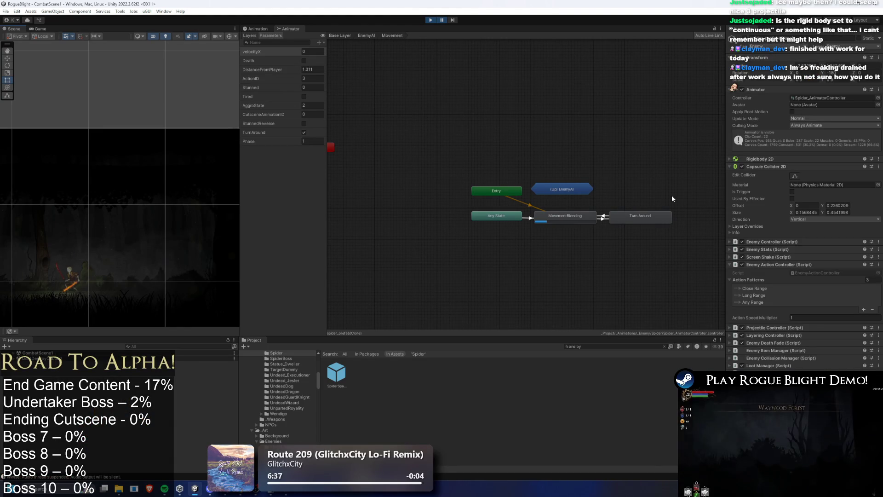
Step: Collapse the collider settings, resume and move left, save the scene, and open spider_prefab
click(774, 166)
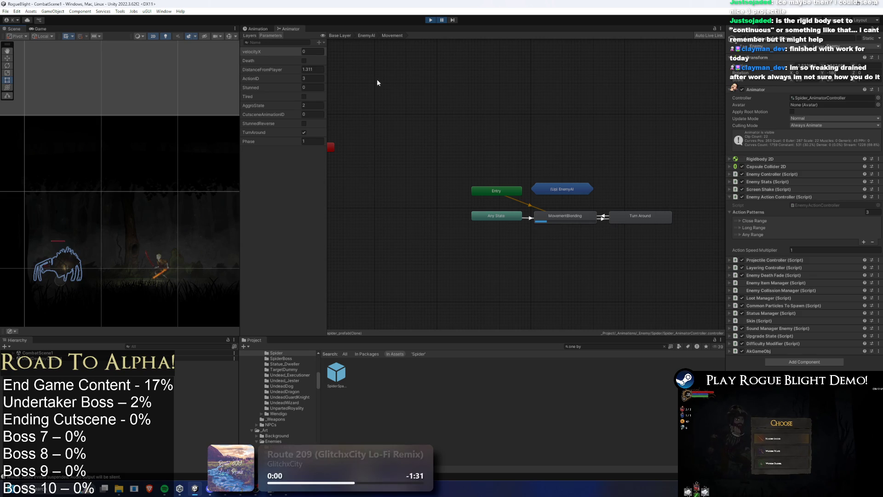
key(w)
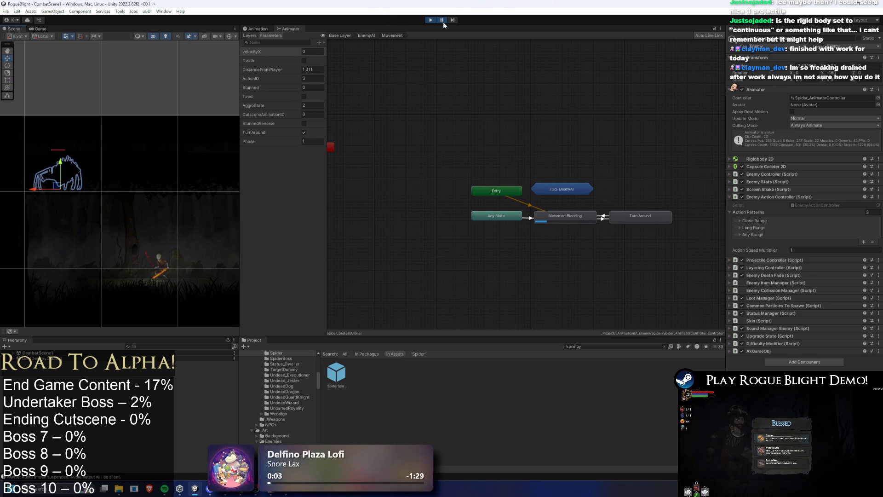
click(442, 20)
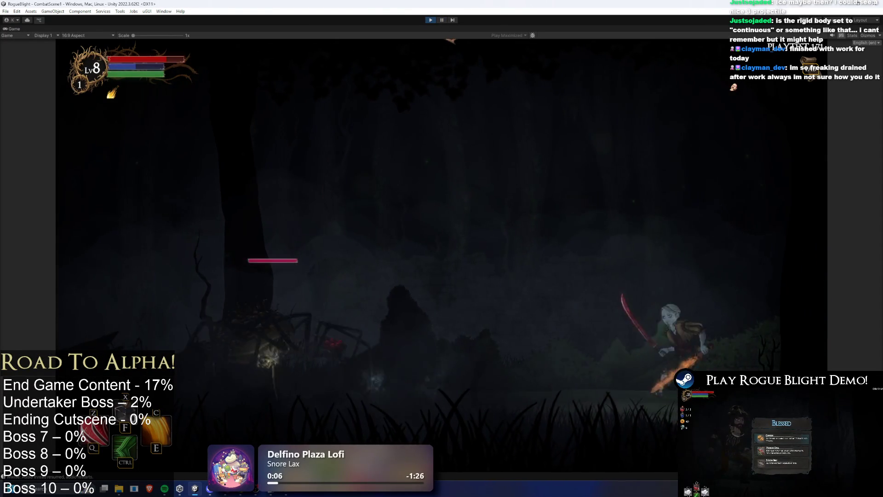
key(a)
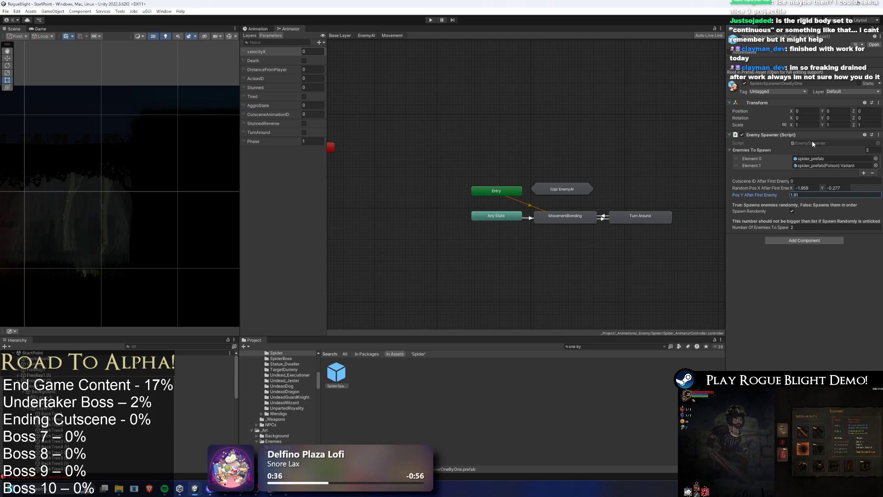
key(ctrl+s)
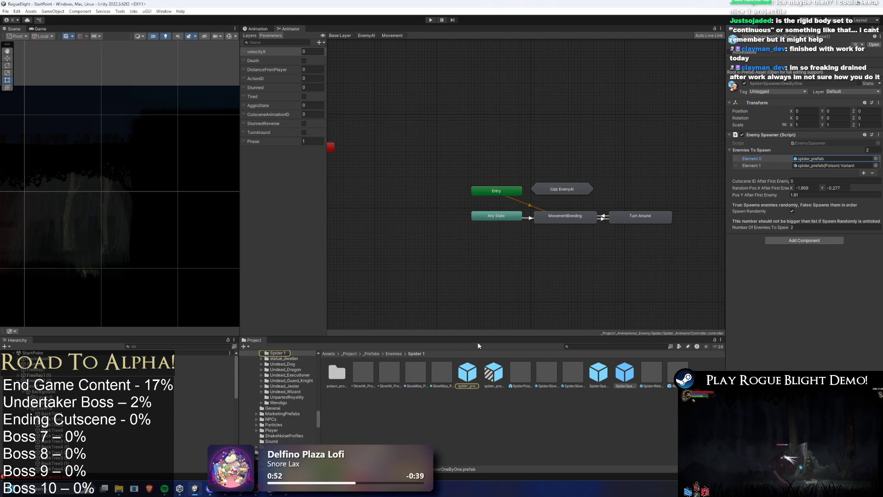
double_click(491, 363)
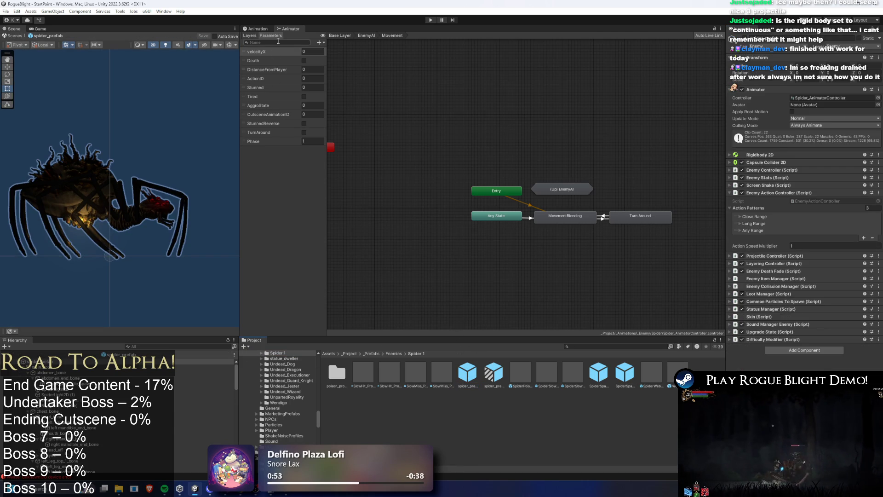
Step: Preview the introduction_spider and introduction_cancel_spider clips, scrubbing the intro-cancel clip to frame 72
click(257, 29)
click(274, 42)
click(298, 88)
click(273, 42)
click(273, 95)
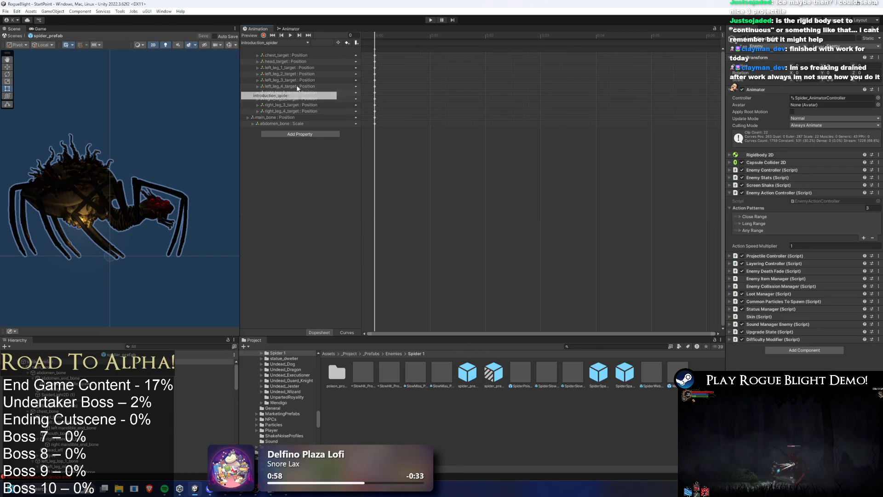
click(378, 37)
click(288, 43)
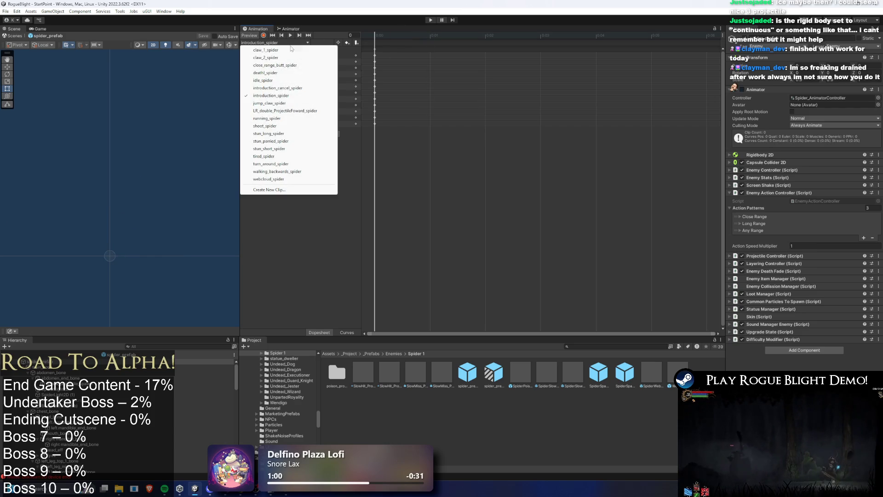
click(294, 89)
mouse_move(389, 36)
mouse_down()
mouse_move(693, 44)
mouse_move(512, 50)
mouse_move(670, 46)
mouse_up()
click(772, 164)
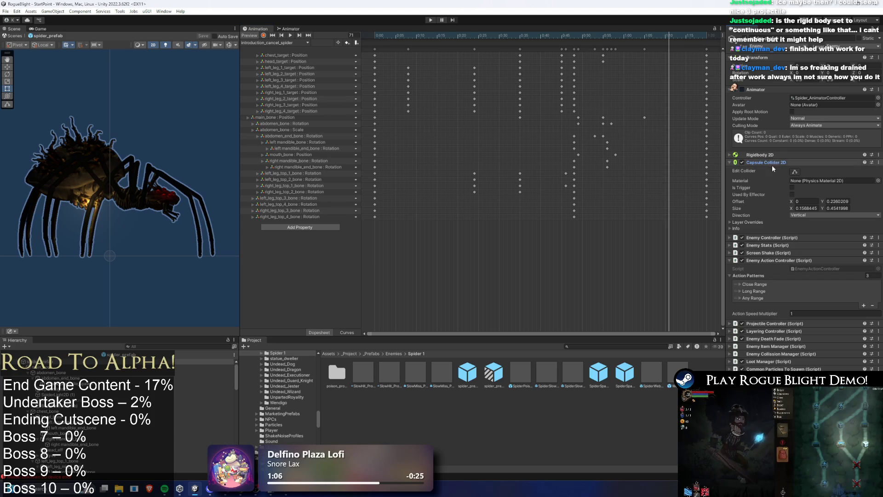
click(394, 37)
mouse_move(395, 37)
mouse_down()
mouse_move(589, 39)
mouse_move(553, 39)
mouse_up()
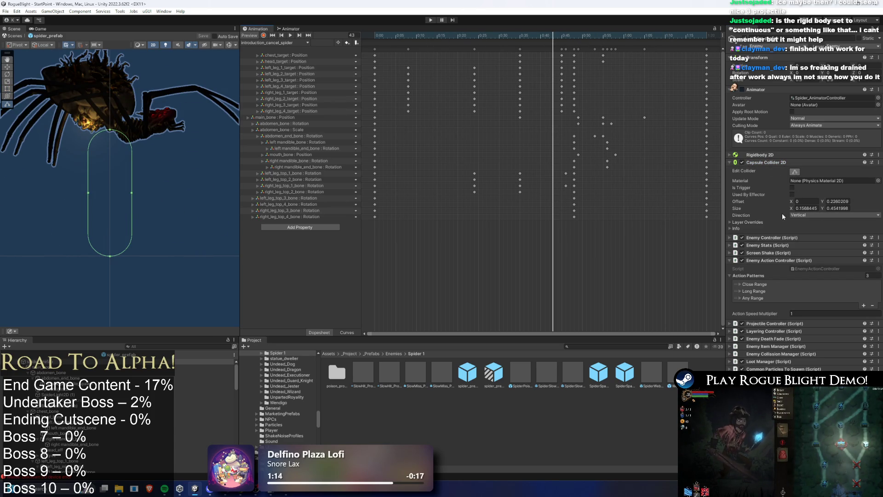
Step: Confirm Rigidbody 2D uses Continuous collision detection and Interpolate interpolation
click(772, 156)
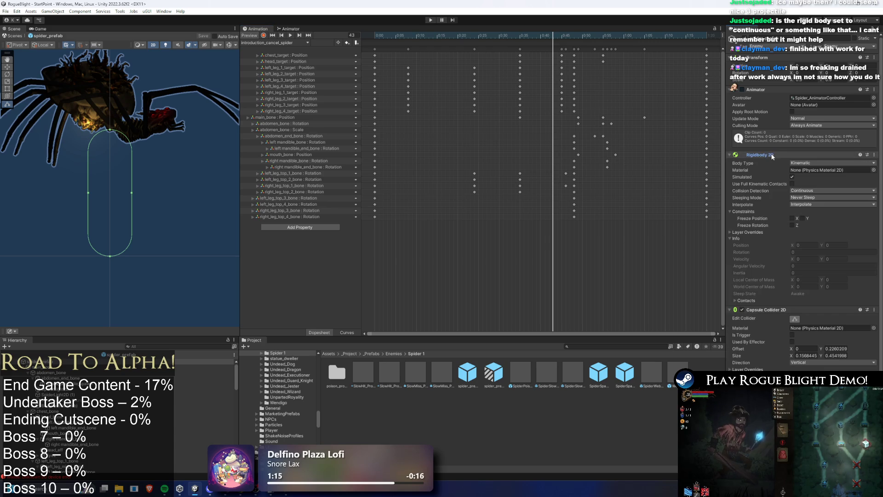
click(812, 191)
click(742, 190)
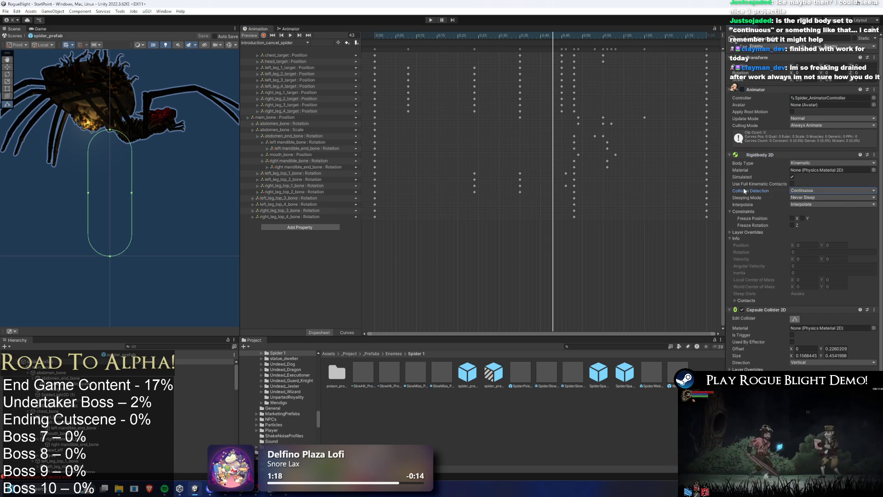
click(819, 204)
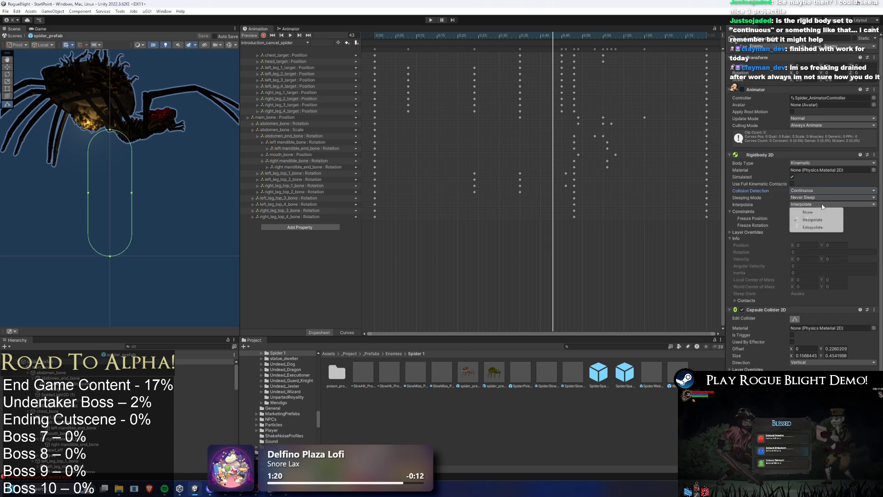
click(717, 197)
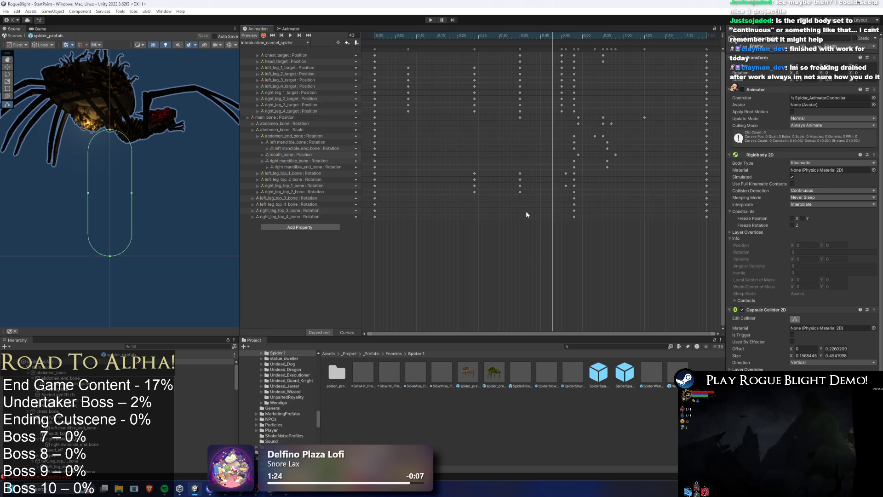
click(772, 155)
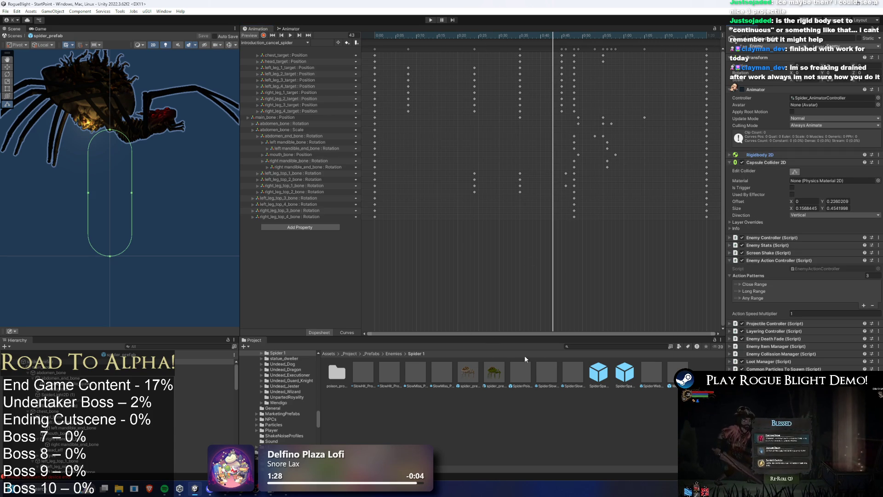
Step: Select the SpiderSpawnerOneByOne and poison spider variant prefabs, then start a playtest
click(604, 373)
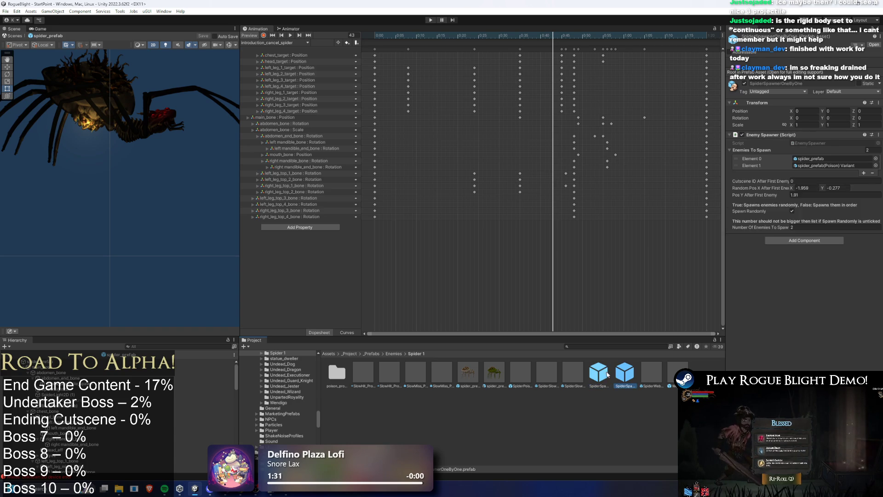
click(494, 373)
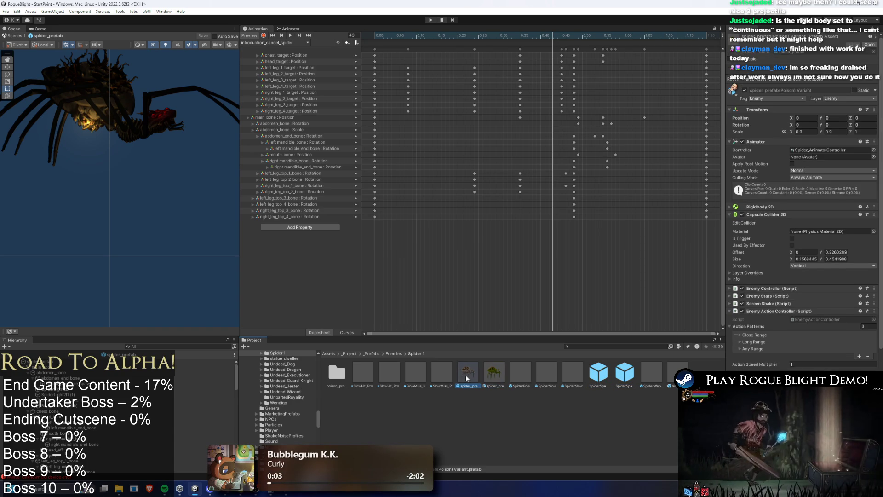
click(429, 20)
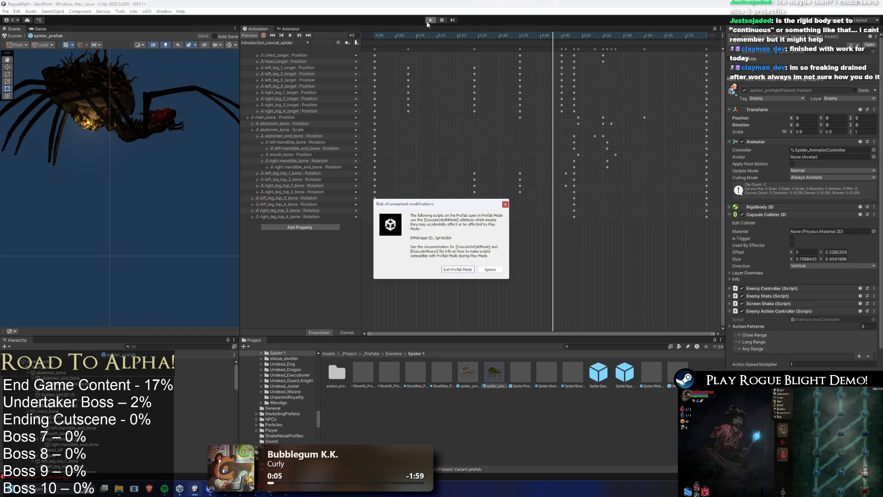
Step: Dismiss the prefab-mode warning, then start a game from a save slot
key(Return)
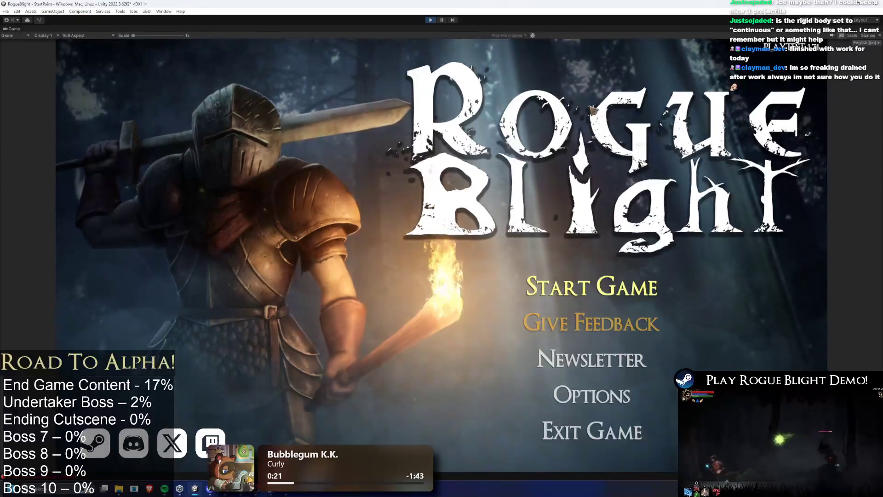
click(592, 287)
click(598, 251)
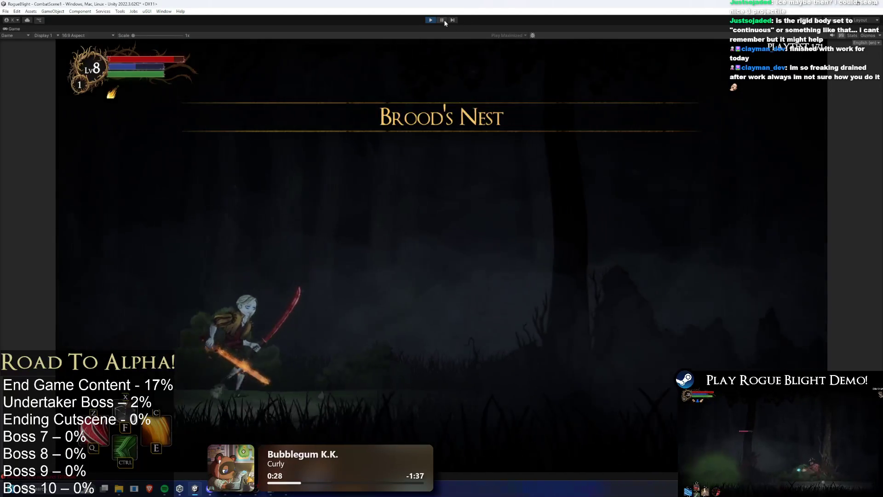
Step: Fight the spider in Brood's Nest with cheats setting enemy health to 1, then pause
key(d)
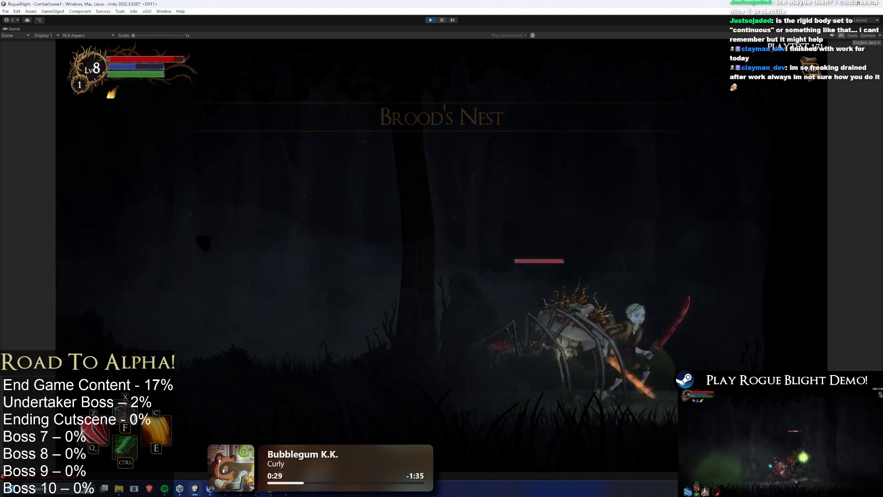
key(a)
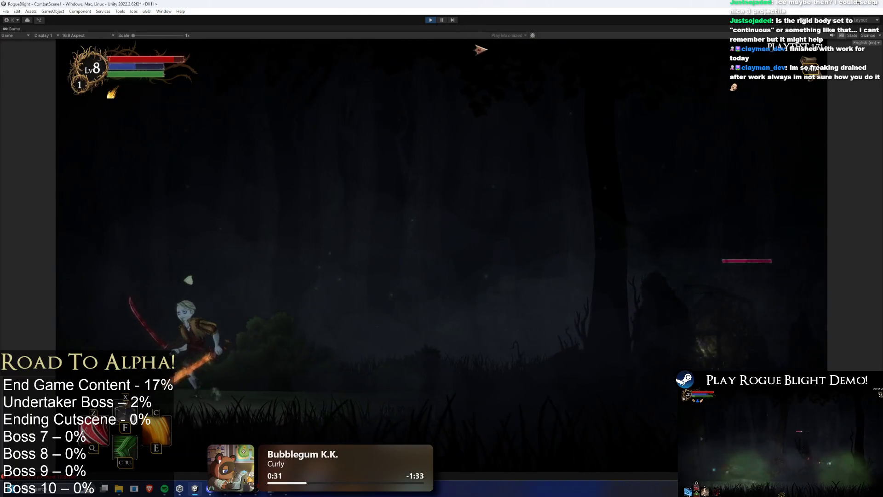
key(d)
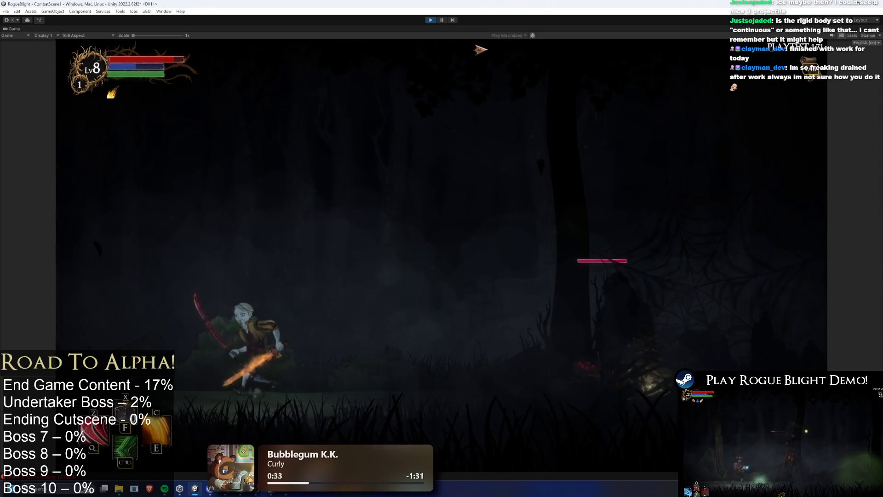
key(a)
key(F1)
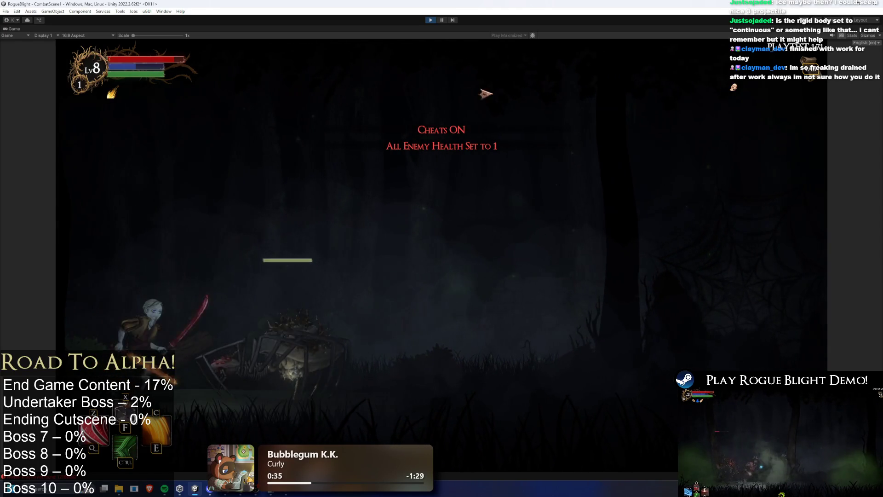
click(442, 20)
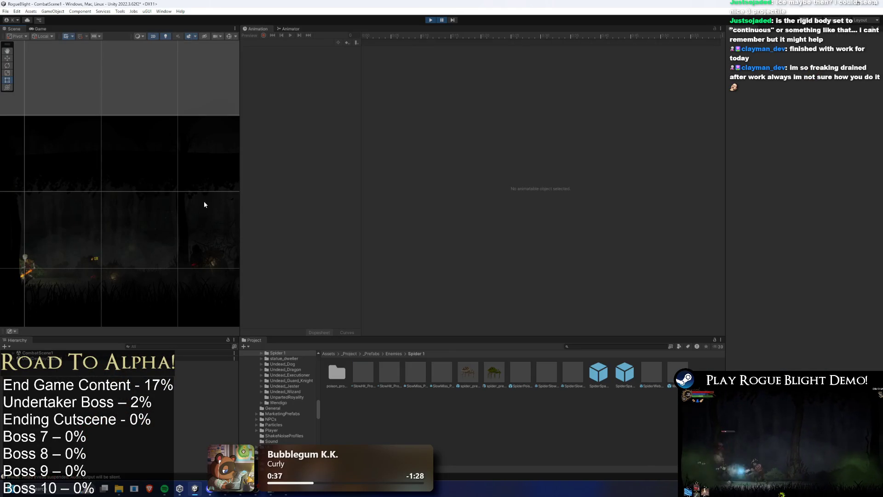
Step: Select and frame the WebCloud particle objects while looking for the spider
click(222, 260)
key(f)
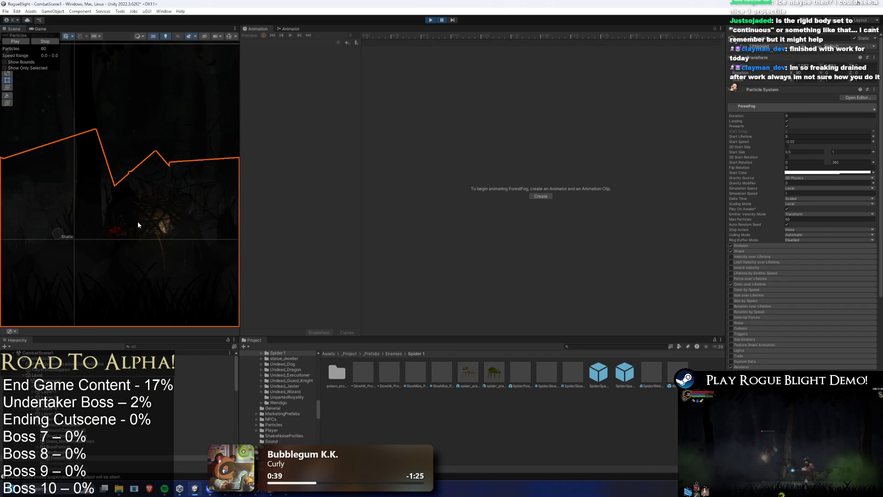
click(140, 228)
click(111, 366)
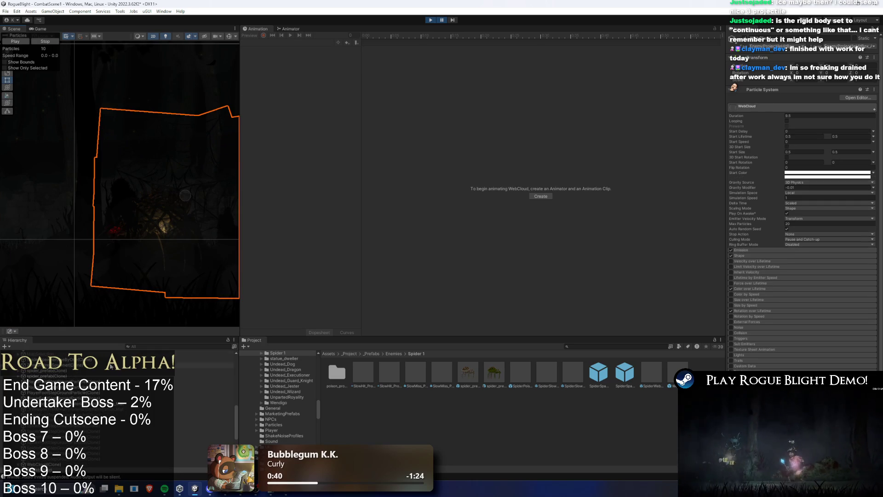
click(146, 345)
Step: Select spider_prefab(Clone), show its capsule collider handles, and view its Animator graph
click(78, 370)
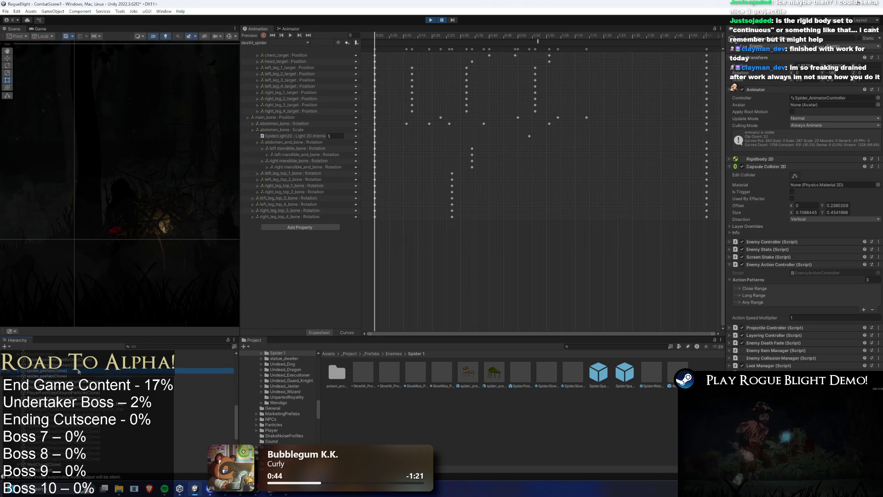
key(Down)
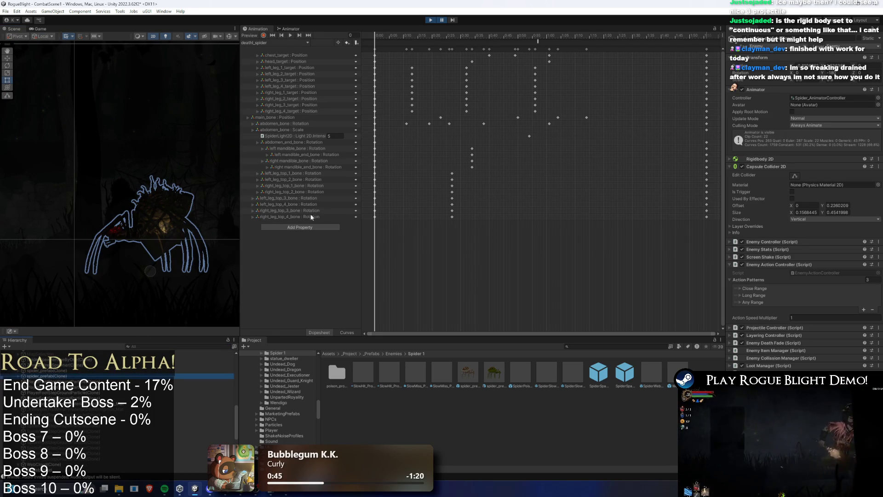
click(793, 177)
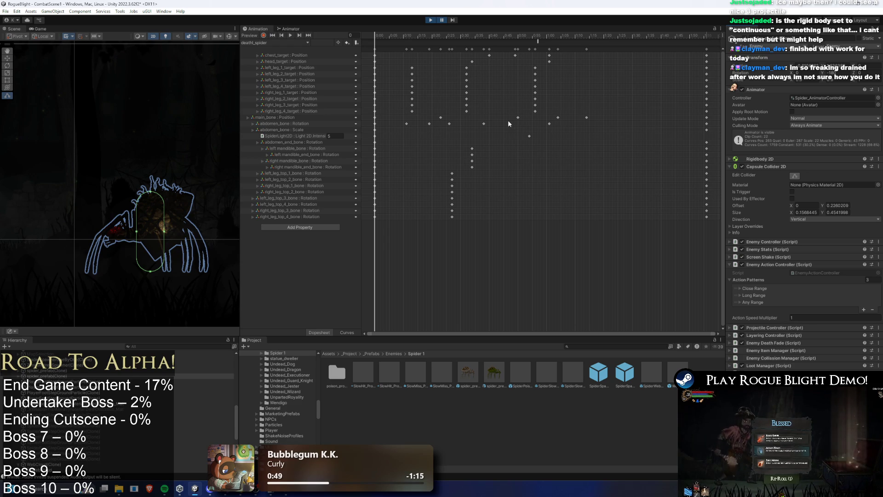
click(296, 28)
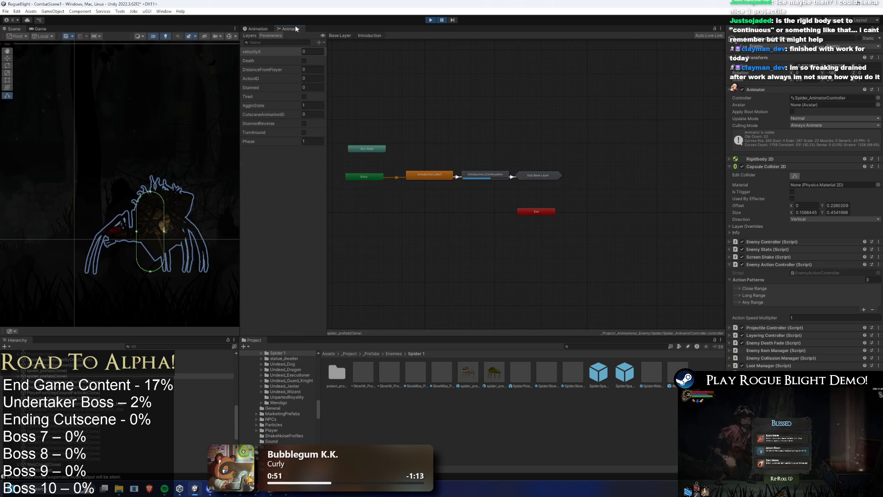
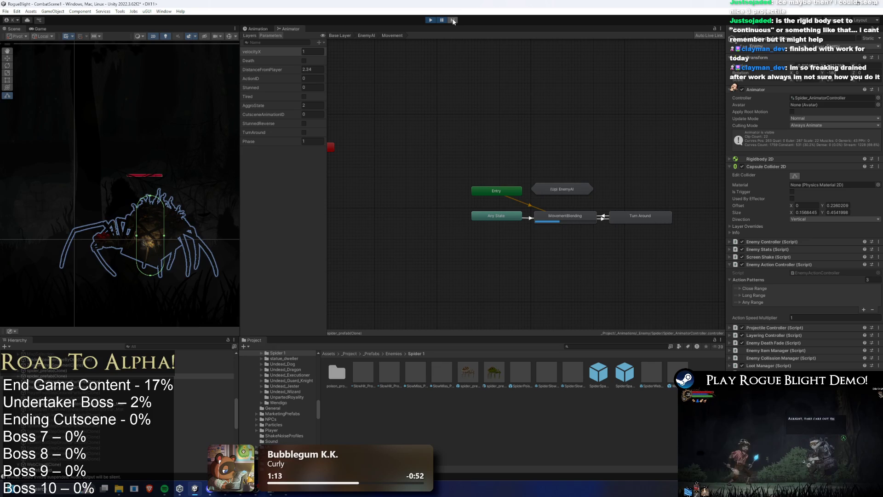
Step: Step the paused spider play-test forward two frames, dash past the spider, then stop the play-test
click(453, 20)
click(453, 20)
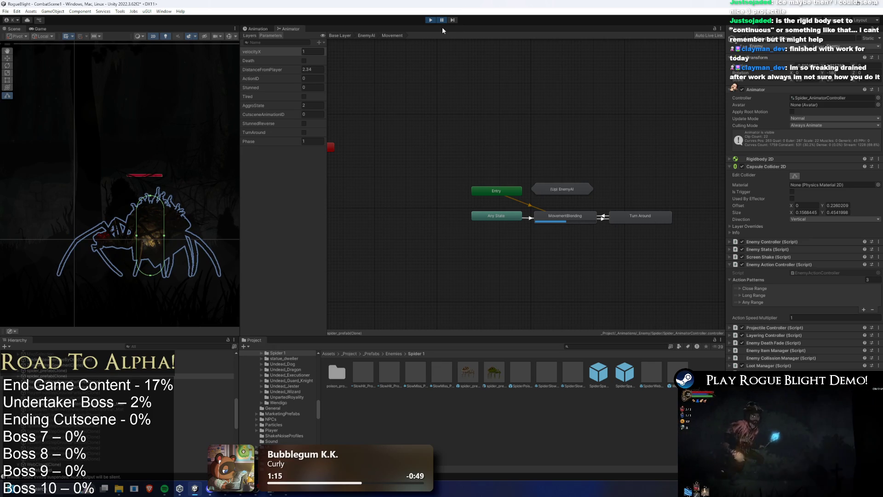
scroll(156, 249, down, 3)
key(w)
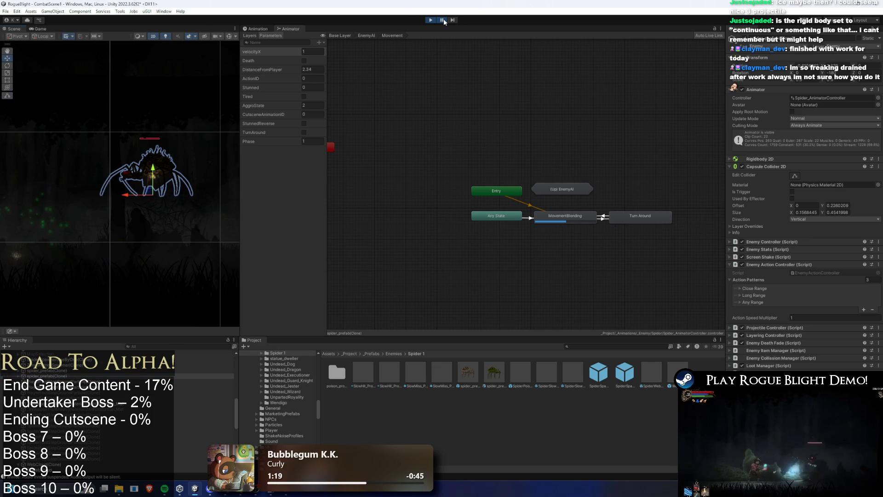
click(442, 20)
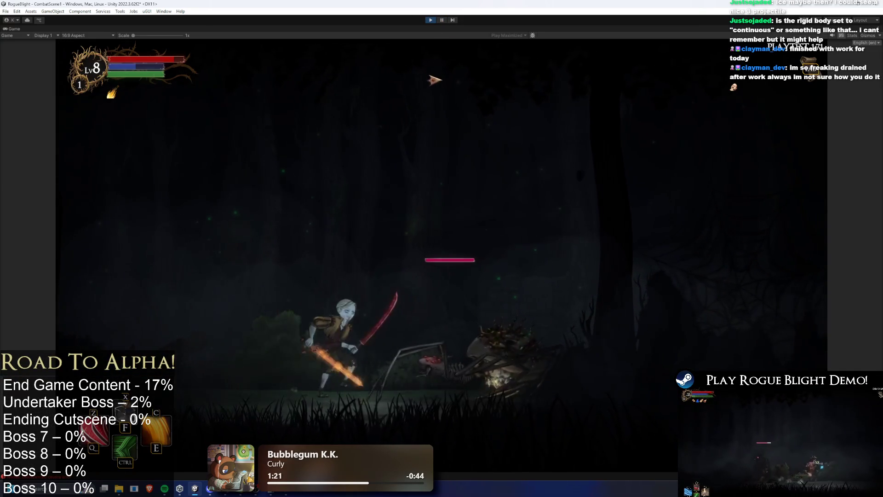
key(d)
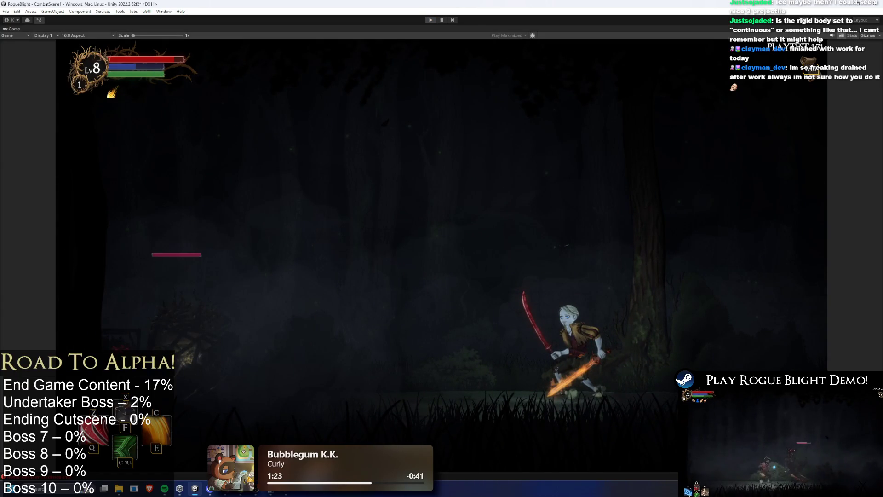
key(ctrl+p)
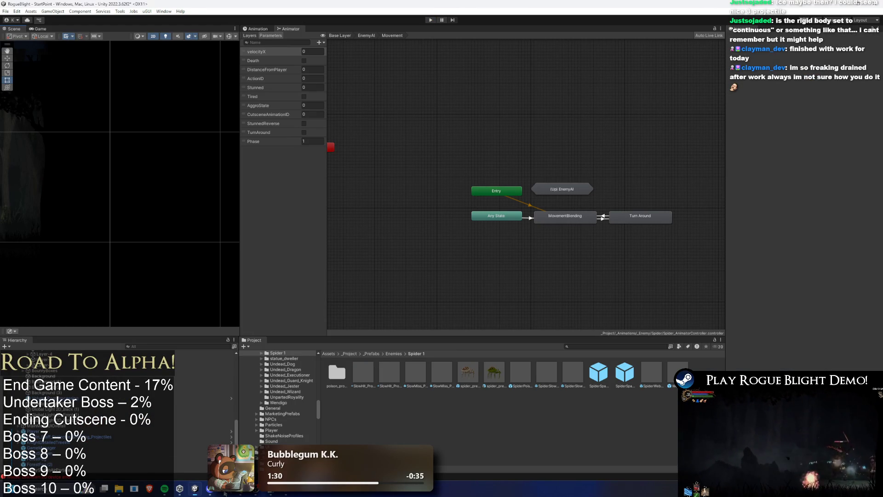
Step: Set the SpiderSpawner's Cutscene ID After First Enemy to 1, then return to the animator's Base Layer
click(614, 368)
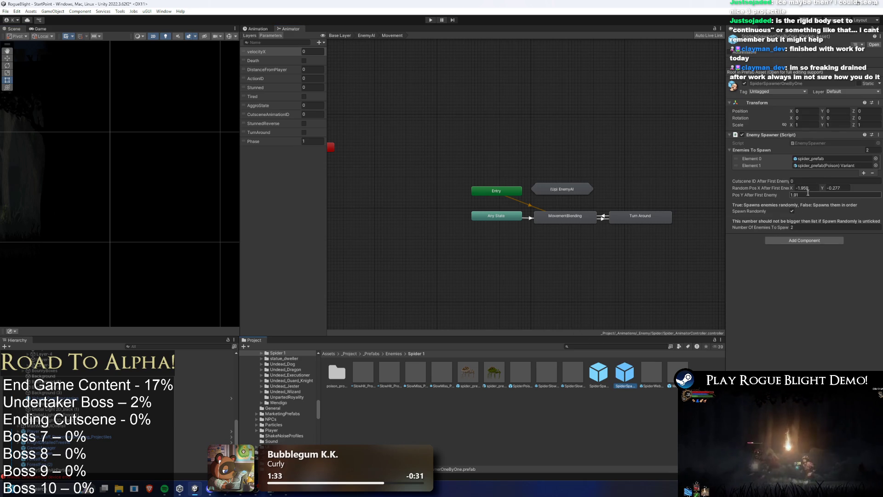
click(808, 180)
text(1)
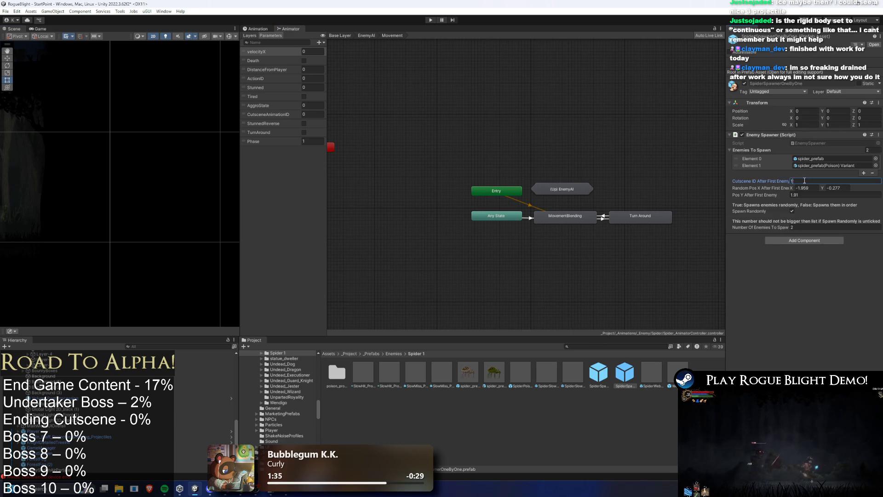
click(589, 138)
double_click(488, 186)
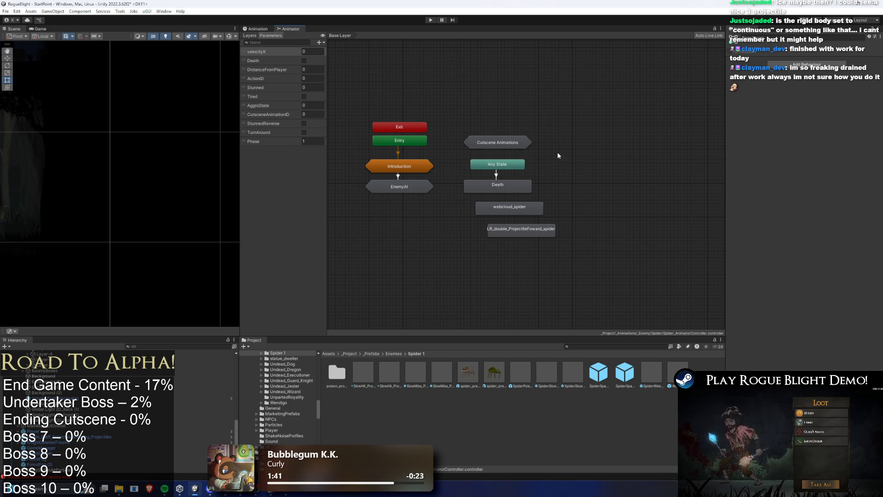
Step: In Cutscene Animations, enable Has Exit Time on the Jump Down transition and push its exit later
double_click(498, 142)
click(444, 184)
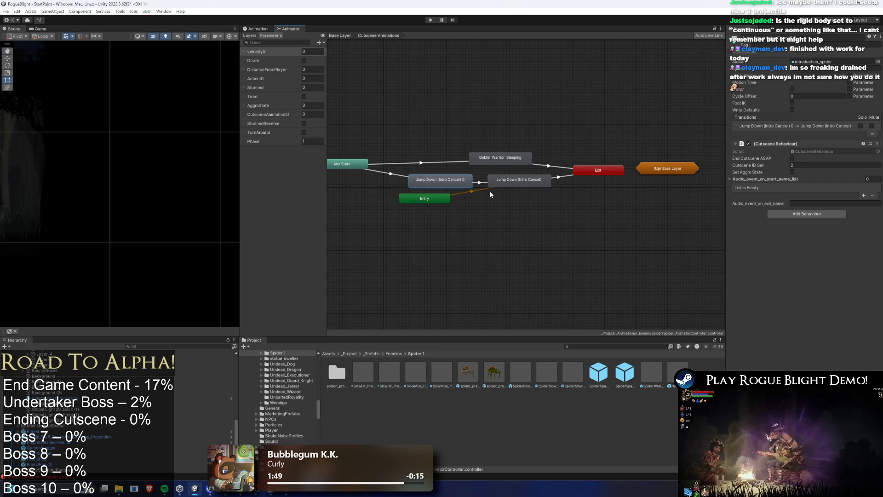
click(478, 183)
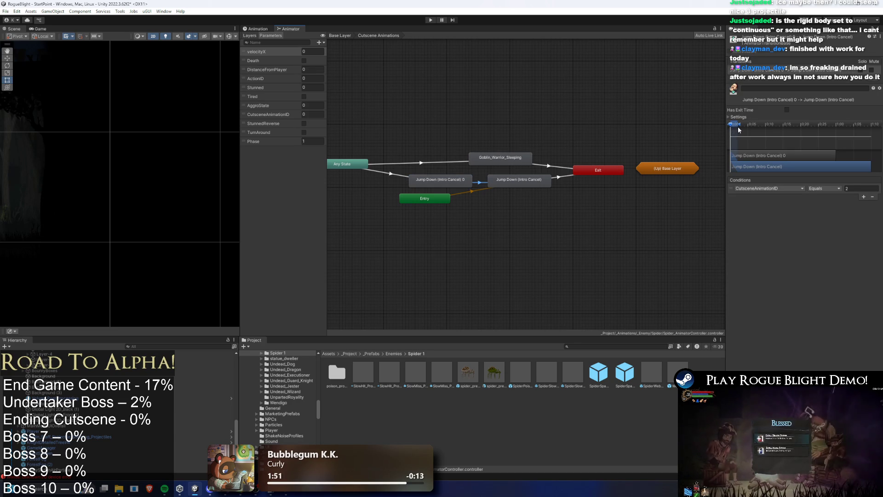
click(786, 109)
click(729, 116)
drag(735, 165, 773, 167)
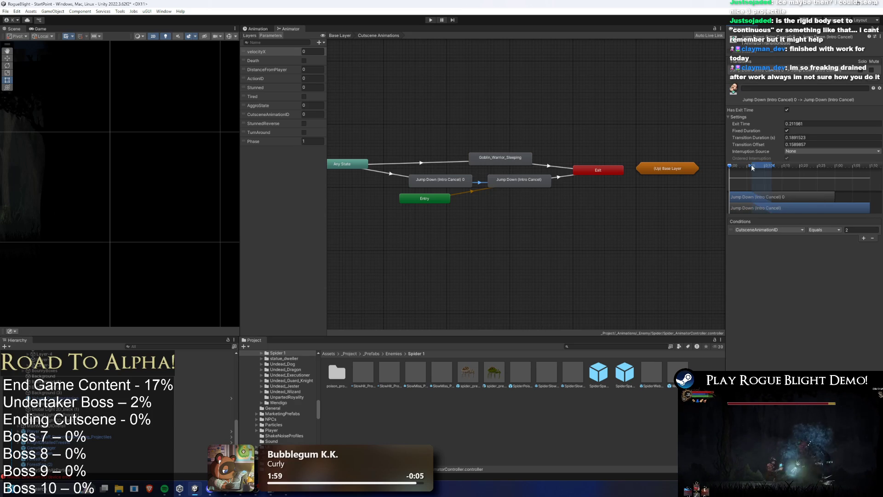
Step: Compare the two Jump Down (Intro Cancel) states with the transition between them
click(509, 182)
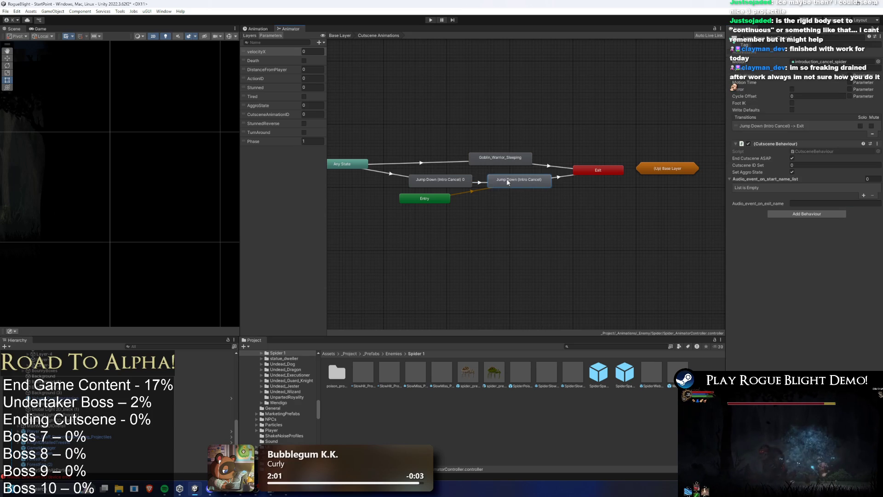
click(481, 183)
click(460, 182)
click(481, 185)
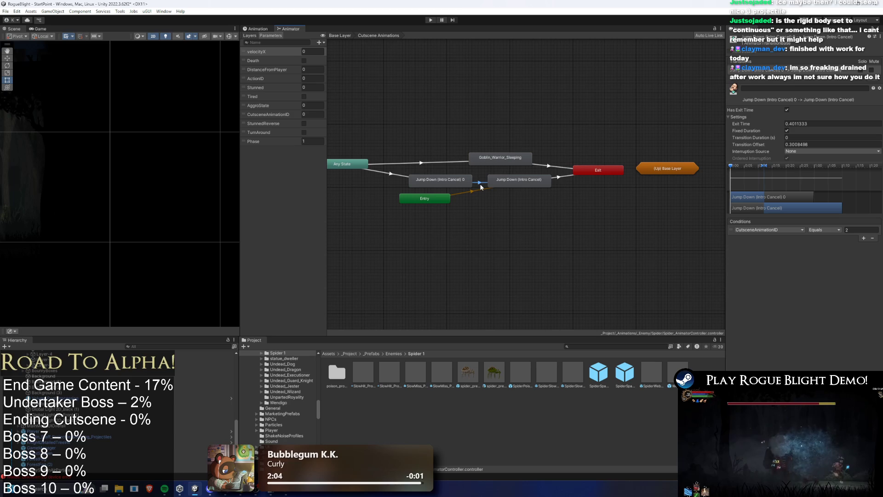
click(504, 183)
click(482, 184)
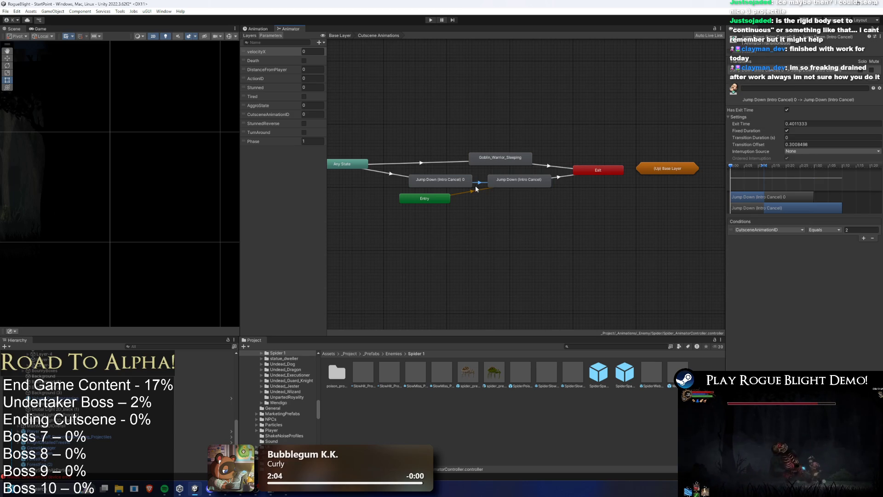
click(498, 184)
click(479, 183)
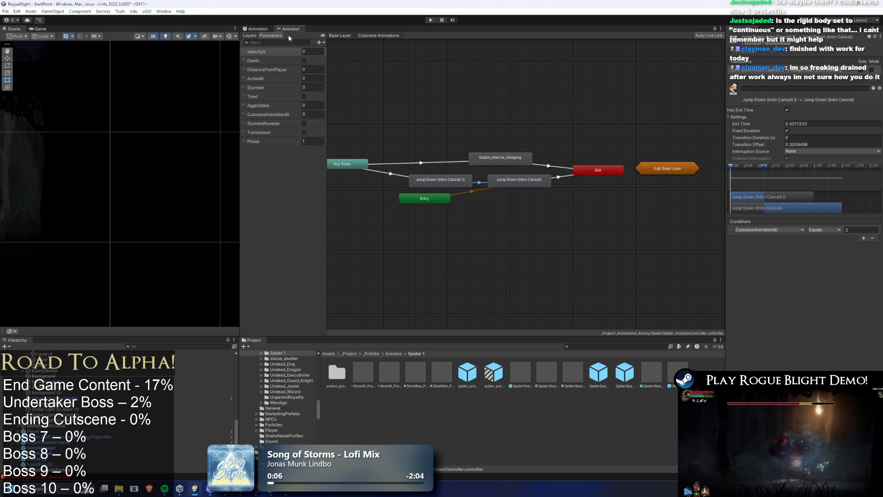
click(462, 180)
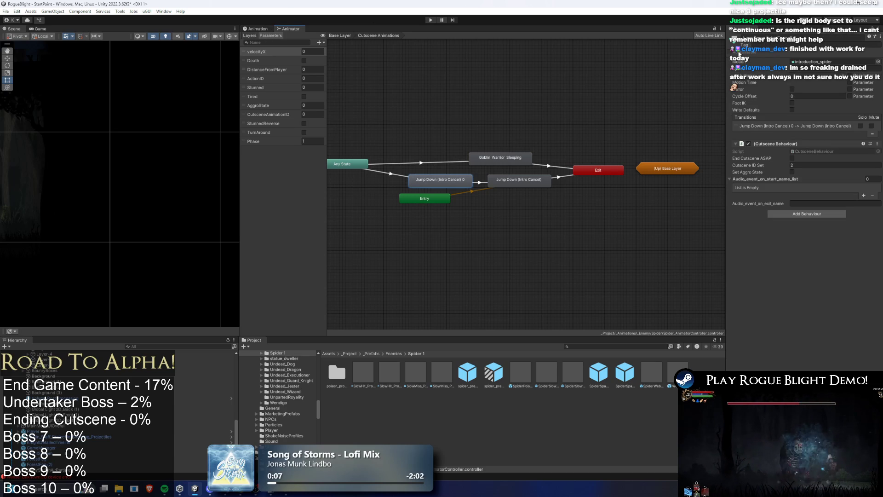
Step: Start a play-test, then set the Jump Down-to-Movement transition's exit time to 1 and play again
click(428, 18)
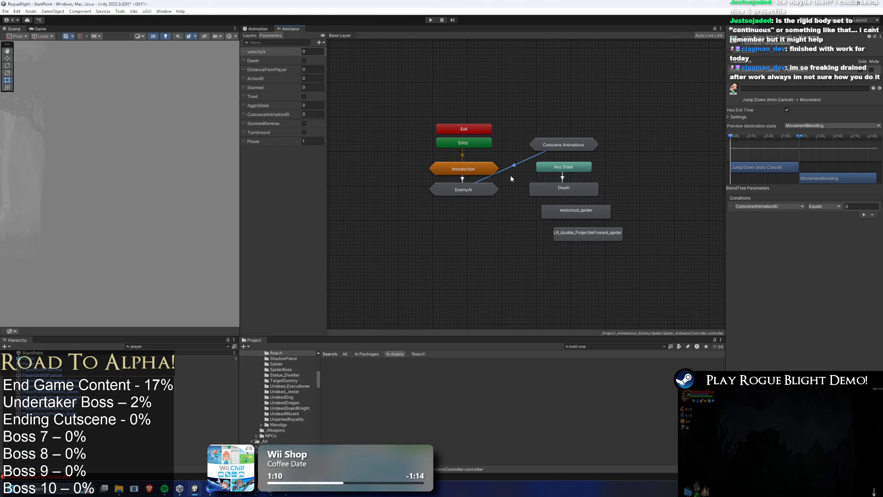
click(738, 118)
click(830, 123)
text(1)
click(811, 138)
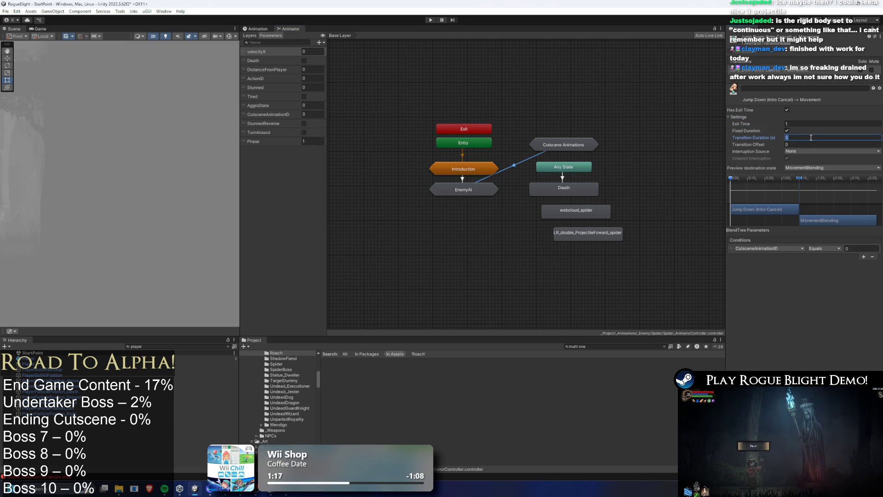
click(433, 20)
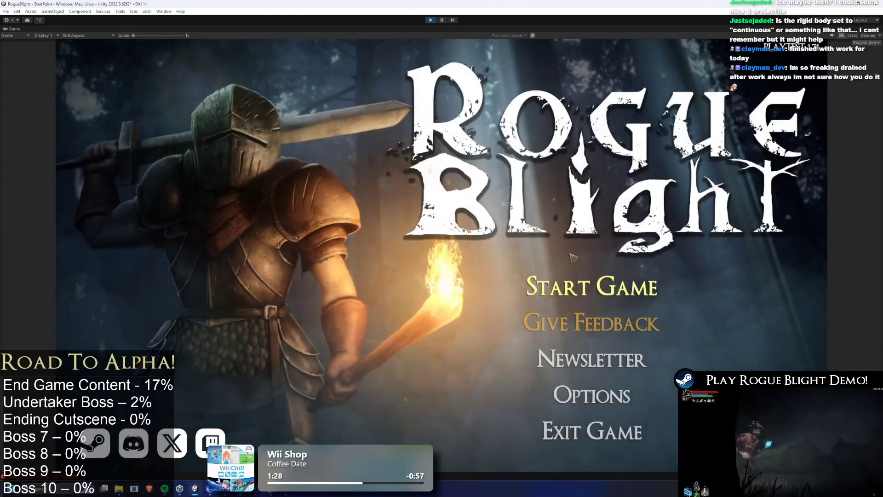
Step: Start a new game from a save slot, reach Brood's Nest, enable F1 cheats and attack the spider
key(Return)
click(588, 250)
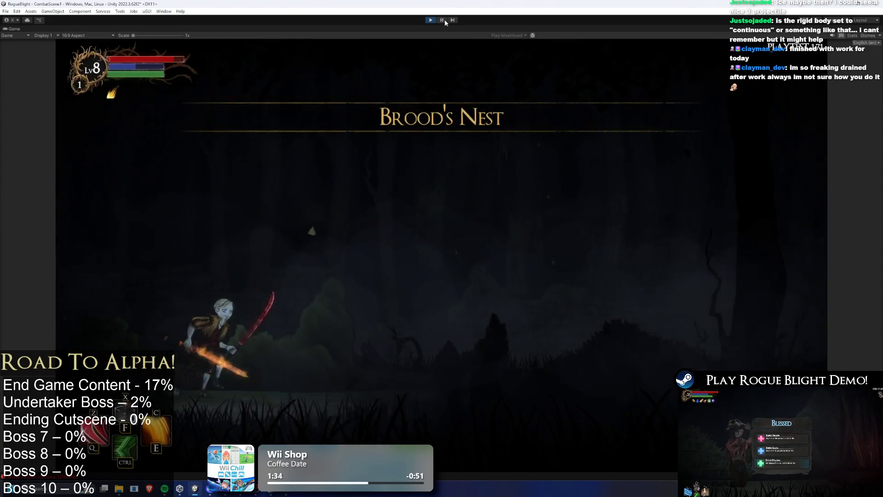
click(441, 20)
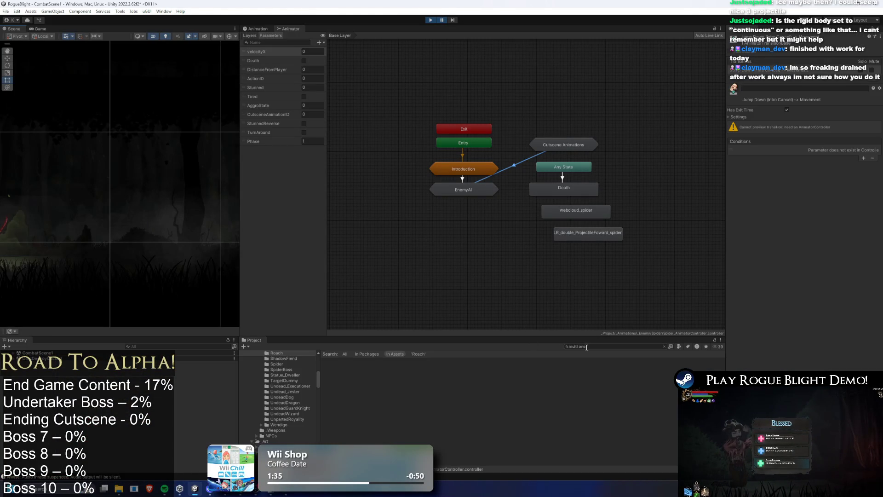
click(442, 20)
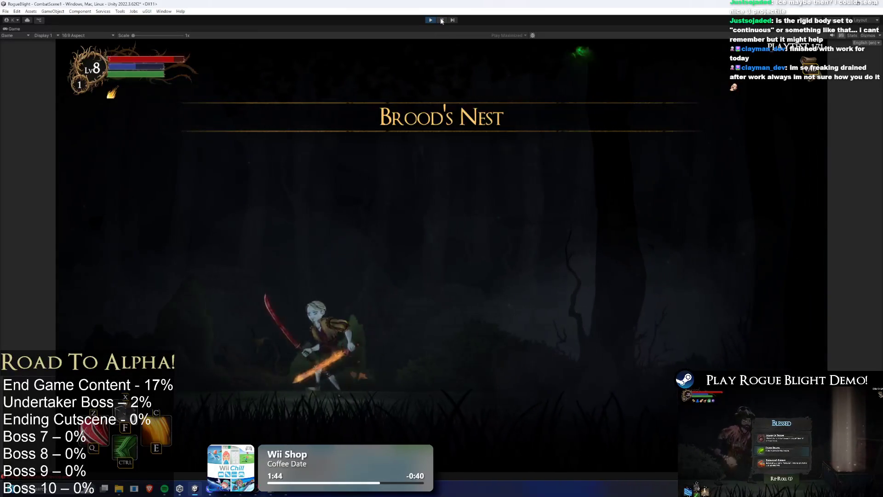
key(F1)
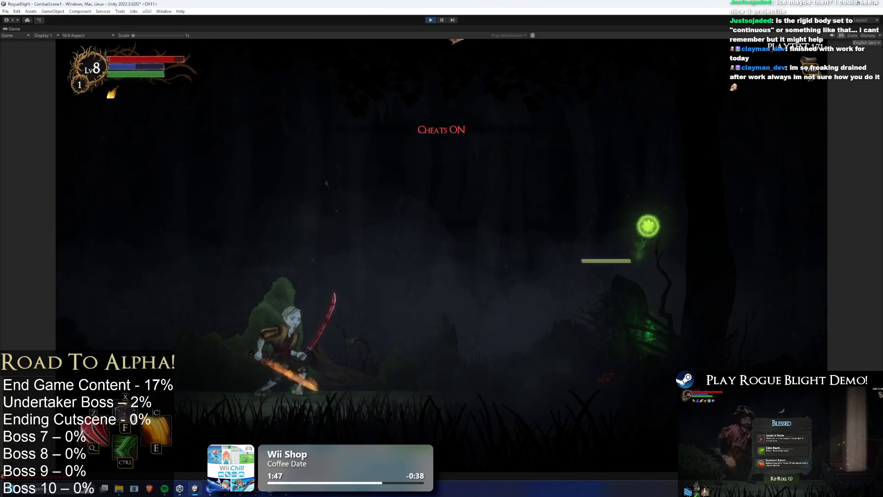
key(d)
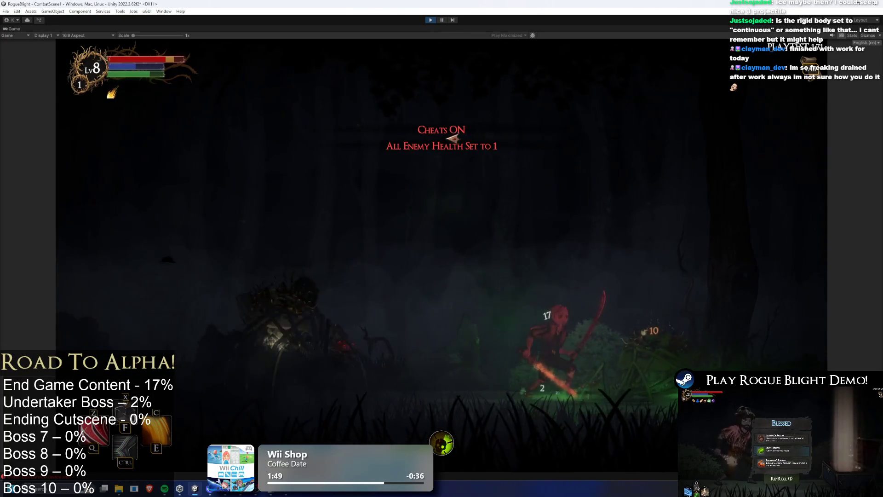
Step: Pause the game and filter the Hierarchy to 'spider'
click(441, 21)
click(177, 347)
text(spider)
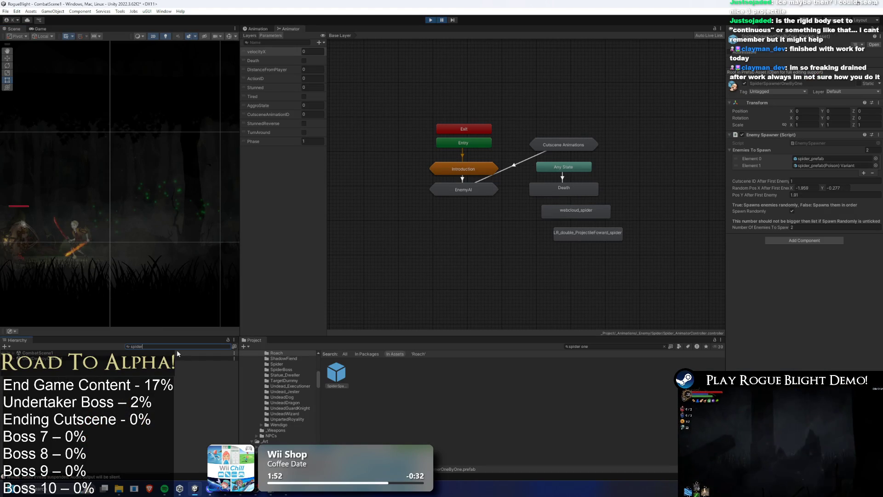
Step: Select the spider in the Scene view, raise it slightly, then stop the play-test
click(27, 230)
drag(51, 231, 150, 222)
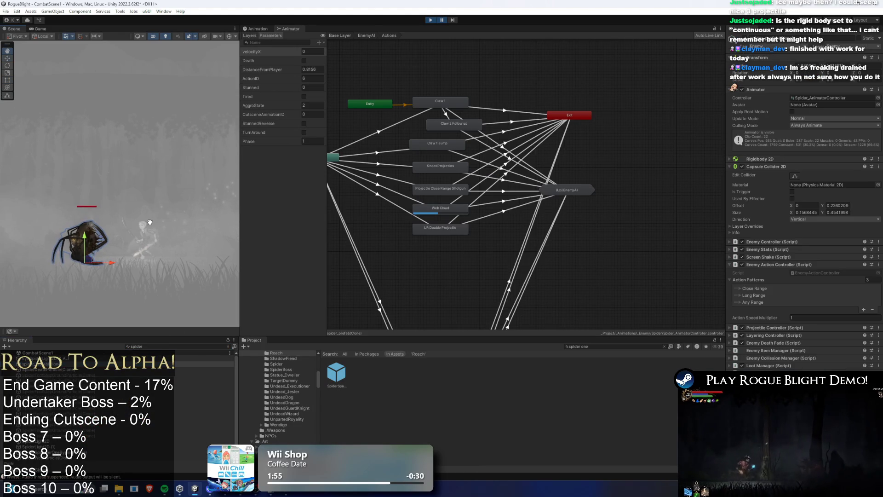
mouse_move(85, 235)
mouse_down()
mouse_move(87, 221)
mouse_move(88, 229)
mouse_up()
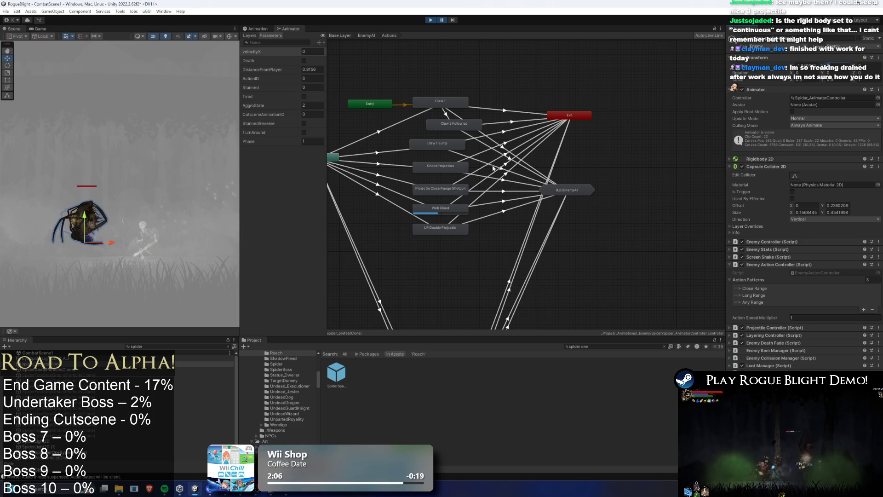
click(430, 20)
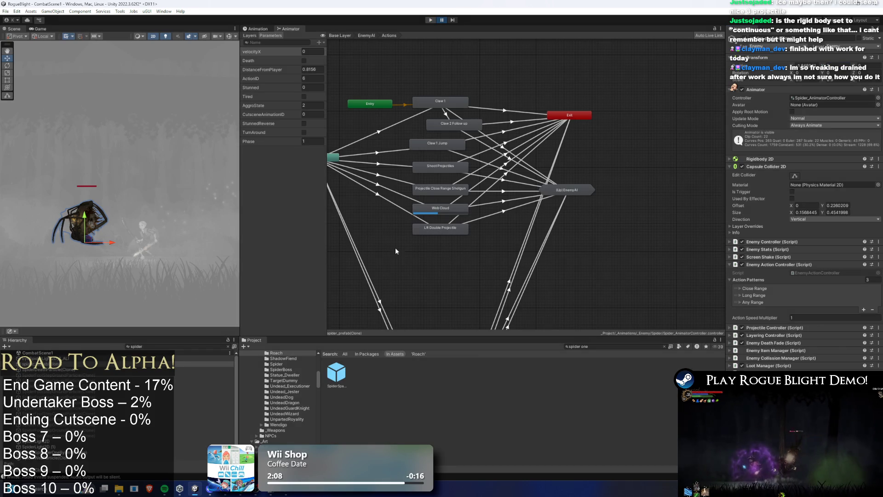
Step: Set the spider spawner prefab's Pos Y After First Enemy to 2 and start Play mode
click(340, 374)
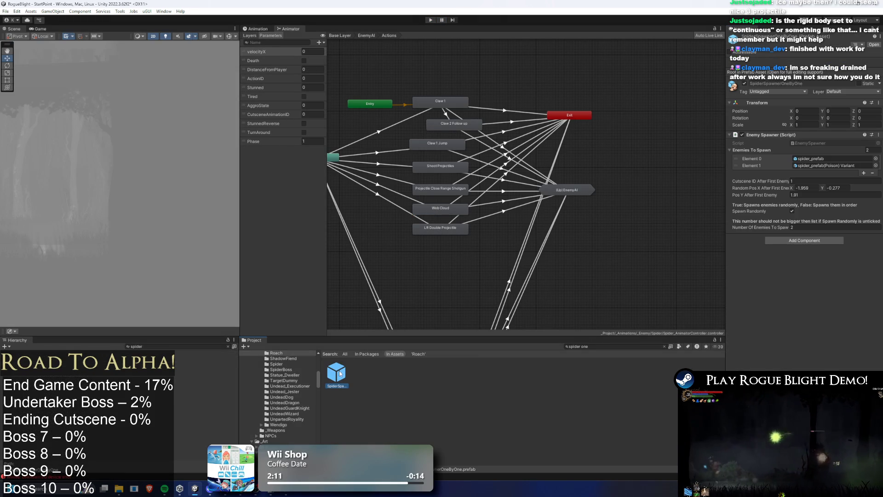
click(810, 195)
text(2)
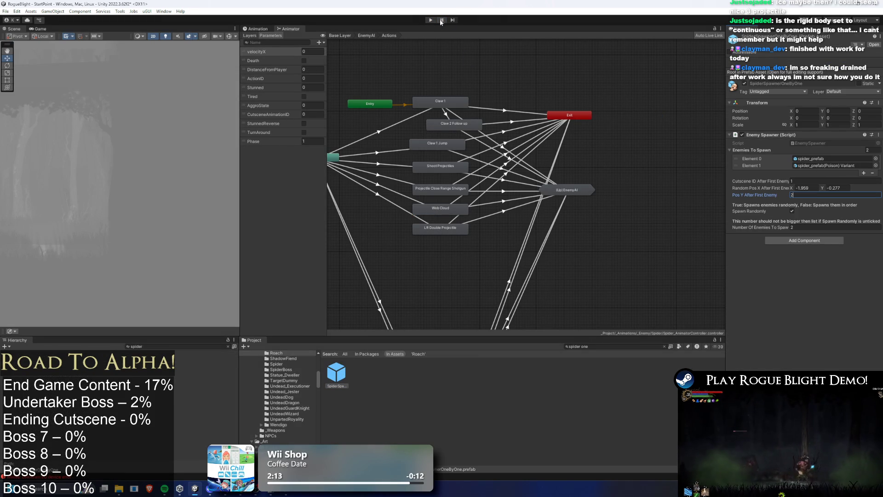
click(431, 21)
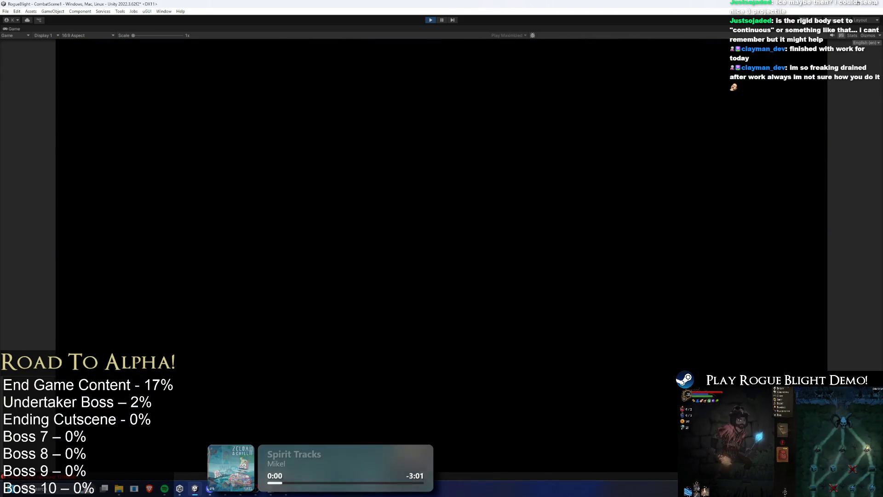
Step: Turn on enemy-health-1 cheats, attack the enemy, then pause back to the full editor
key(F1)
key(d)
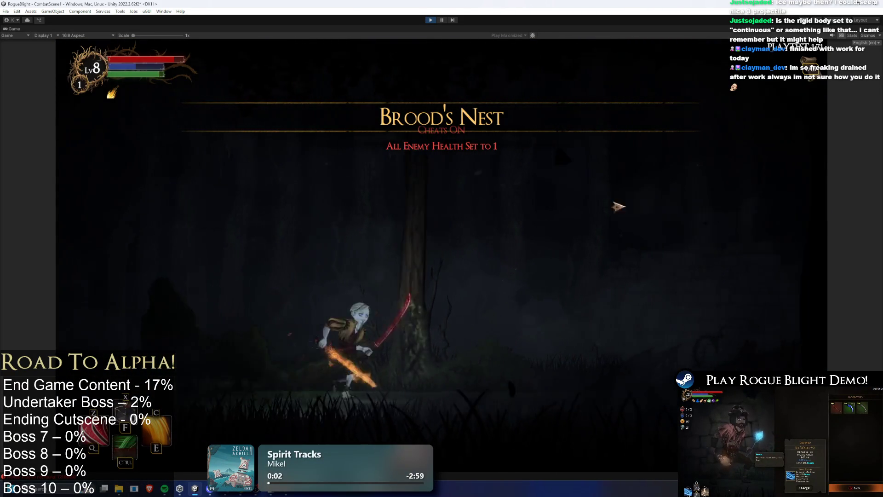
key(ctrl+shift+p)
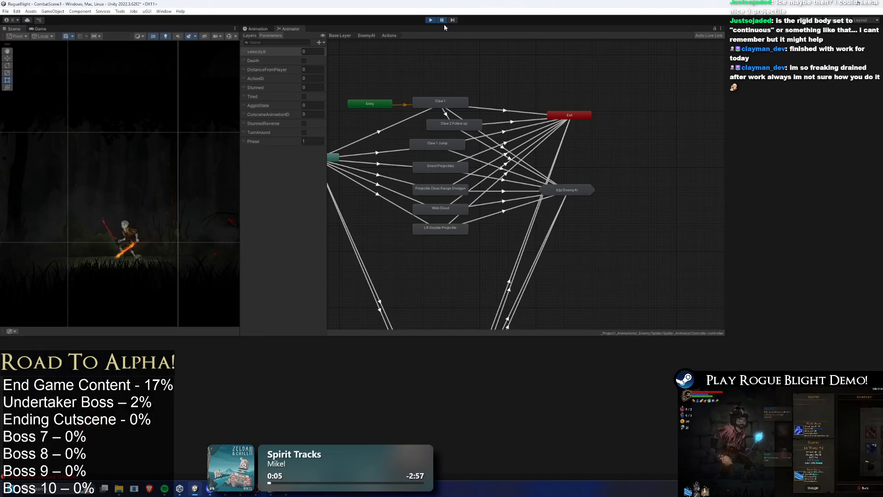
Step: Find the spawned spider clone via a 'spider prefa' Hierarchy search and show its capsule collider
click(201, 214)
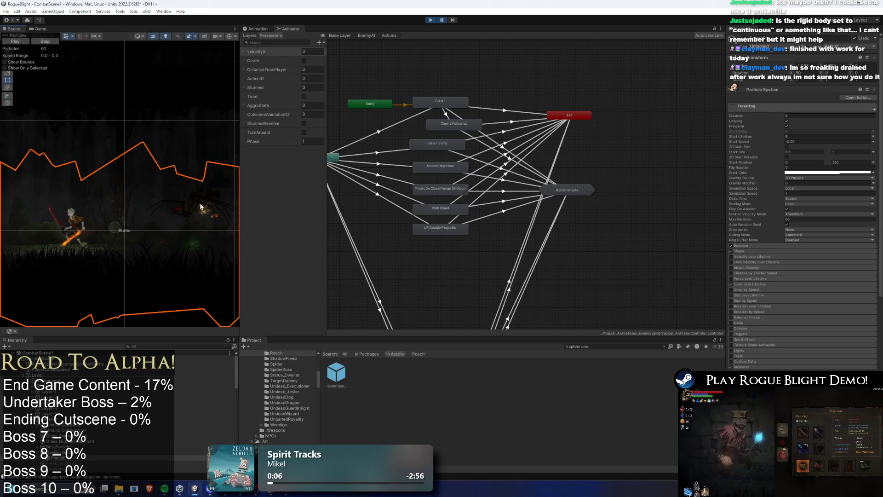
click(143, 346)
text(spider one)
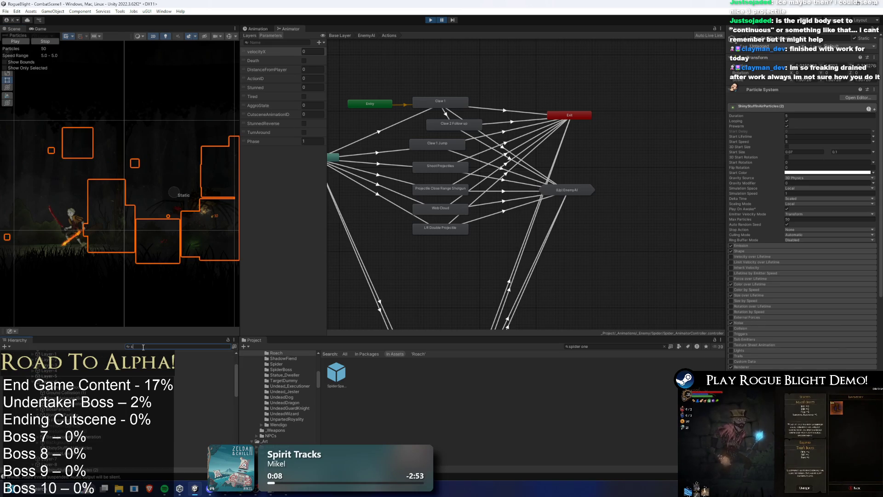
key(BackSpace)
key(BackSpace)
key(BackSpace)
text(prefa)
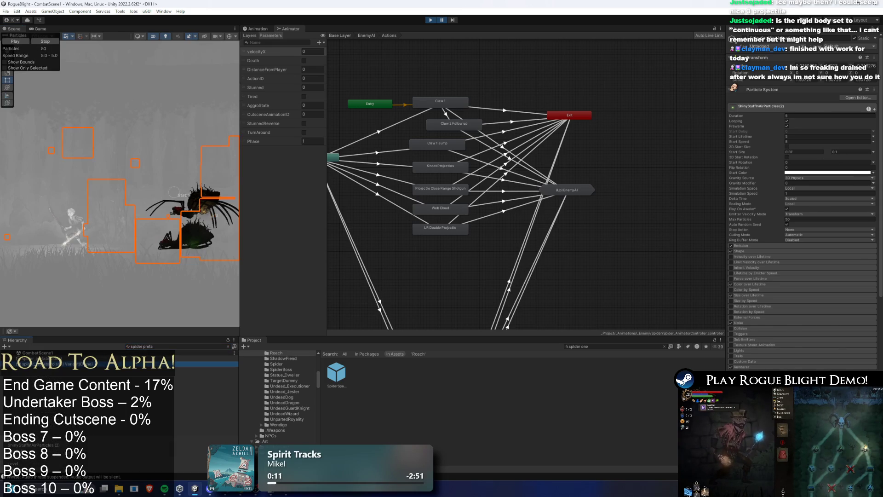
click(46, 358)
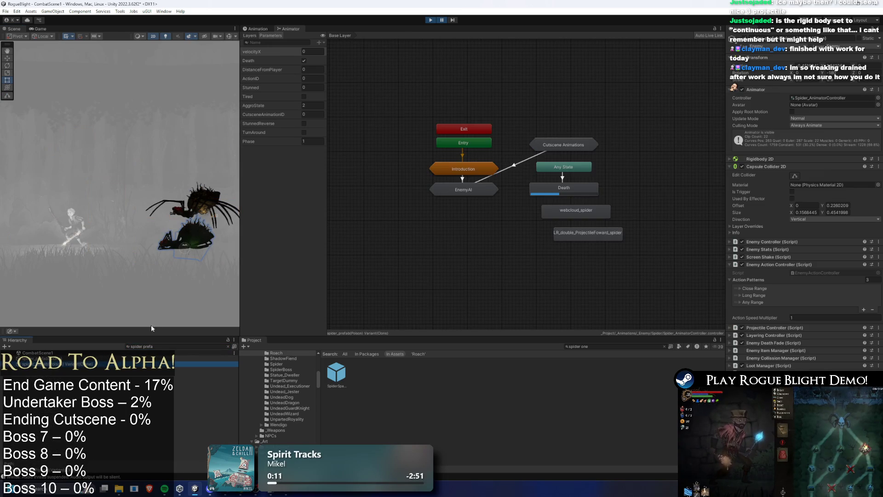
click(797, 177)
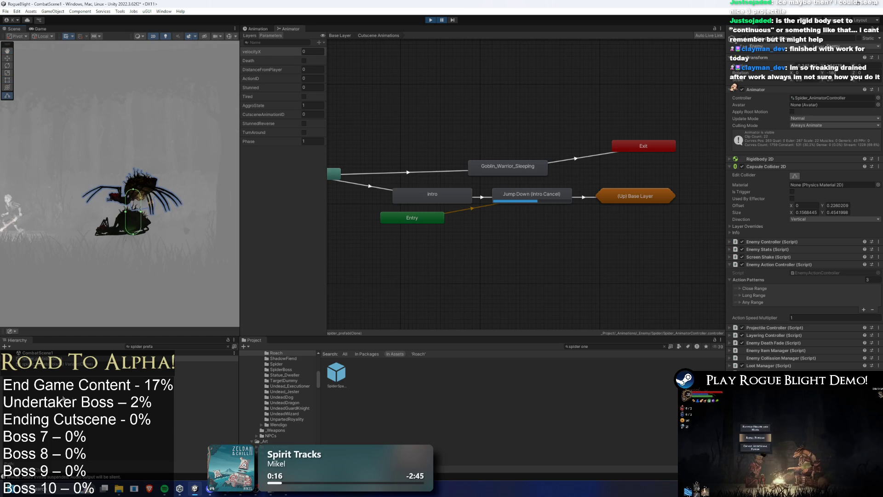
click(135, 347)
key(BackSpace)
key(BackSpace)
key(BackSpace)
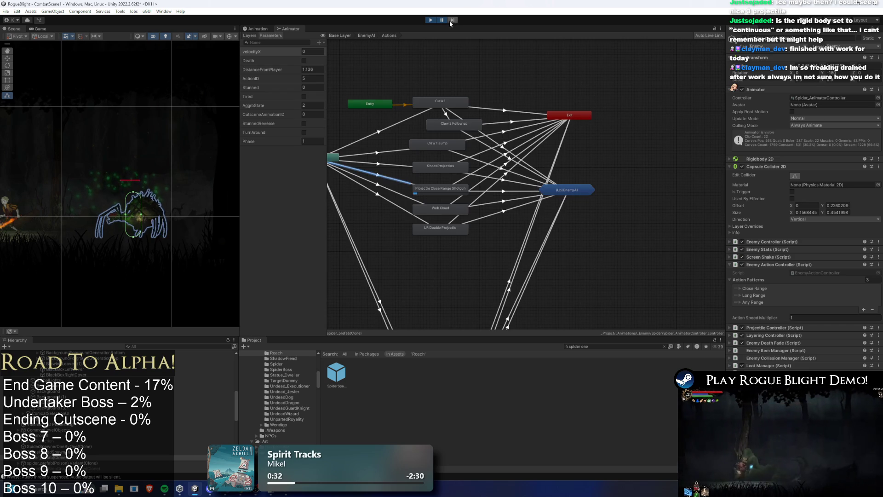
Step: Watch the spider briefly, then inspect its EnemyAI, Actions and Introduction_Start/Continuation states
click(442, 21)
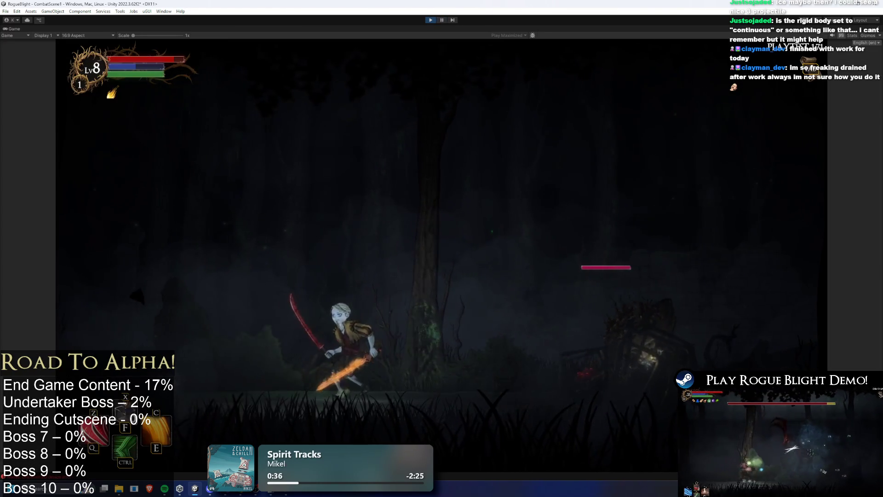
click(442, 21)
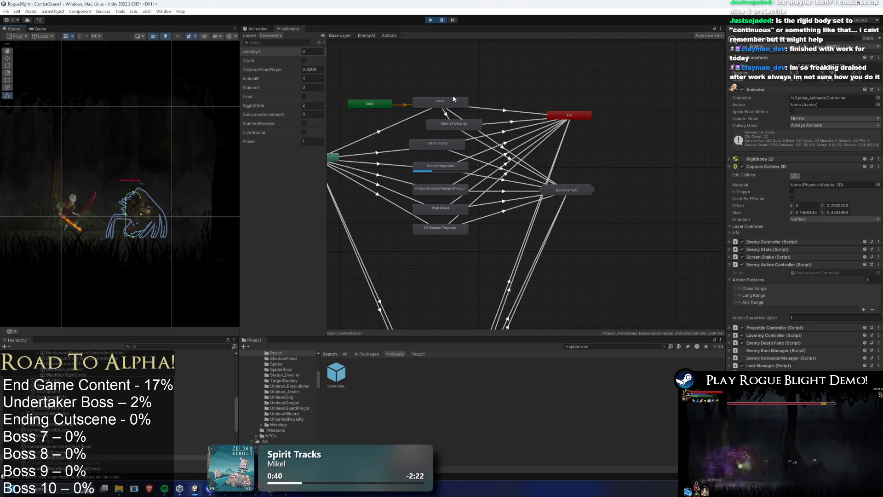
click(493, 73)
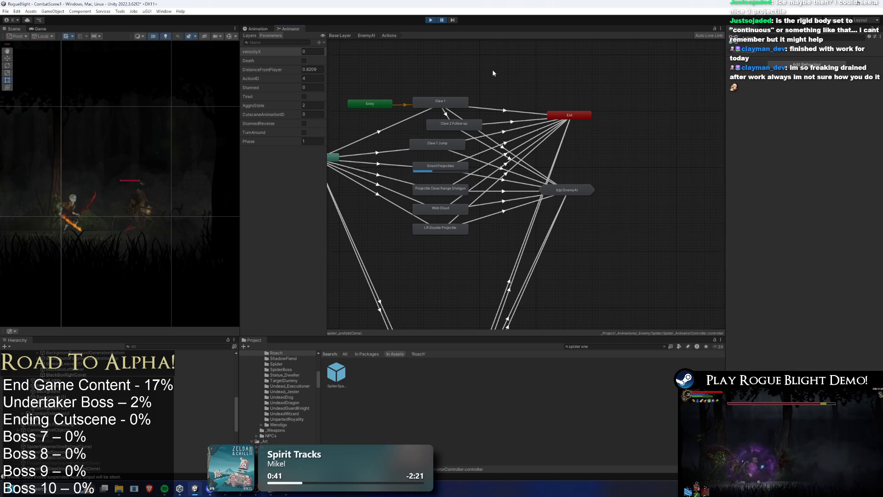
click(703, 37)
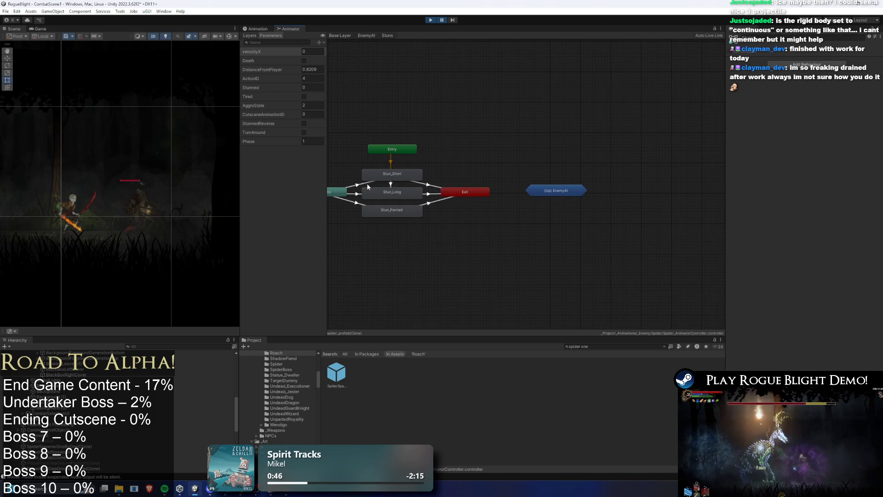
double_click(372, 205)
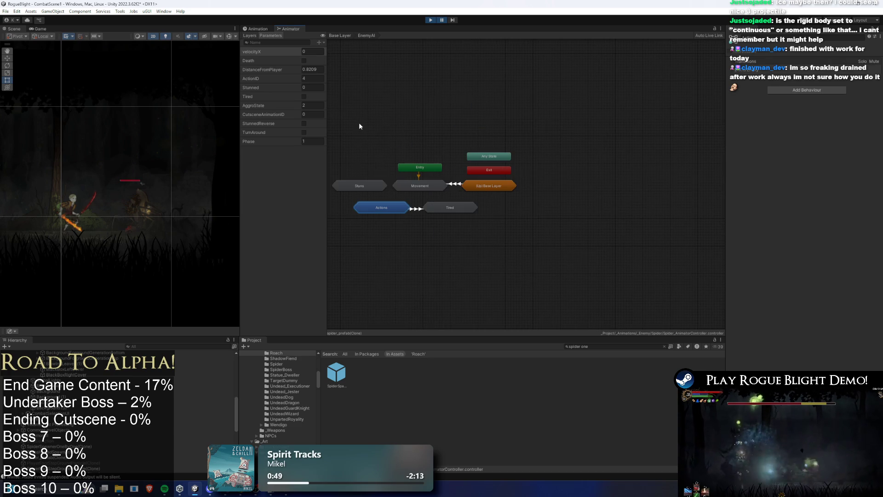
click(470, 169)
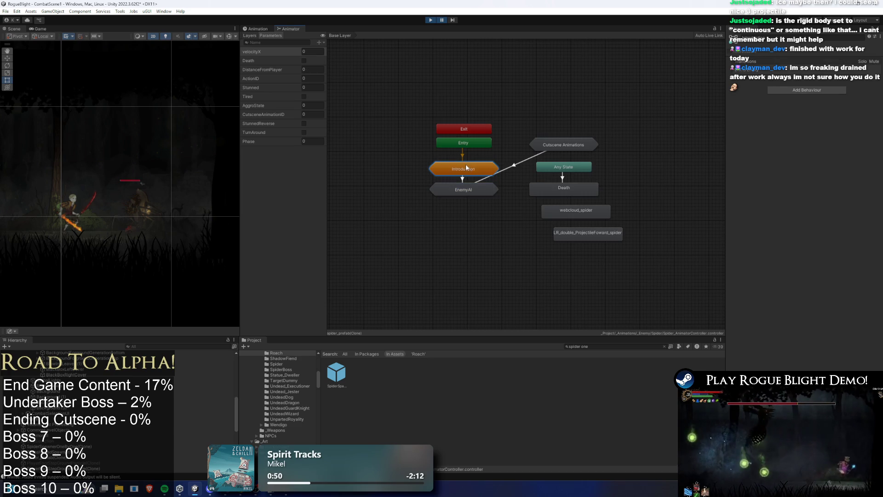
double_click(466, 166)
click(434, 175)
click(479, 173)
click(439, 177)
Step: Search the Project for 'roach pre' and reveal the Blood_Roach prefab's animator controller
key(ctrl+a)
text(roach pre)
click(336, 371)
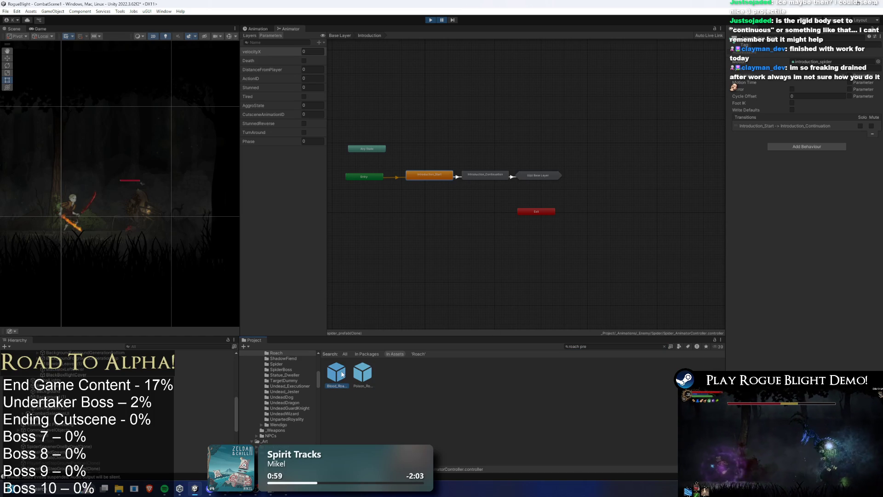
click(822, 143)
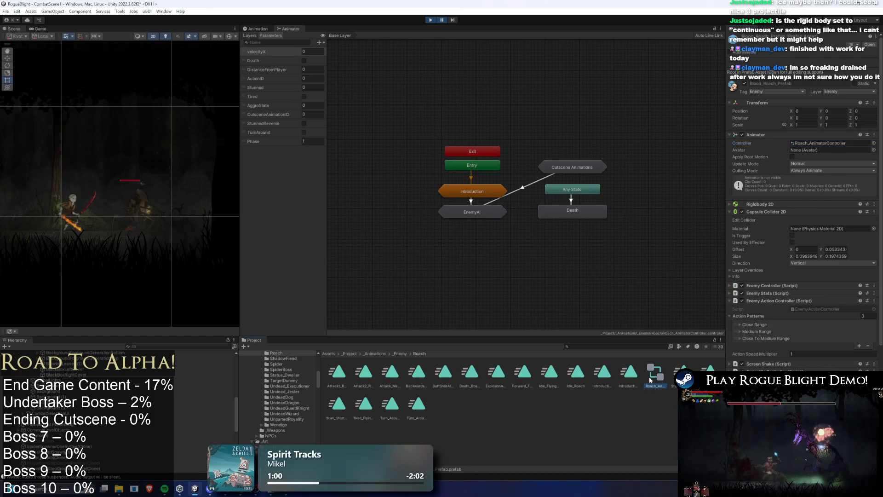
Step: Stop Play mode and inspect Roach_AnimatorController's Introduction_Start state and its Enemy Introduction Loop behaviour
click(650, 377)
key(ctrl+p)
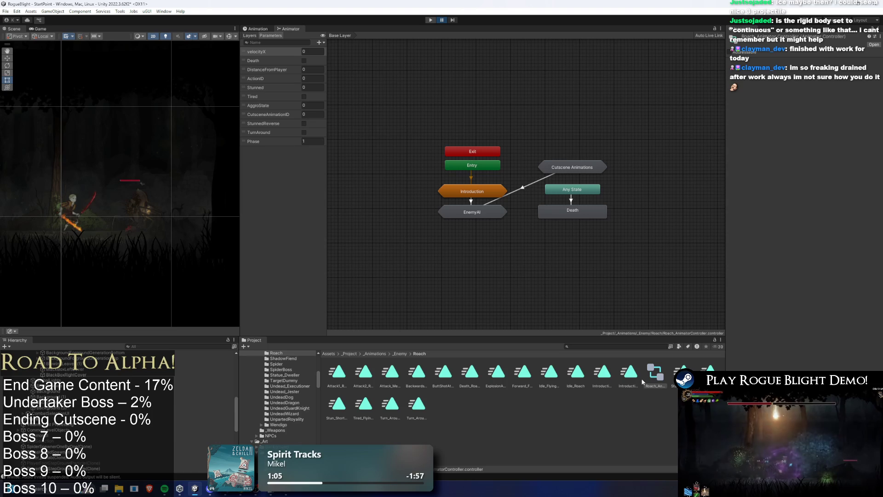
double_click(471, 192)
click(483, 171)
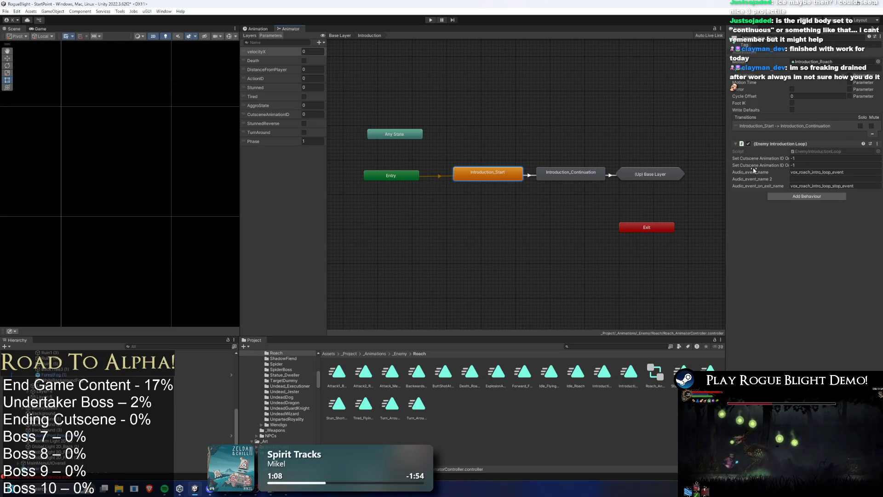
right_click(780, 143)
click(794, 170)
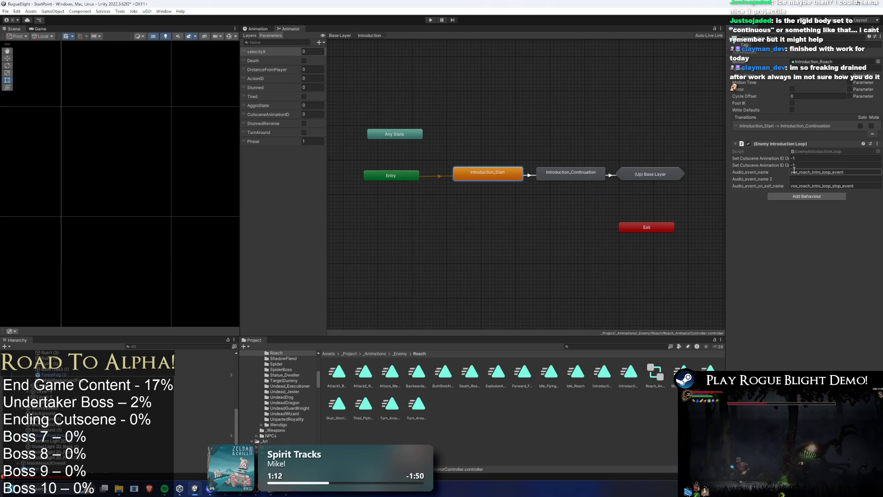
click(580, 175)
click(470, 173)
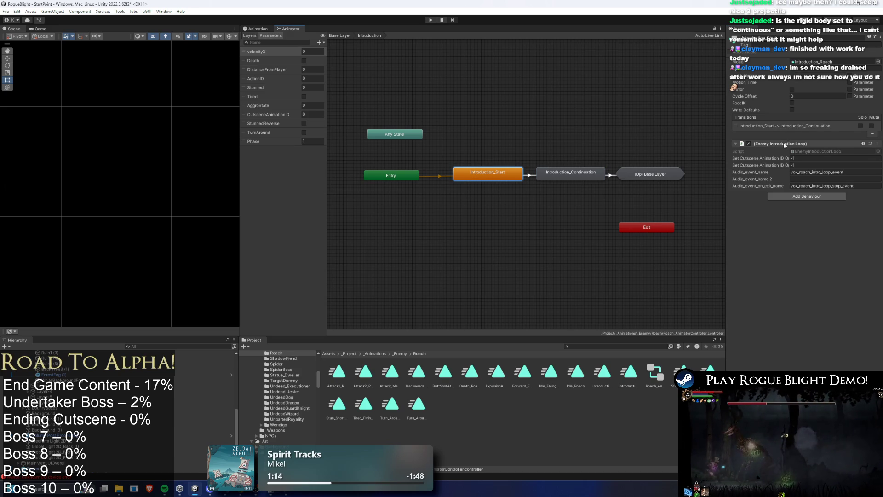
Step: Load the spider prefab's controller and compare its Introduction_Start and Introduction_Continuation states
click(599, 346)
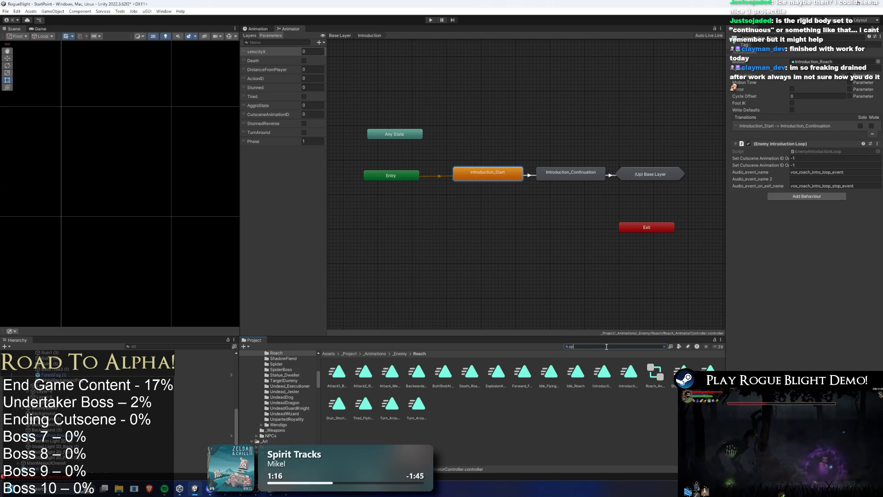
text(ider prefa)
click(366, 384)
click(438, 179)
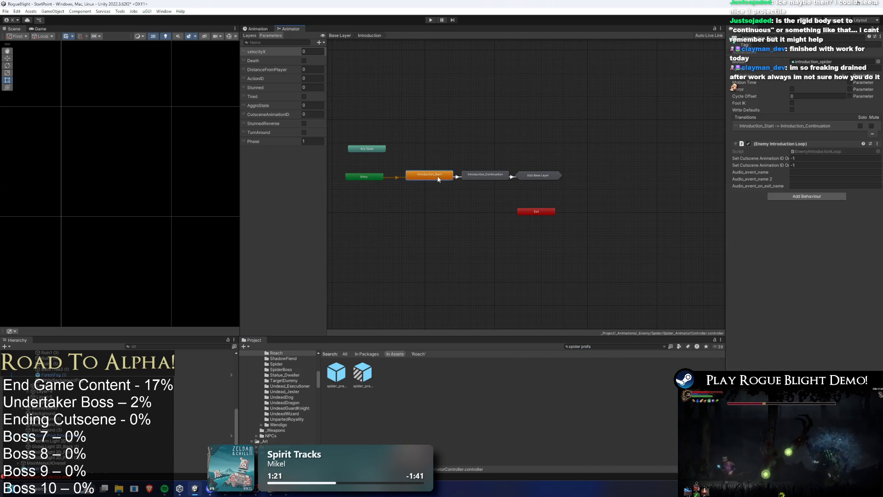
click(475, 176)
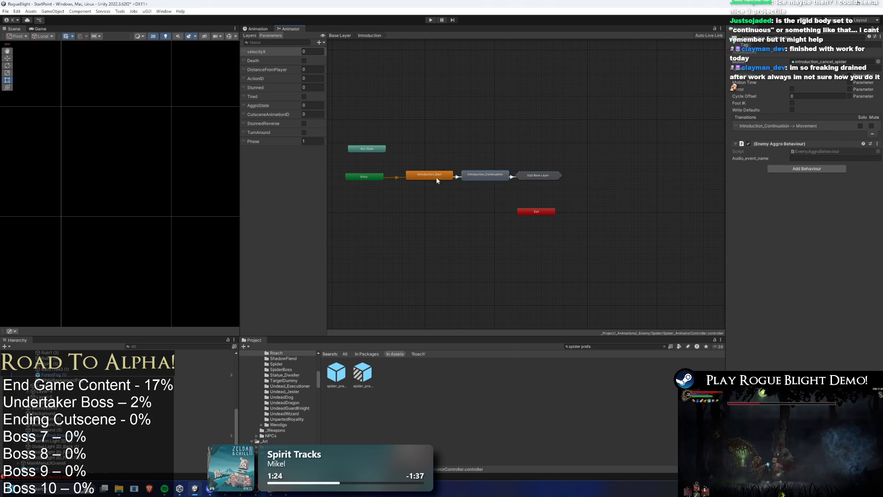
Step: Reload a roach prefab and select its Introduction_Start to Introduction_Continuation transition (AggroState equals 1)
click(620, 346)
text(r)
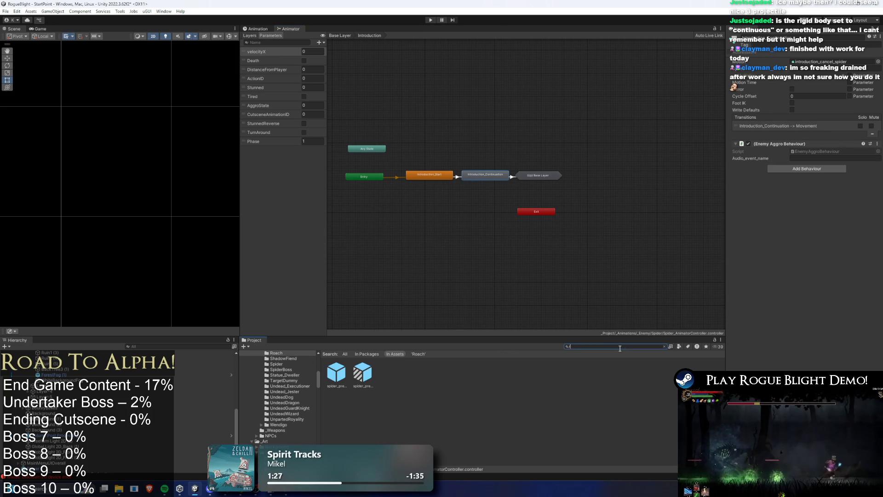
text(oach pre)
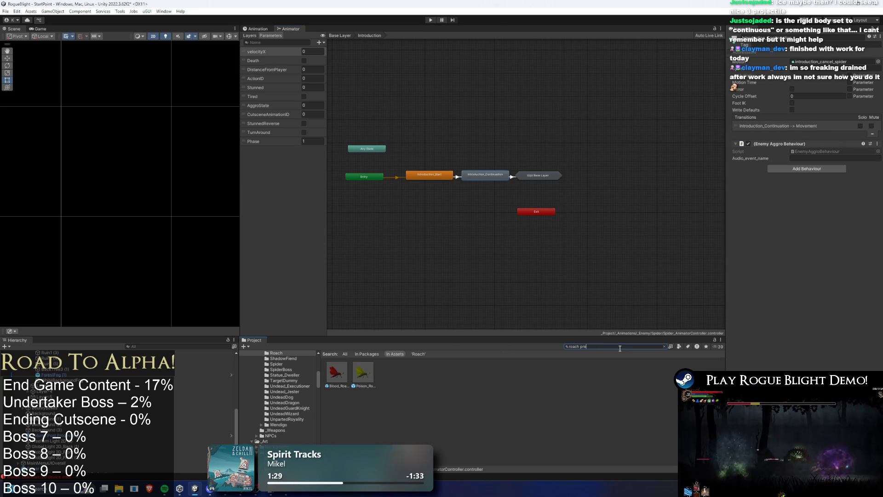
click(343, 372)
double_click(479, 192)
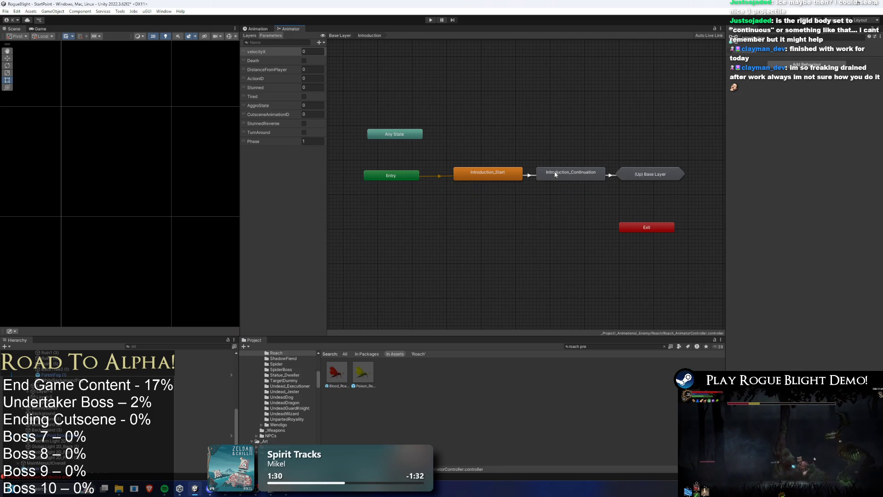
click(548, 173)
click(492, 176)
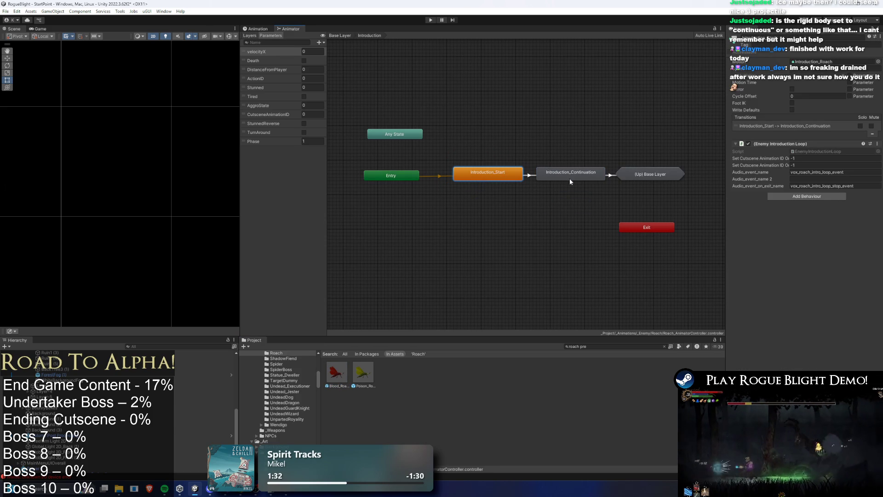
click(532, 175)
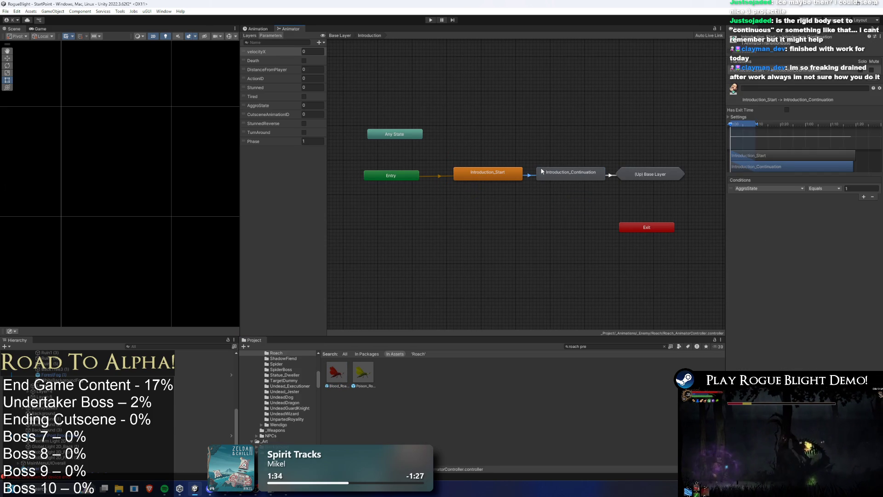
Step: In the roach's Cutscene Animations, review the Goblin_Warrior_Sleeping and Swoop In After Roach Death states and transitions
double_click(644, 174)
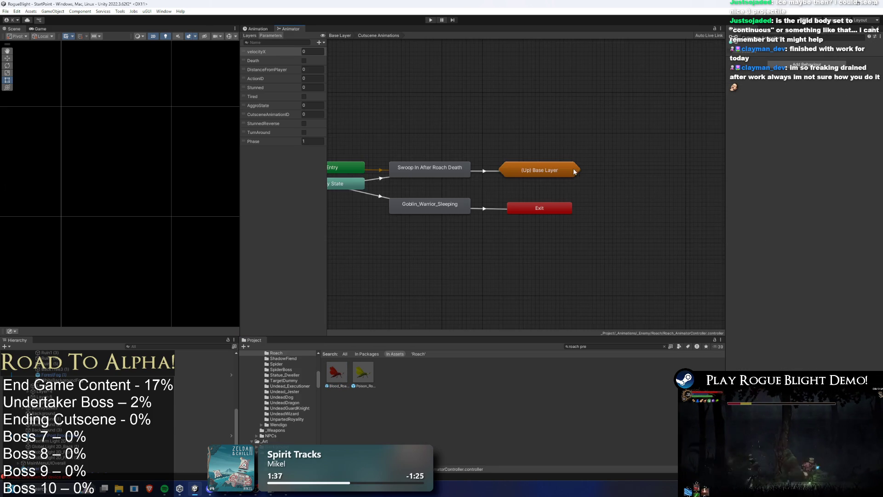
click(381, 197)
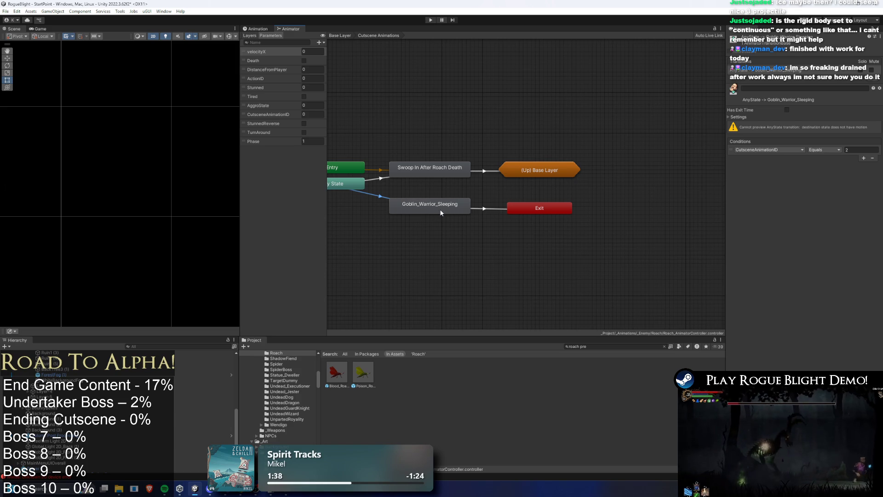
click(480, 208)
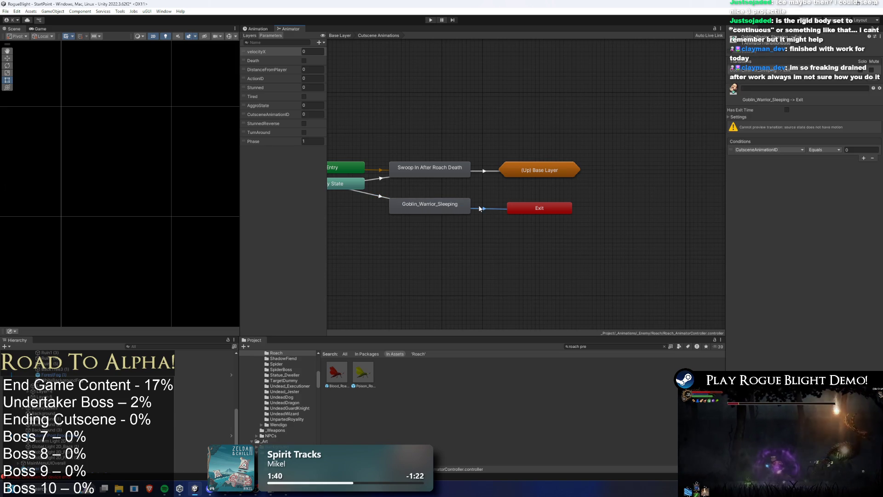
click(431, 208)
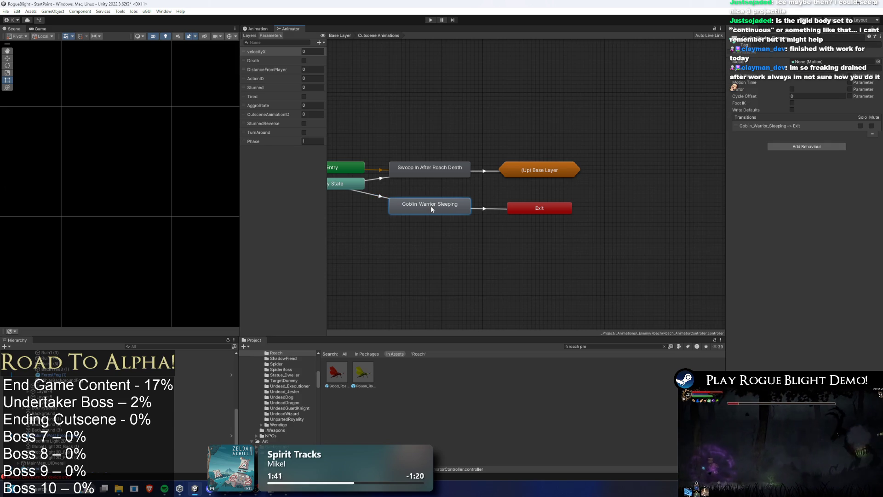
click(371, 177)
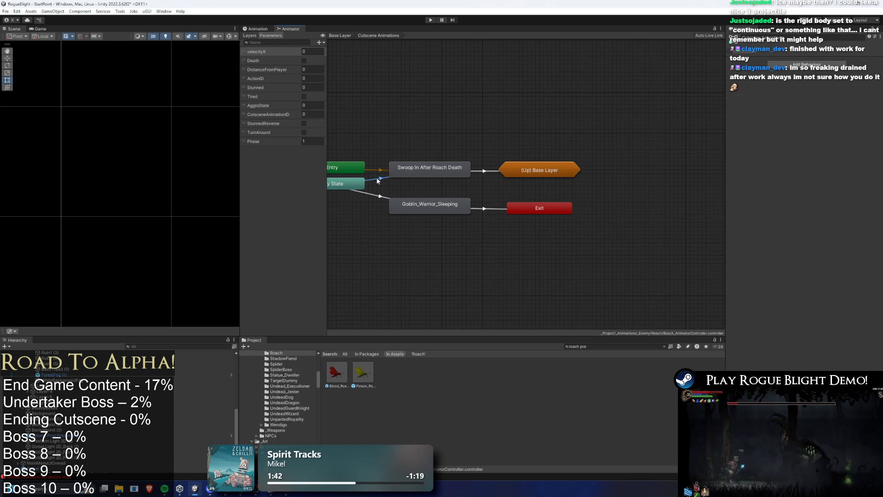
click(426, 168)
click(489, 170)
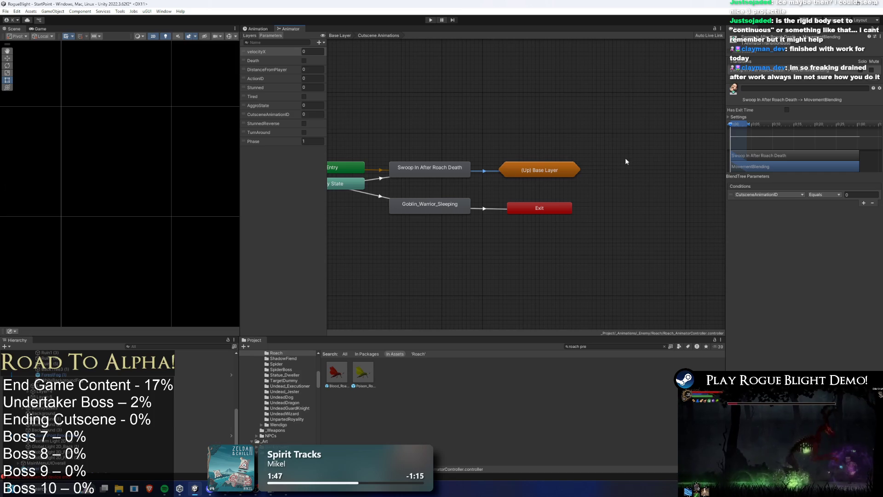
click(447, 167)
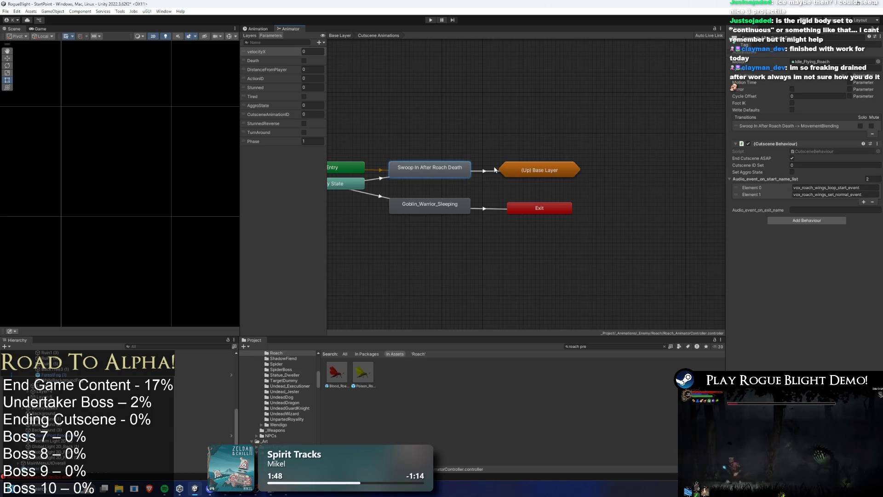
Step: Search the Project for 'spider prefab' and open the Poison spider prefab variant
click(612, 346)
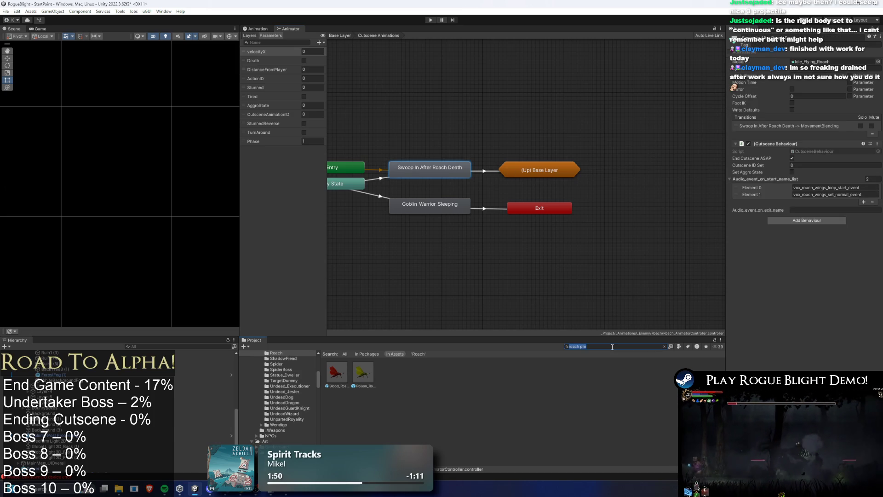
text(fab)
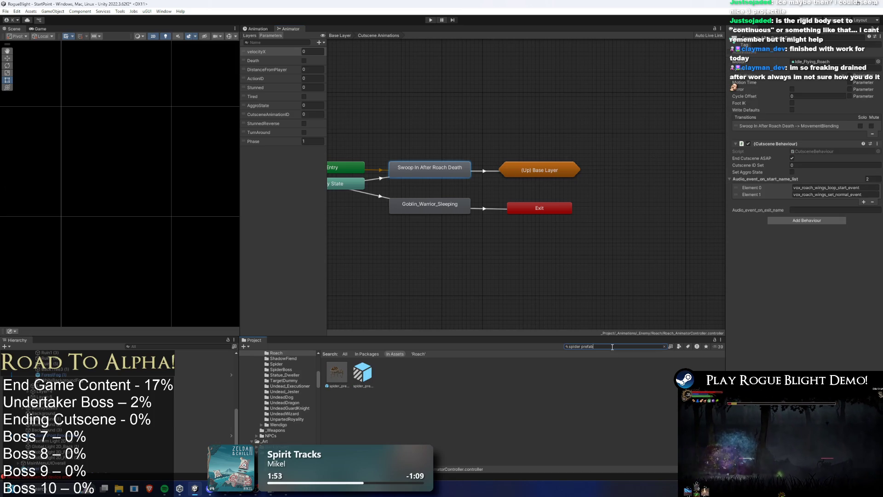
double_click(362, 367)
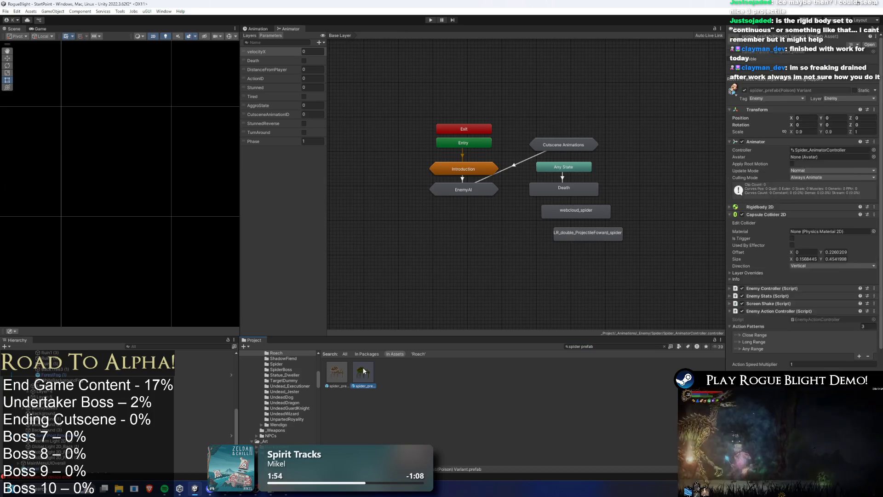
Step: In the spider's Cutscene Animations, assign introduction_cancel_spider as Goblin_Warrior_Sleeping's Motion
double_click(557, 144)
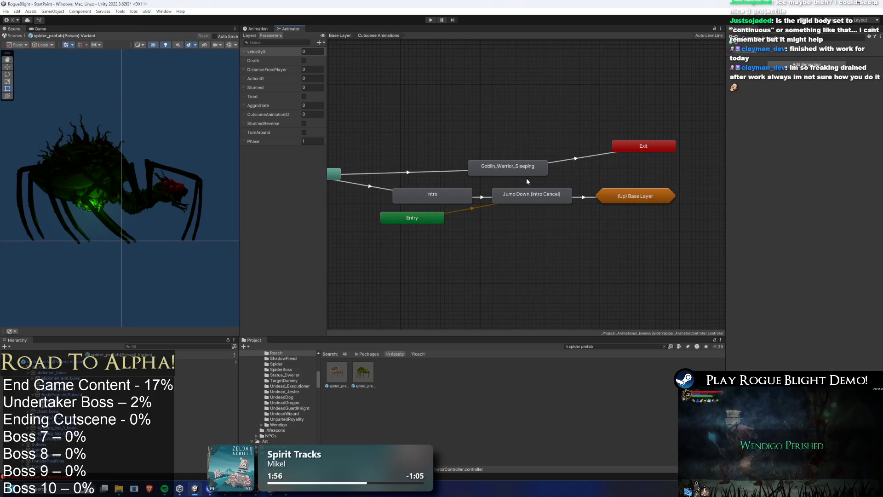
click(529, 193)
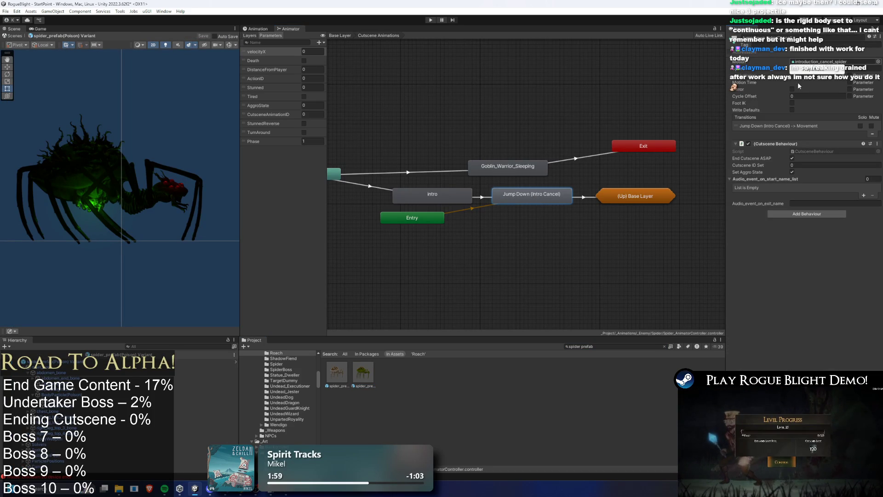
click(823, 61)
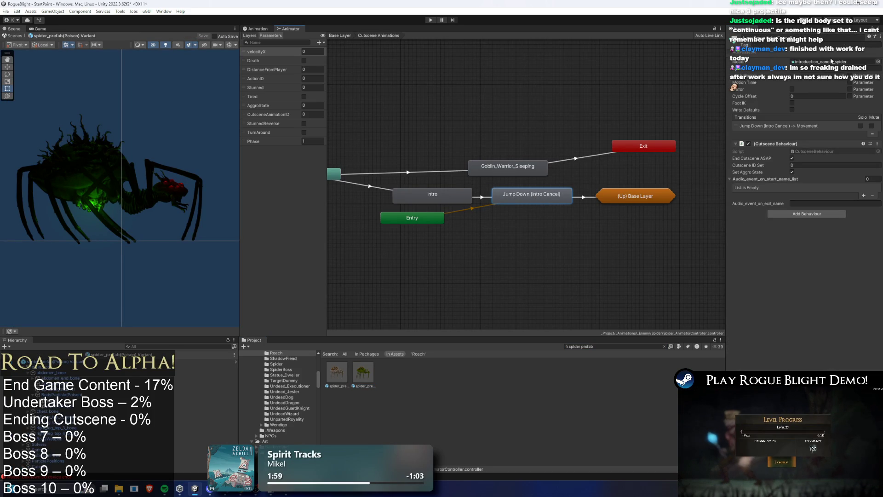
click(508, 166)
drag(469, 385, 824, 61)
mouse_move(495, 170)
mouse_down()
mouse_move(481, 159)
mouse_move(456, 167)
mouse_up()
Step: Change the Any State to Goblin_Warrior_Sleeping condition value from 99 to 1 and begin adding a behaviour
click(419, 169)
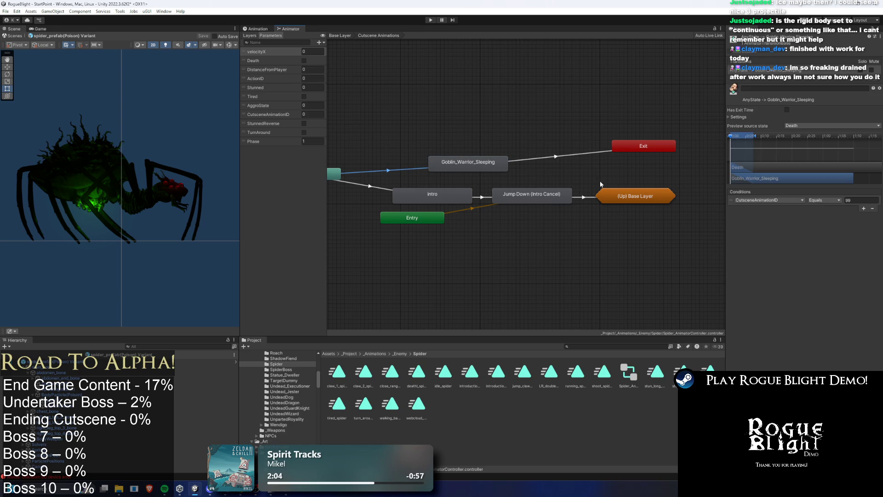
click(850, 200)
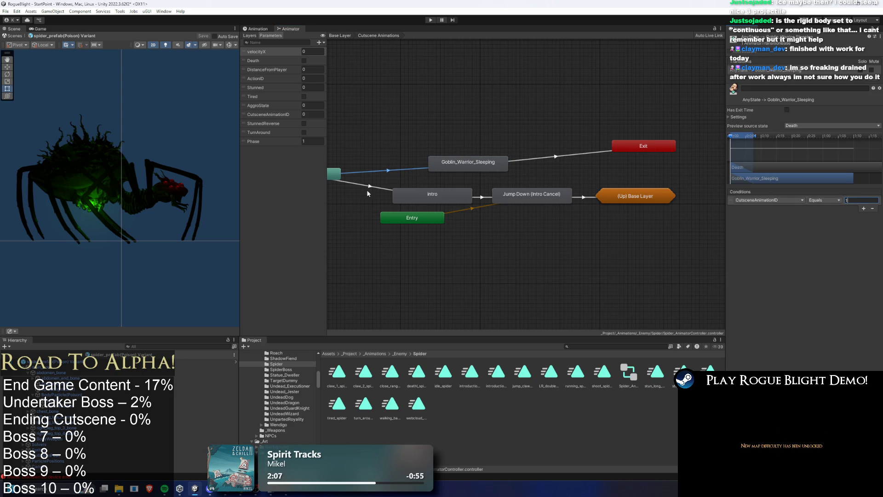
click(365, 189)
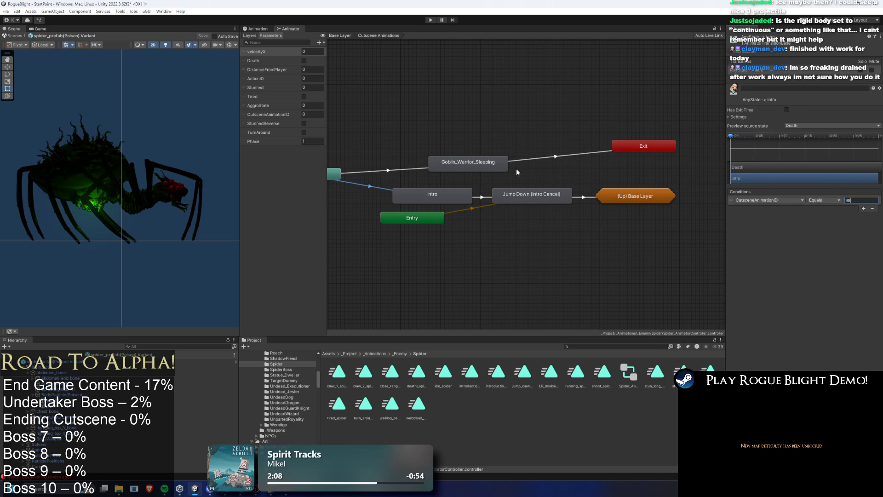
drag(488, 163, 463, 160)
click(523, 197)
right_click(764, 145)
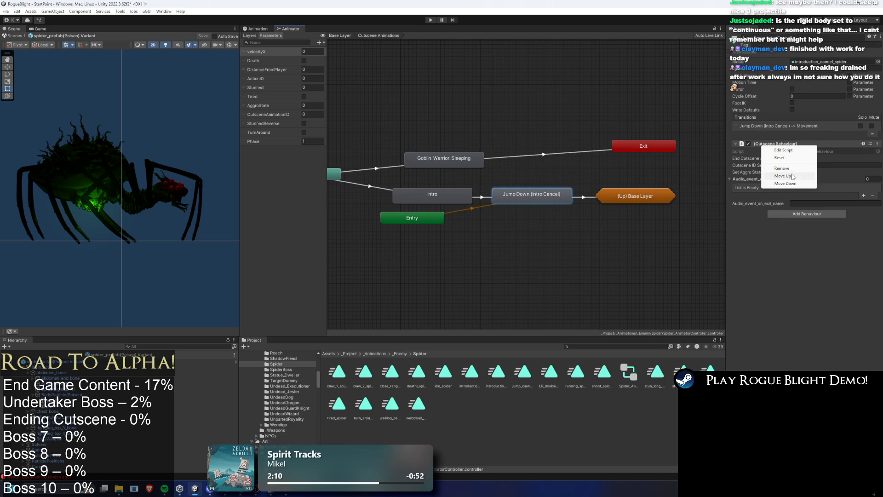
click(459, 157)
click(794, 147)
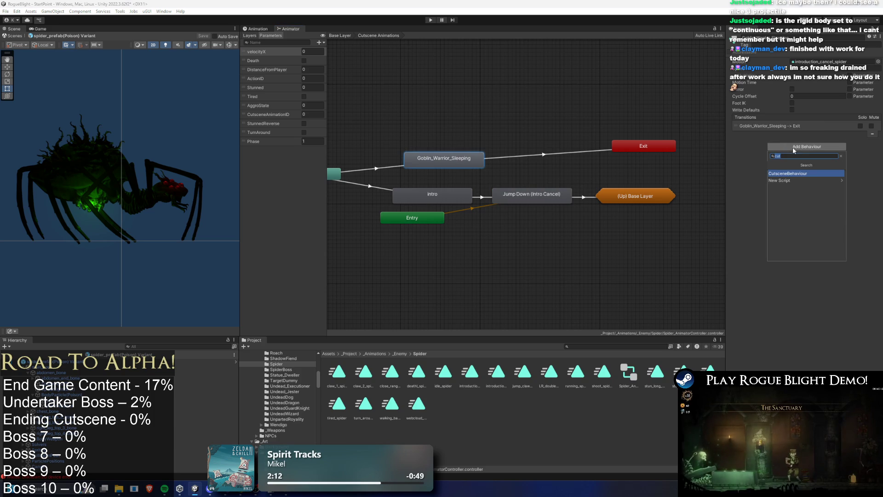
Step: Add the CutsceneBehaviour to Goblin_Warrior_Sleeping and delete its transition to Exit
key(Return)
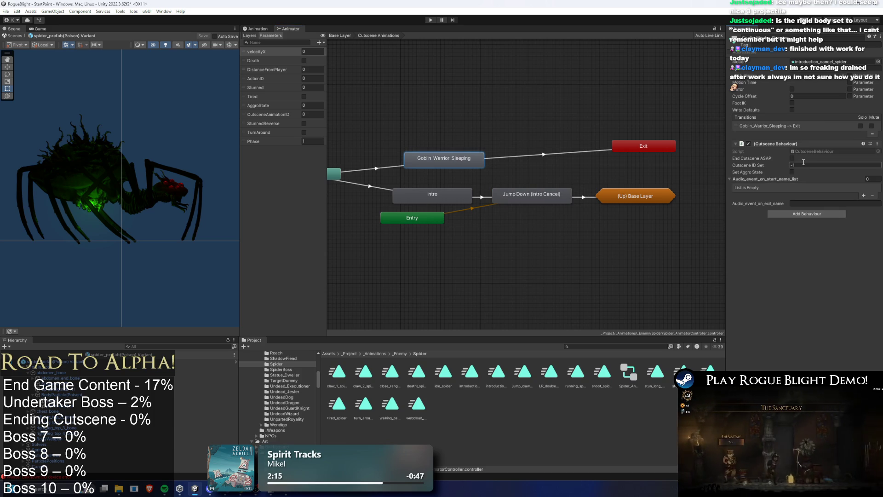
click(542, 155)
key(Delete)
Step: Create a transition from Goblin_Warrior_Sleeping to the base layer's Movement state machine
right_click(457, 162)
click(474, 170)
click(642, 198)
mouse_move(669, 213)
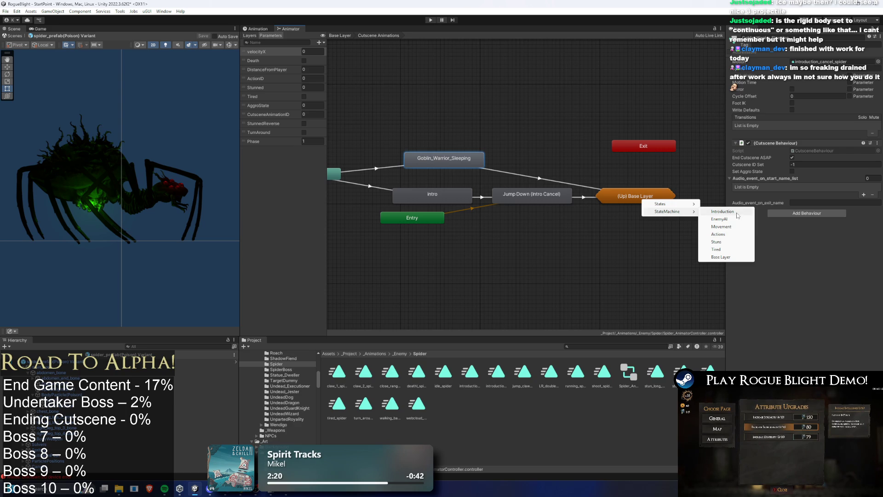
click(722, 226)
click(586, 199)
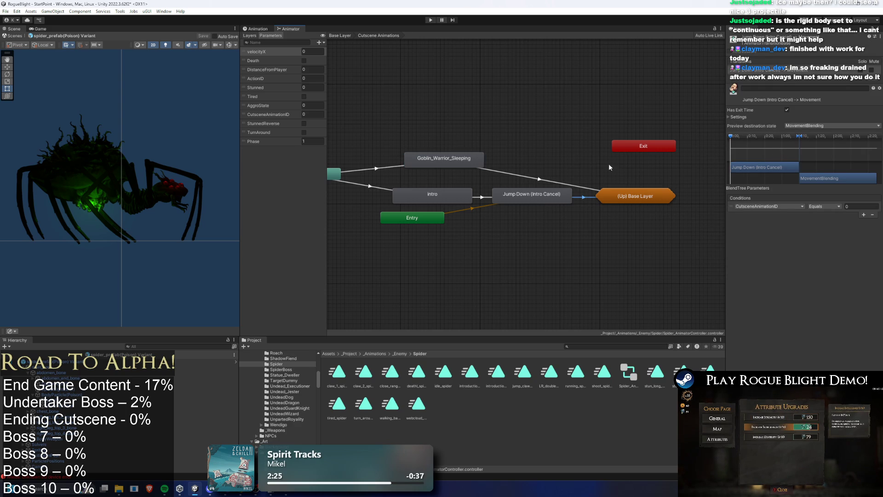
click(552, 182)
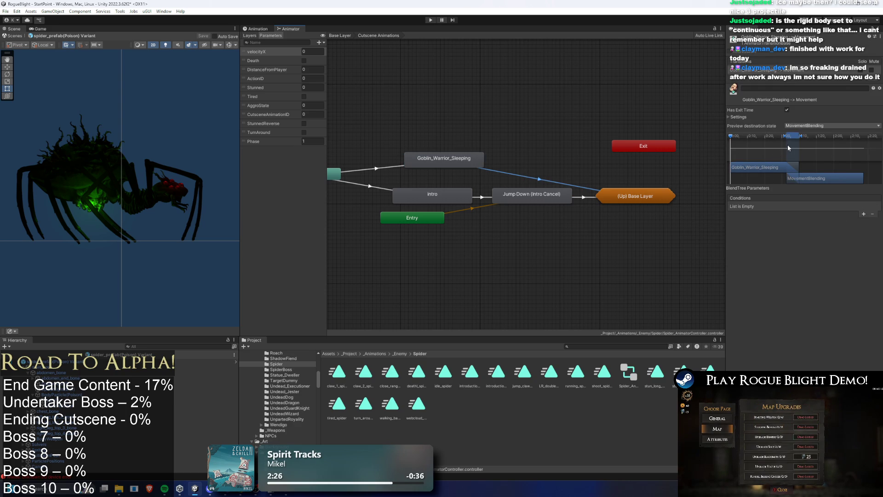
Step: Adjust the new transition's blend start and add a CutsceneAnimationID Equals condition
drag(781, 136, 788, 138)
click(864, 214)
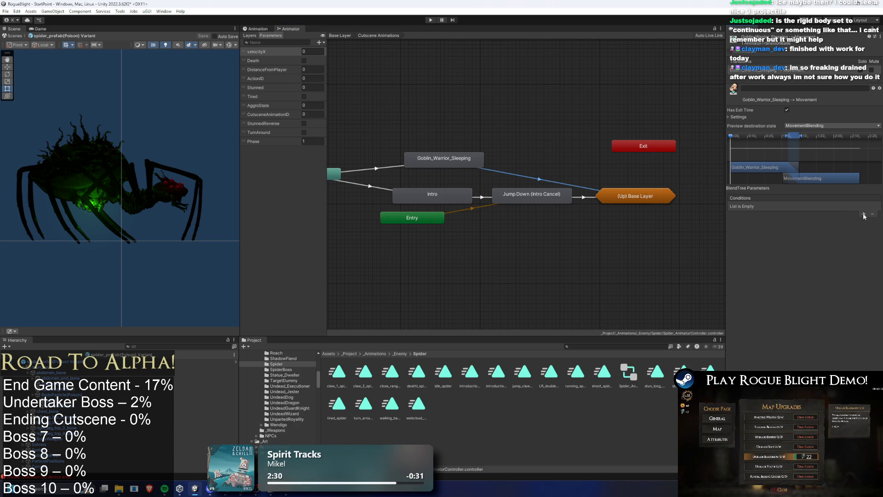
click(772, 207)
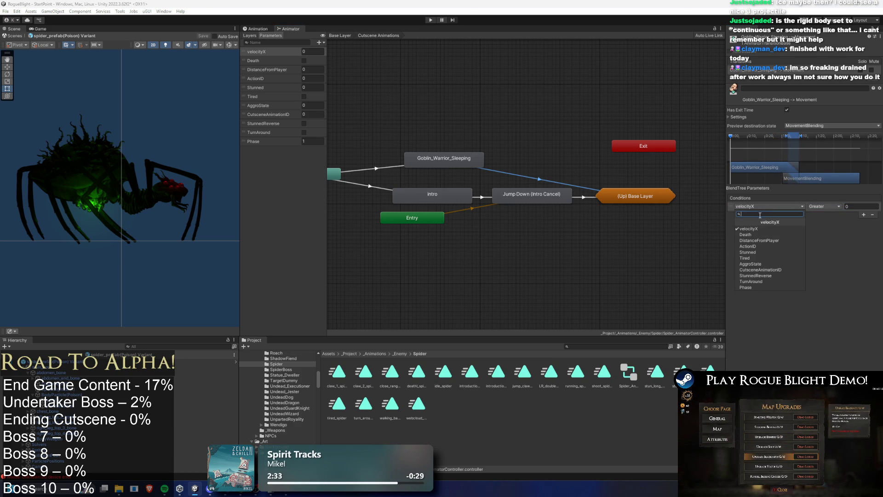
text(cut)
key(Return)
click(828, 206)
click(831, 230)
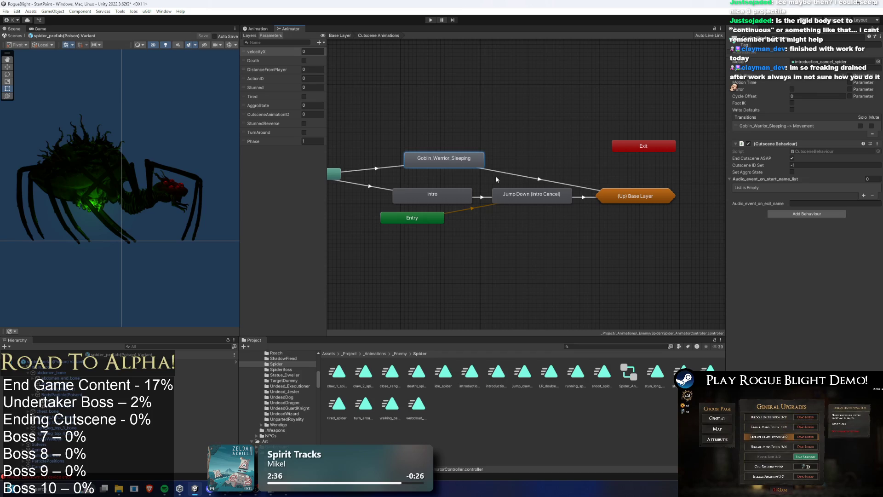
Step: Rename the state to 'Jump Down (Intro Cancel) 0' and start a play-test
click(364, 170)
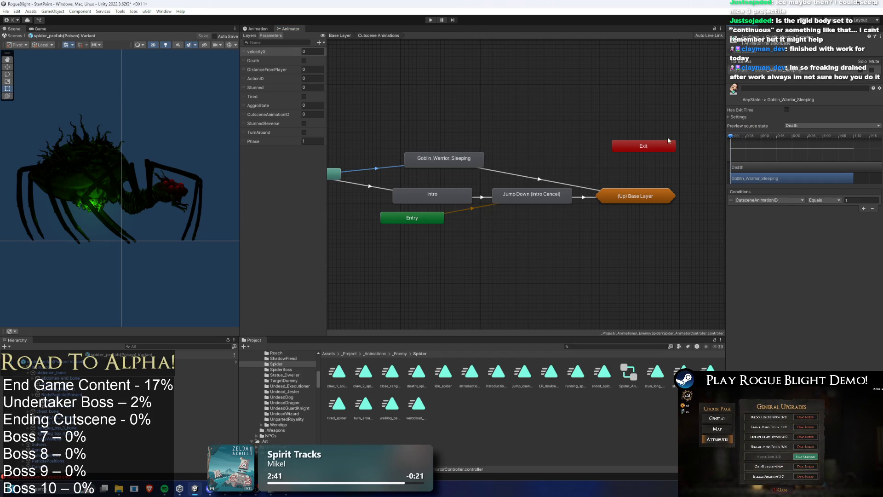
click(474, 160)
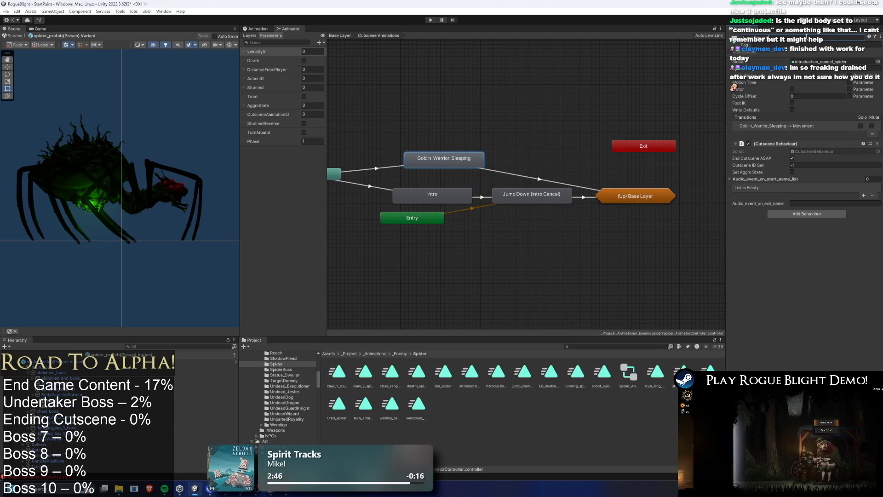
key(ctrl+v)
key(Return)
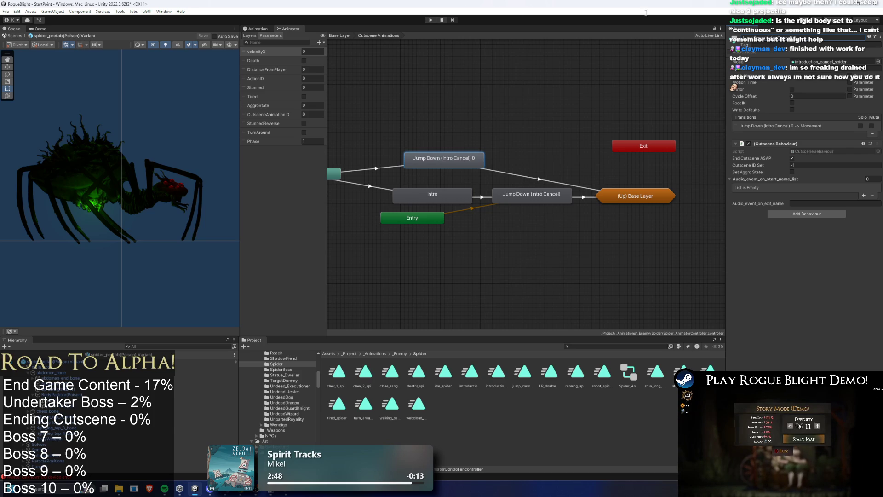
click(430, 20)
key(Return)
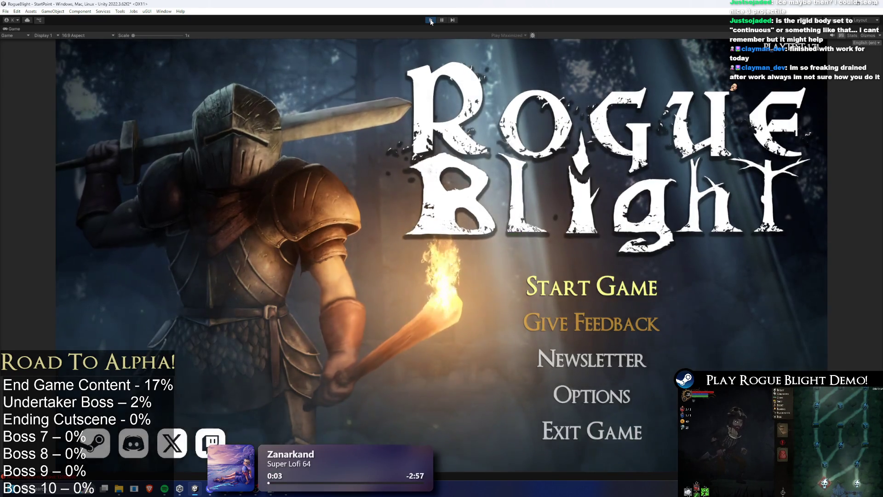
Step: Start the game, load a save slot, fight the spider, then pause play mode
click(592, 278)
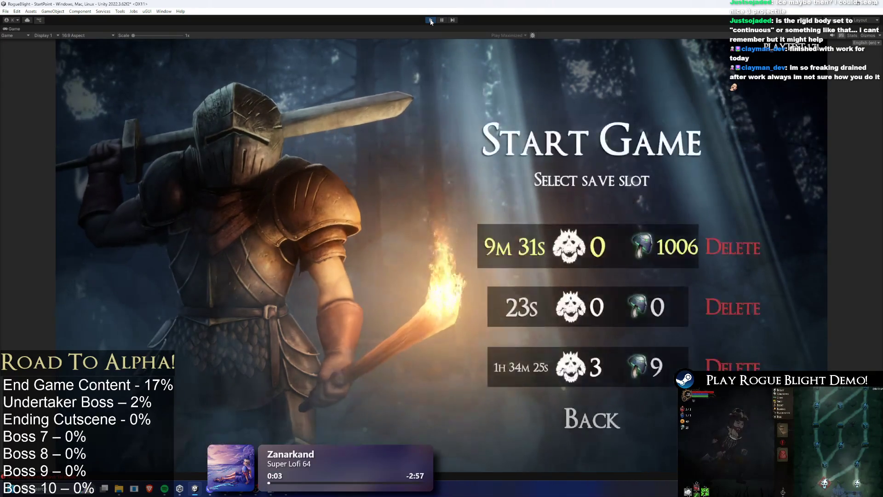
click(431, 20)
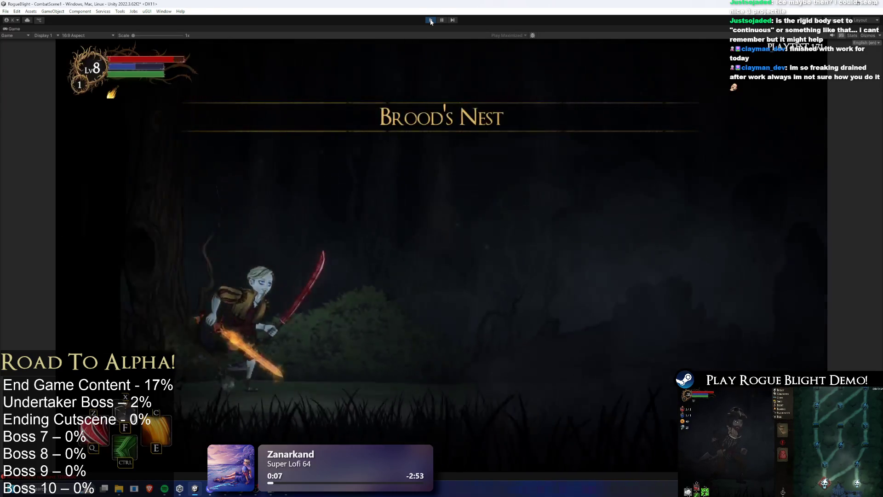
key(d)
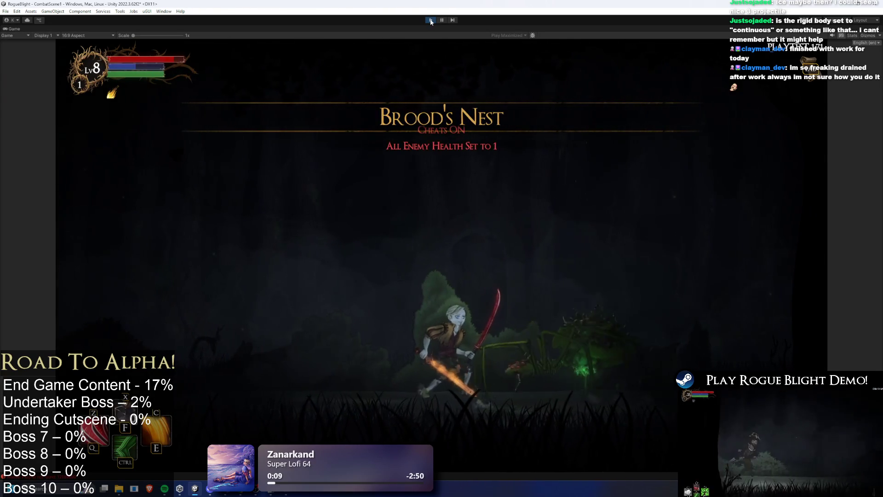
key(a)
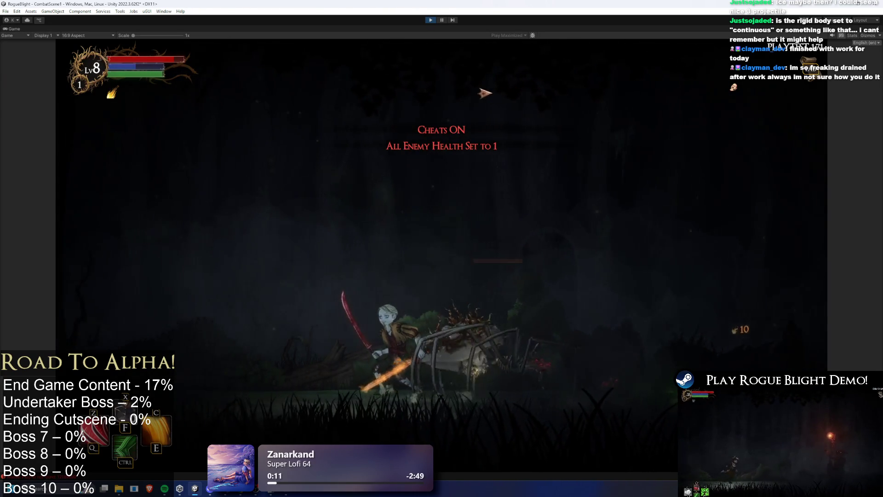
key(a)
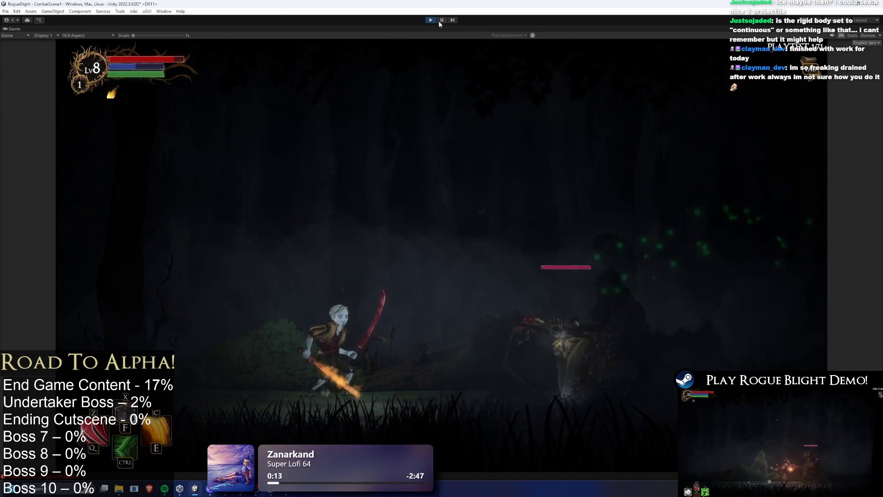
click(441, 20)
Step: Find the spawned spider via 'spider prefa', review its Rigidbody 2D settings, then stop play mode
click(174, 346)
text(sp)
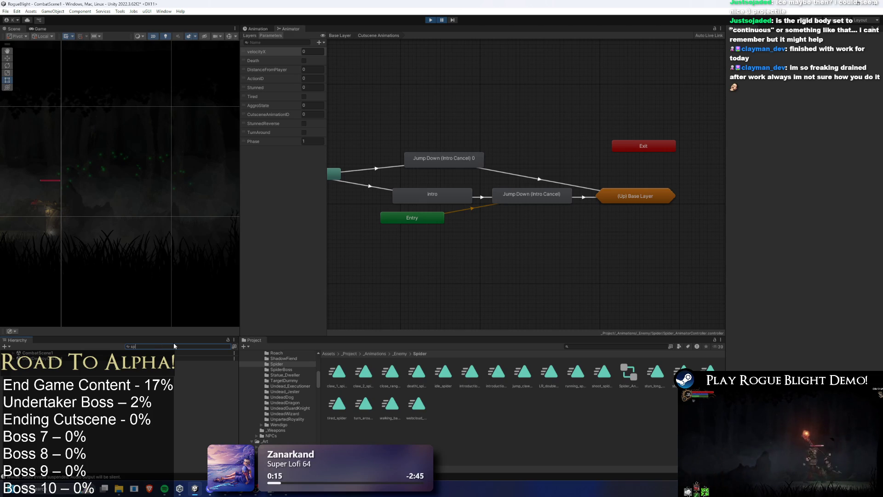
text(ider prefa)
click(89, 359)
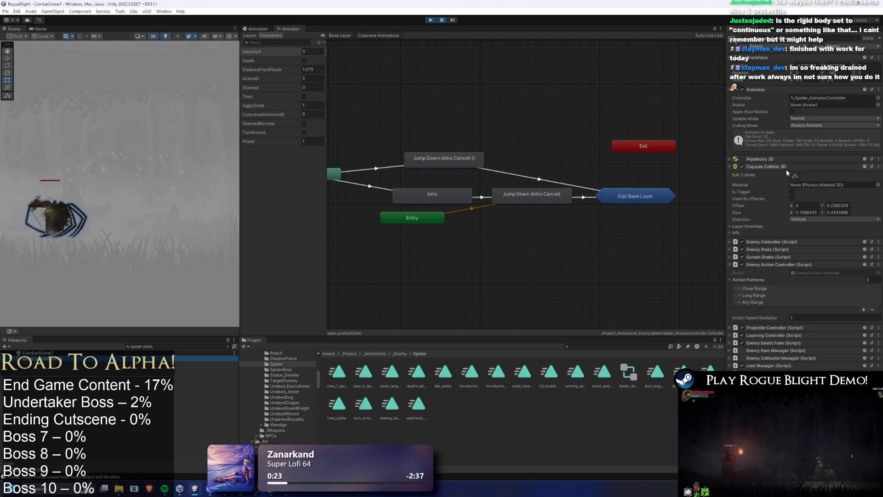
click(775, 159)
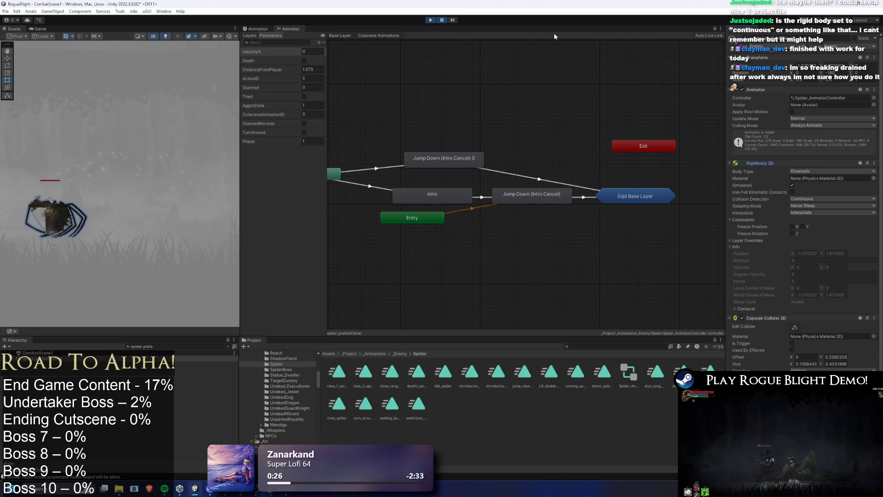
click(434, 20)
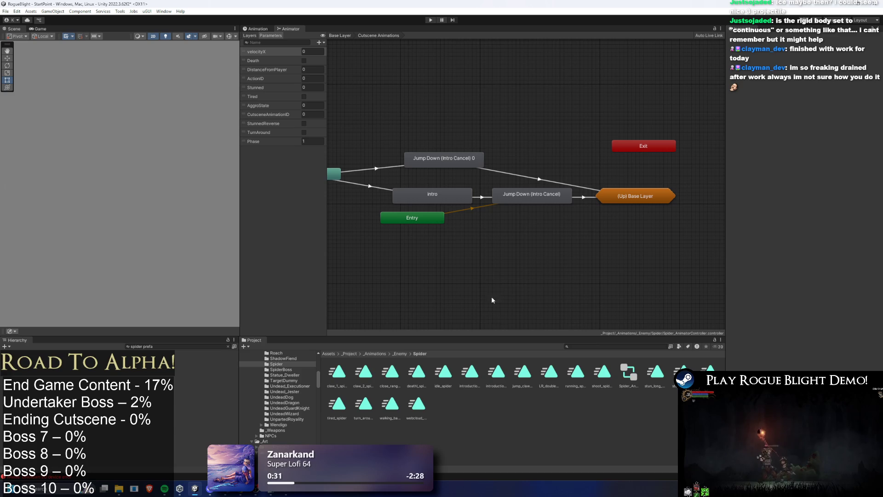
Step: Find spider_prefab in the Project and open it in prefab mode
click(604, 346)
text(s)
text(refa)
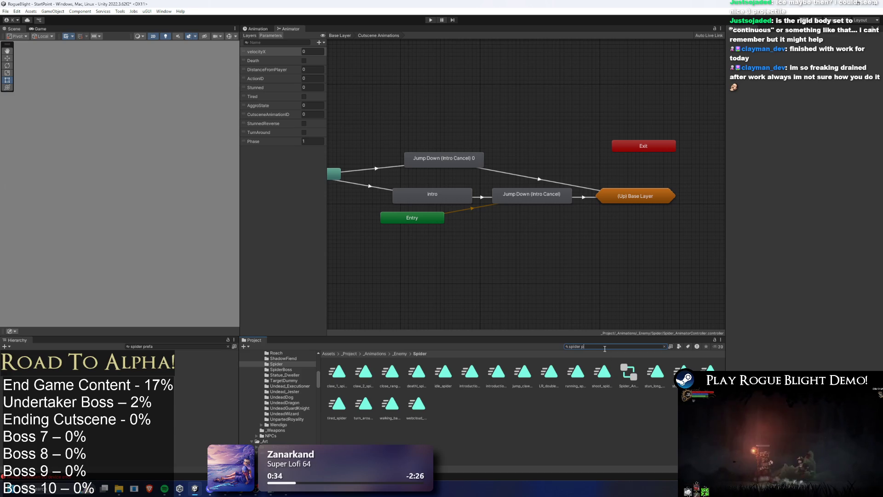
double_click(337, 372)
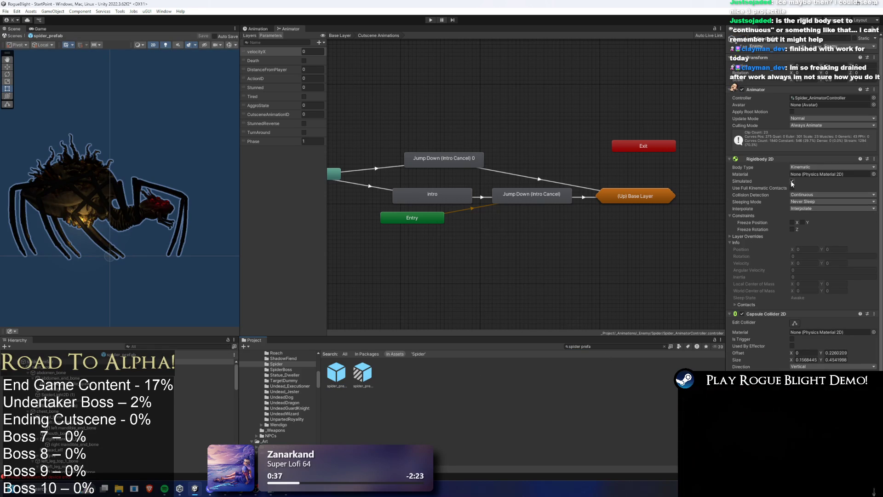
click(792, 181)
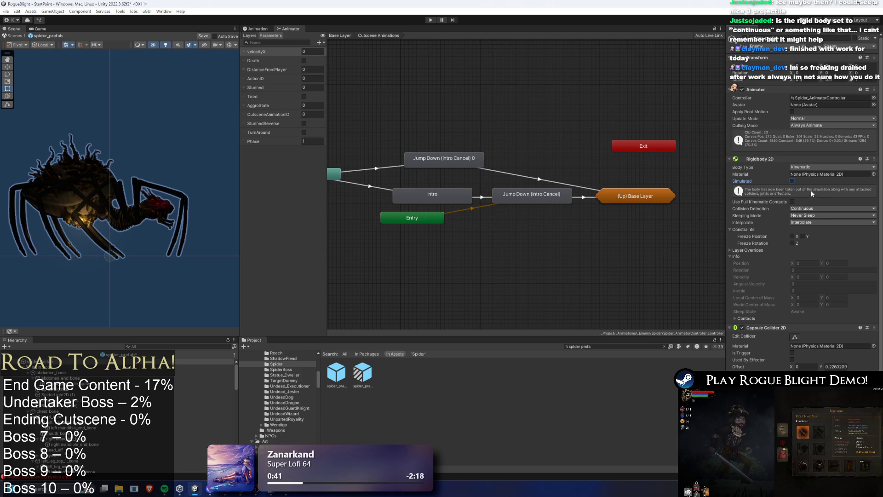
key(ctrl+z)
Step: Set the Rigidbody 2D Collision Detection to Discrete, save the prefab, and start play mode
click(817, 195)
click(822, 200)
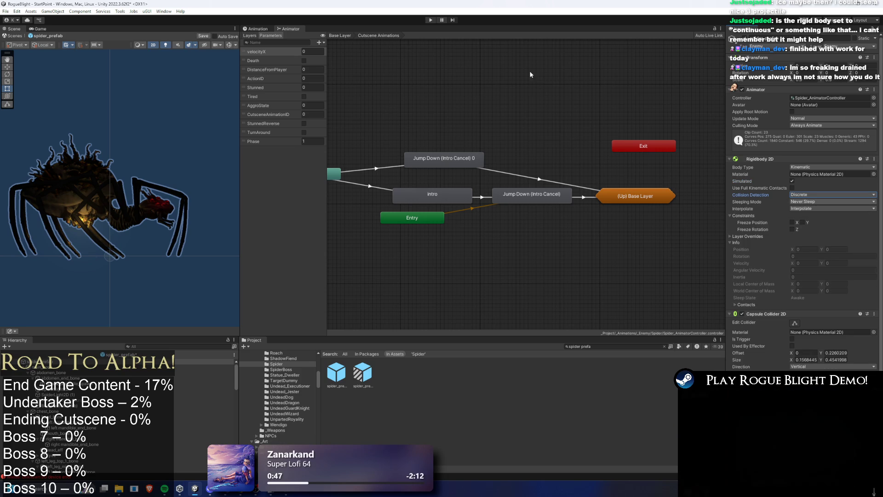
key(ctrl+s)
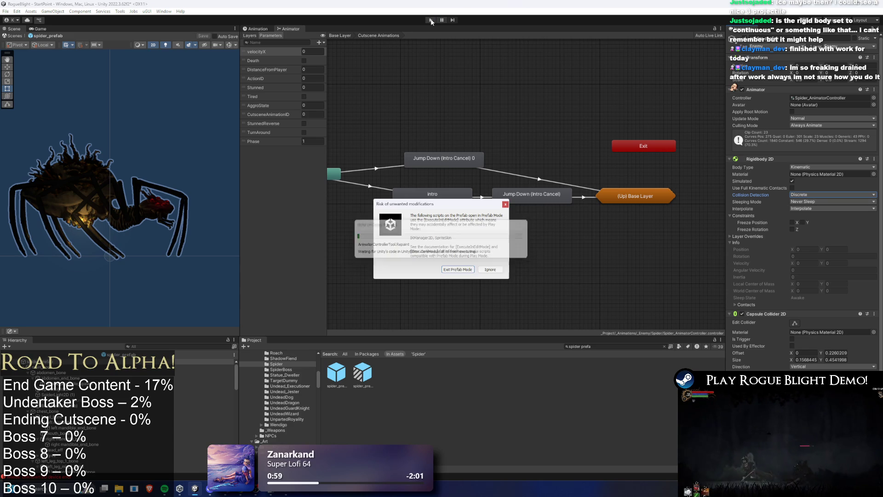
click(465, 270)
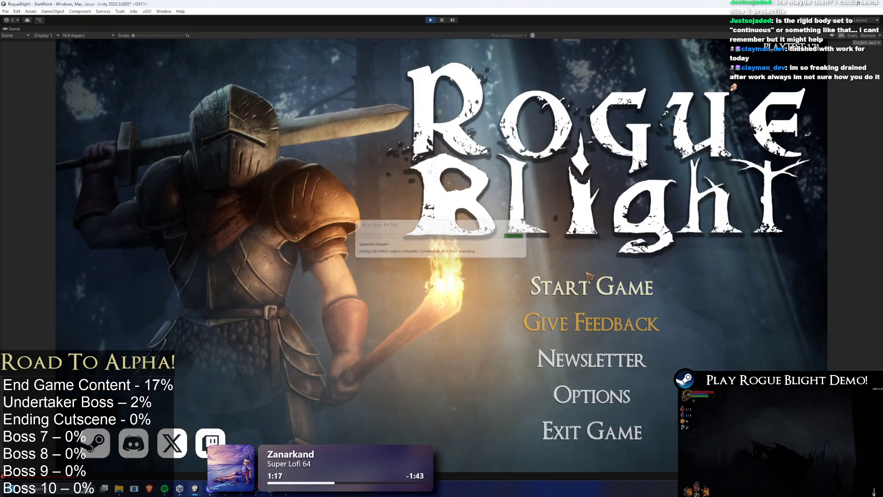
Step: Start the game, load a save, attack toward the spider, then pause
click(589, 276)
click(589, 276)
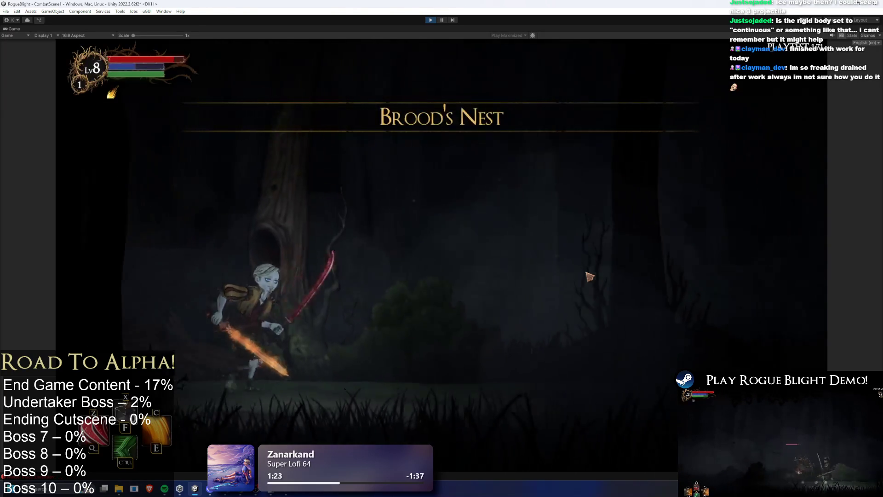
click(680, 315)
key(d)
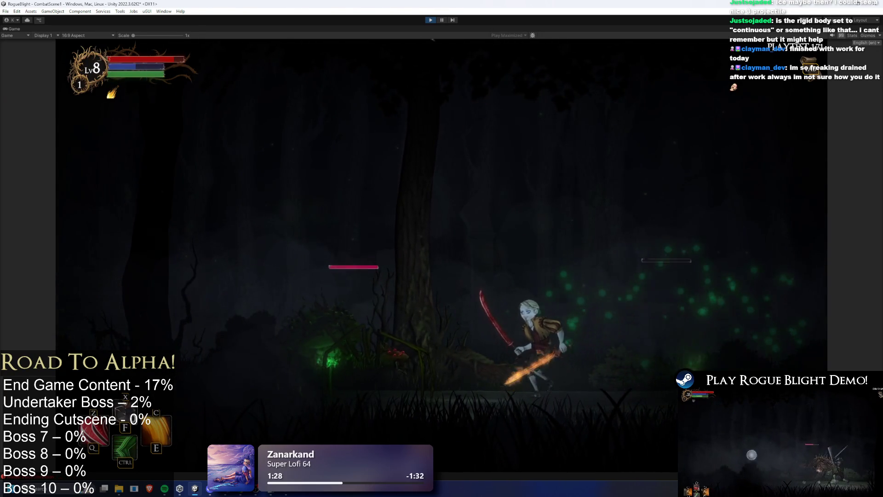
key(ctrl+shift+p)
Step: Review spider_prefab(Poison) Variant's Enemy Stats and Enemy Controller settings, then stop play mode
click(362, 373)
click(164, 346)
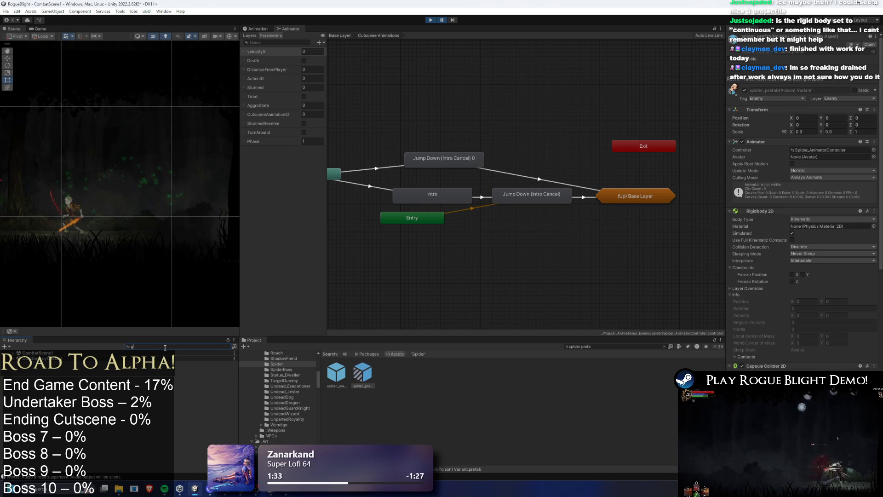
text(ground)
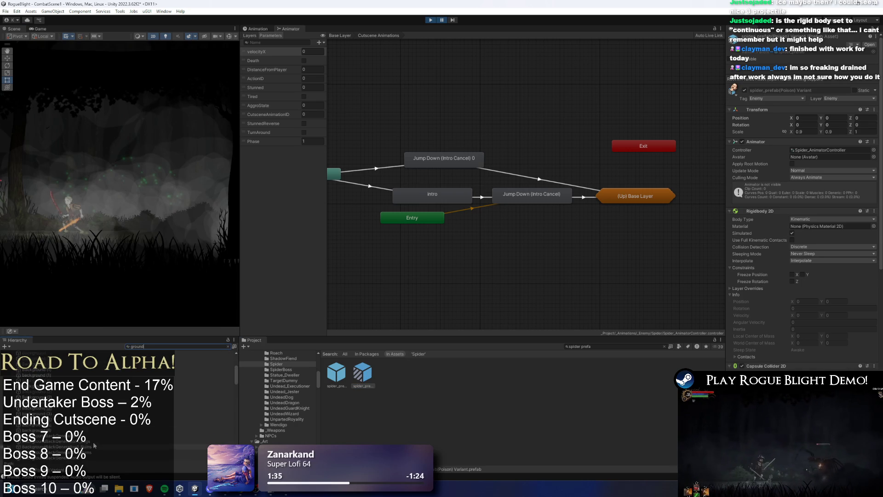
scroll(97, 437, down, 2)
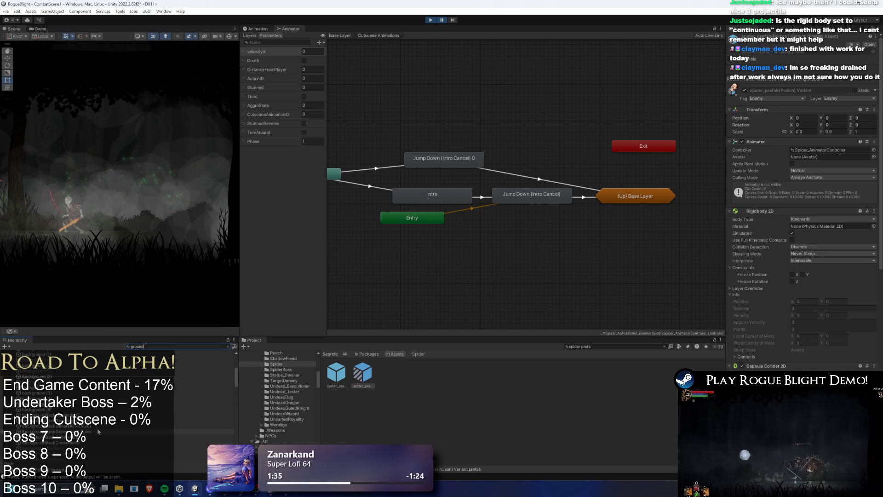
click(764, 211)
click(767, 218)
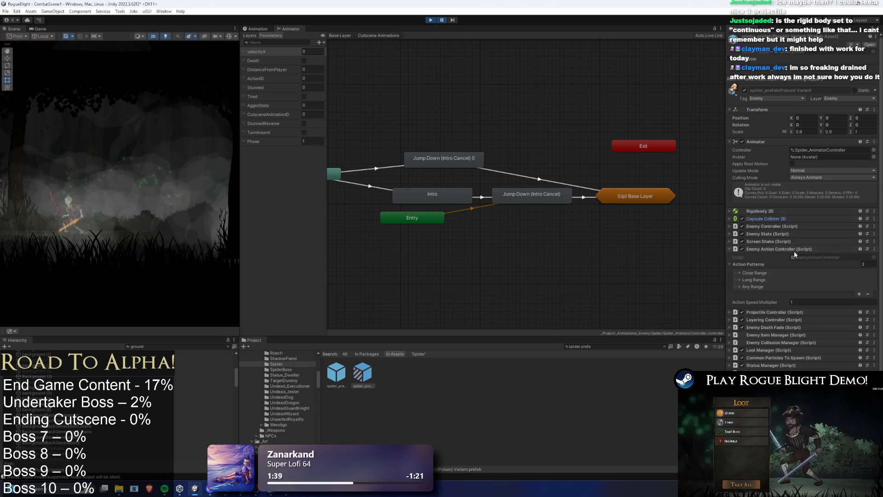
click(777, 233)
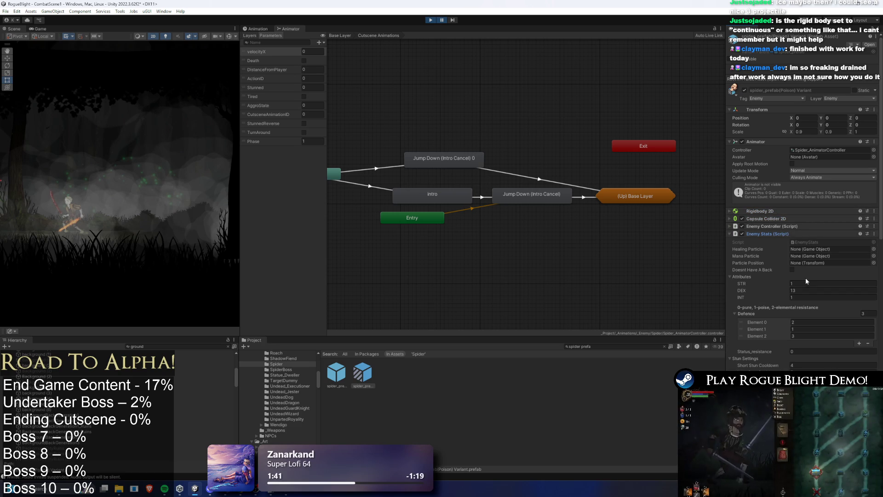
scroll(805, 295, down, 5)
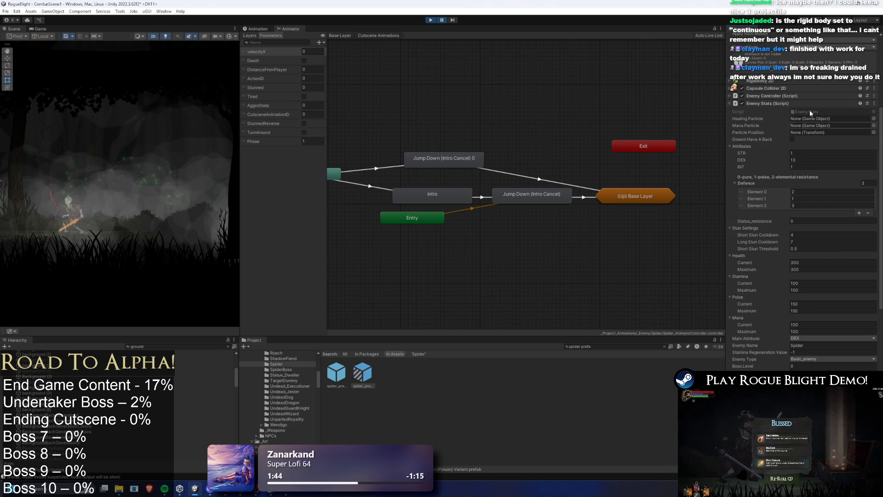
click(785, 101)
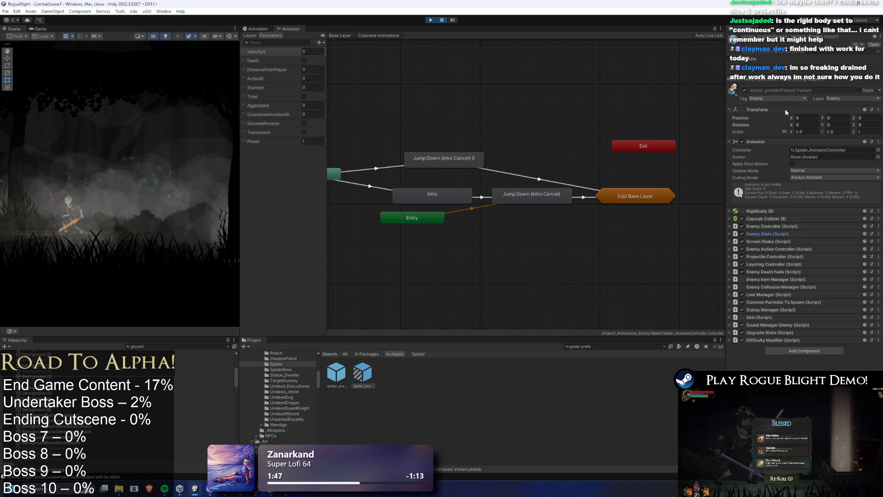
click(782, 226)
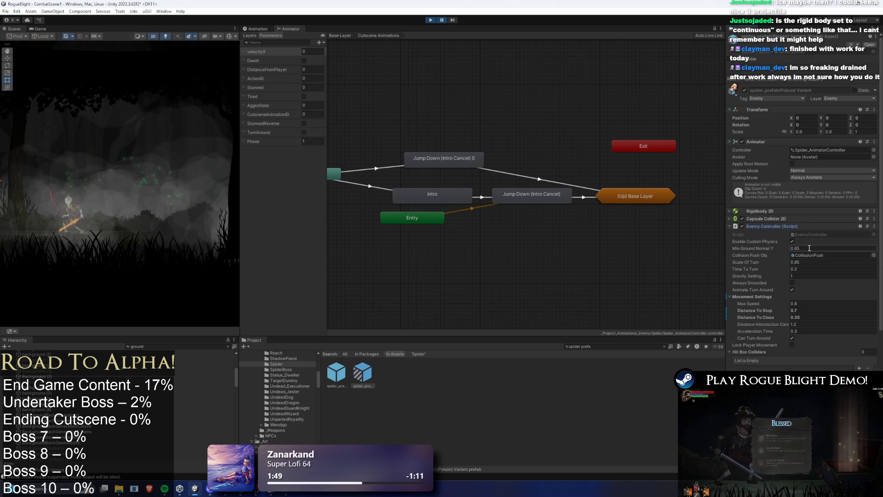
click(431, 20)
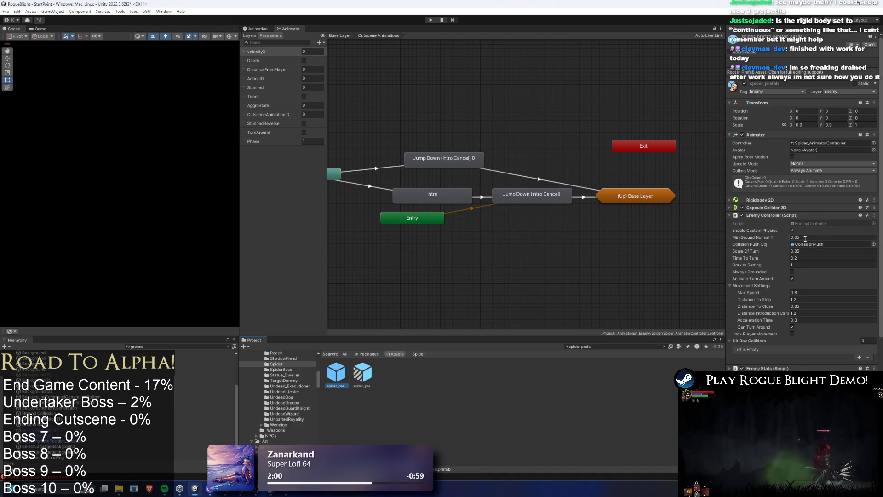
Step: Keep the Rigidbody 2D body type Kinematic and set Collision Detection to Continuous
click(828, 208)
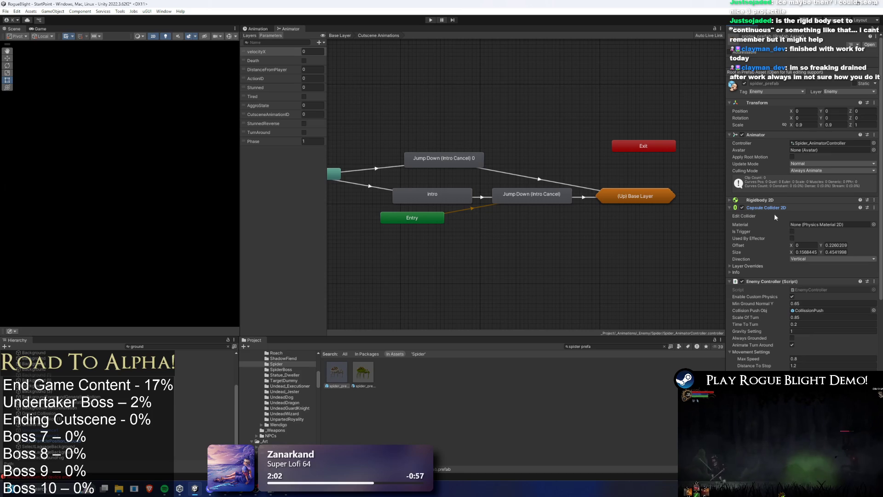
click(792, 199)
click(819, 208)
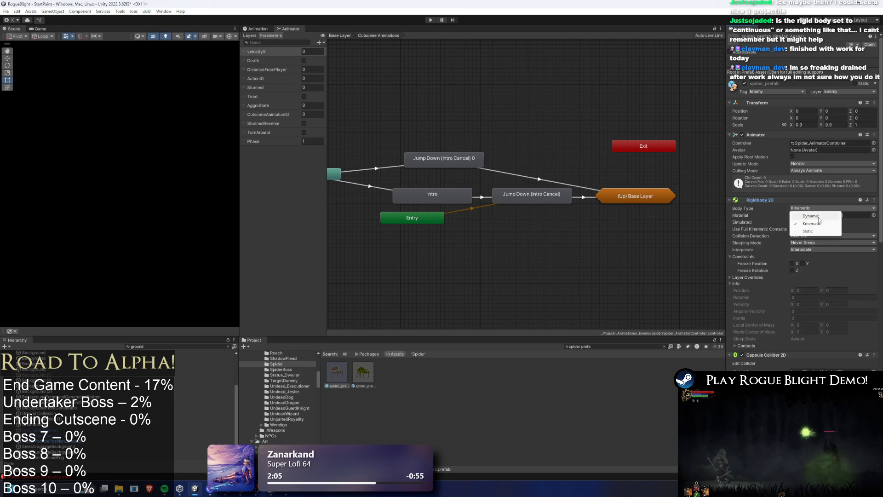
click(804, 224)
click(806, 235)
click(810, 250)
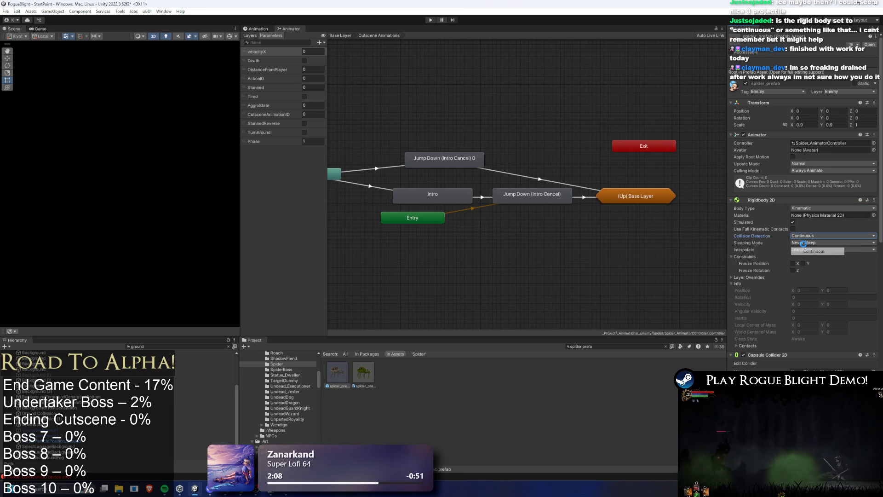
click(774, 201)
Step: Set Min Ground Normal Y to 0.3, save the prefab, and start play mode
click(800, 304)
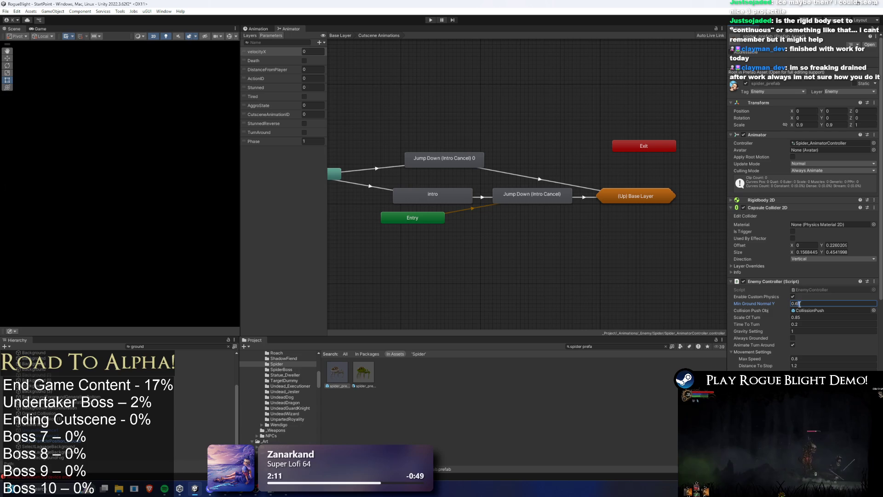
key(Return)
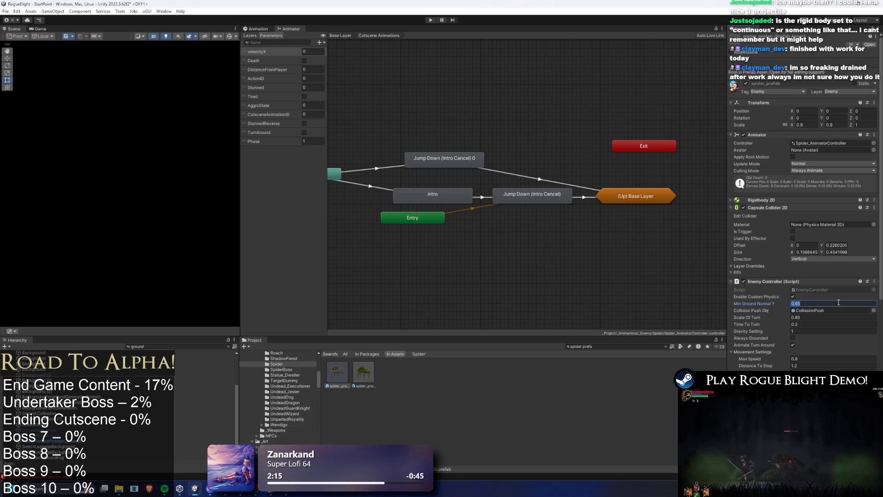
text(0.)
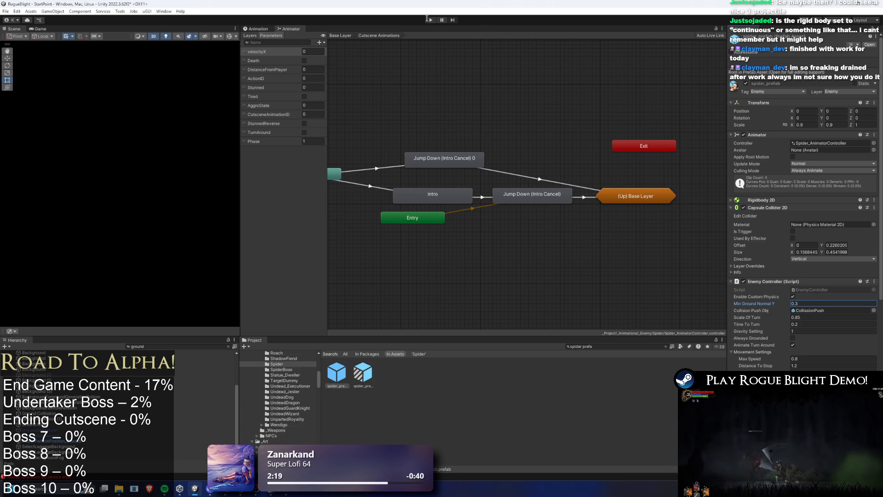
key(ctrl+s)
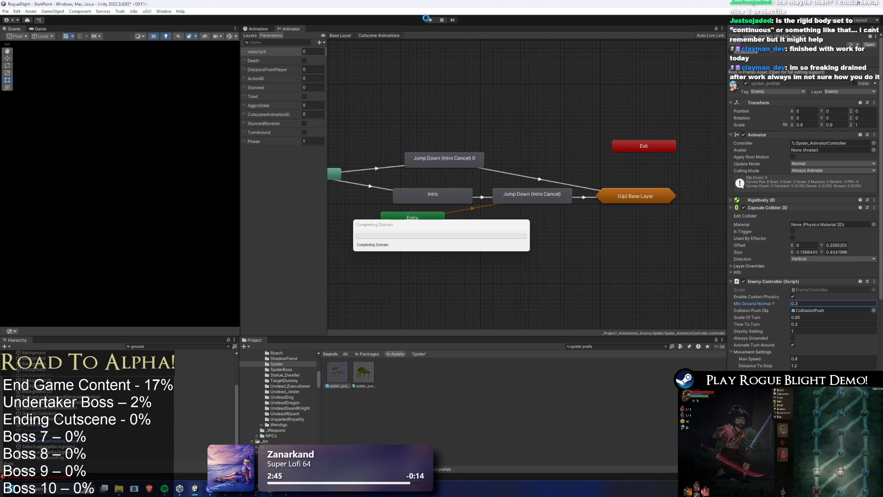
click(427, 19)
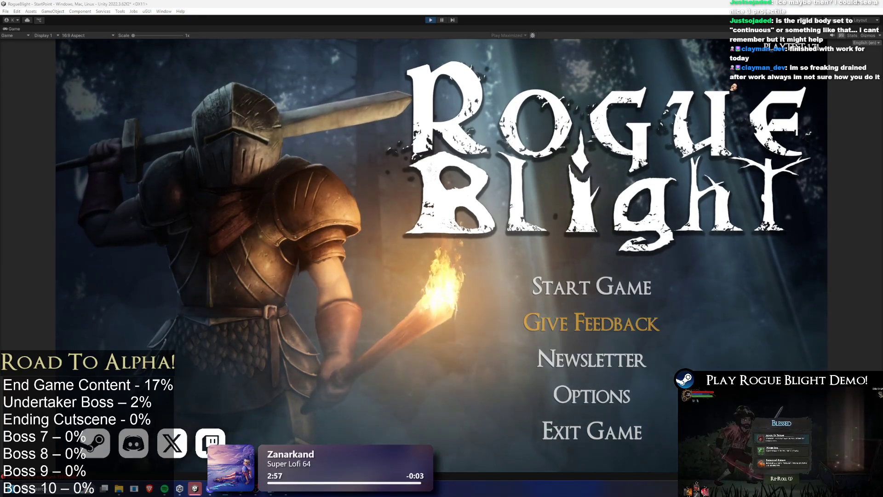
Step: Start the game, load the first save slot, and attack the spiders with the scythe
click(595, 285)
click(595, 258)
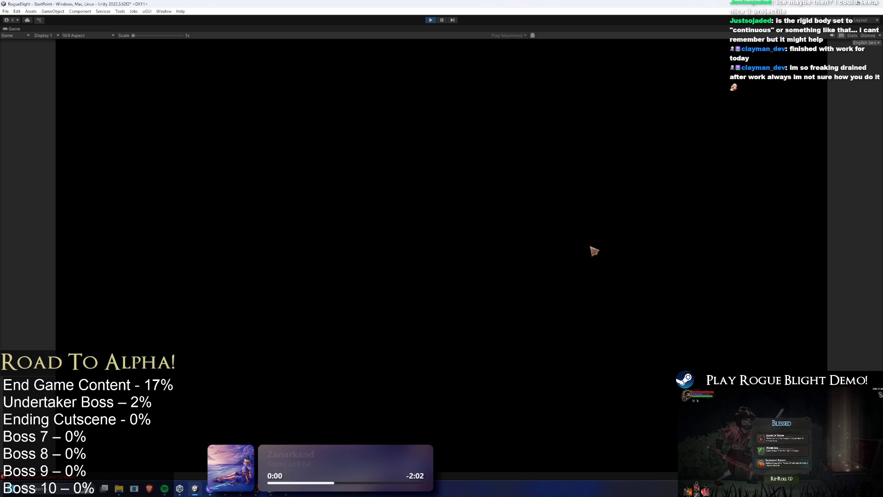
key(d)
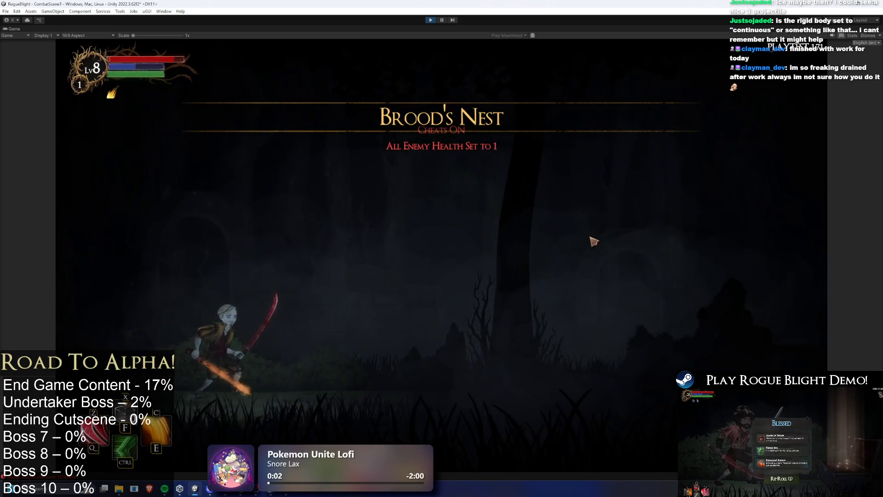
click(651, 335)
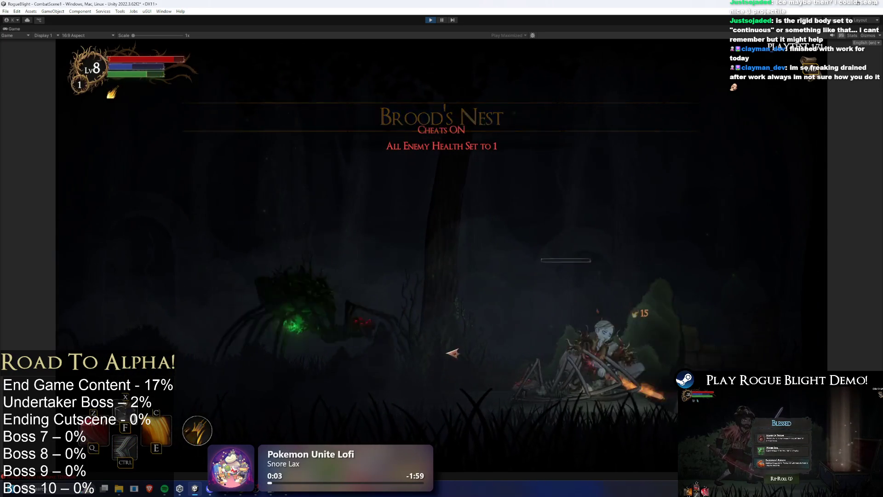
click(411, 352)
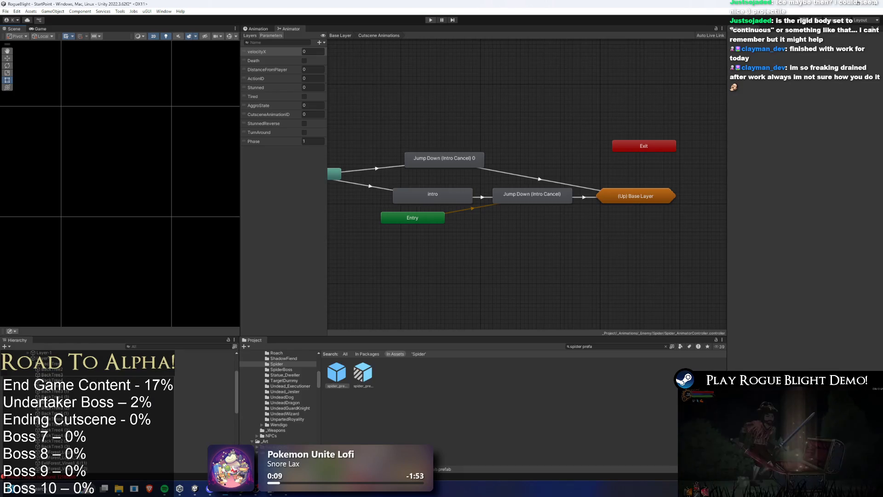
Step: Set the spider's Min Ground Normal Y back to 0.65
click(806, 303)
text(0.65)
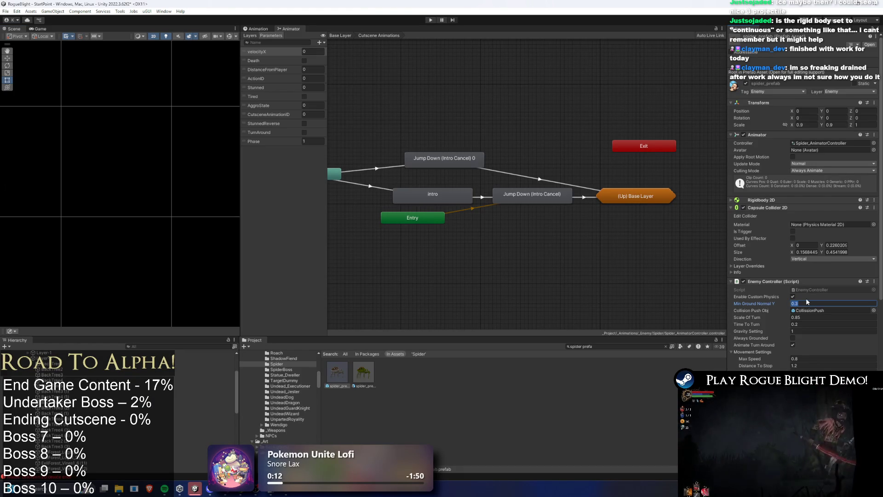
click(612, 346)
Step: Review SpiderSpawnerOneByOne and the intro state's cutscene settings, then start play mode
text(one spi)
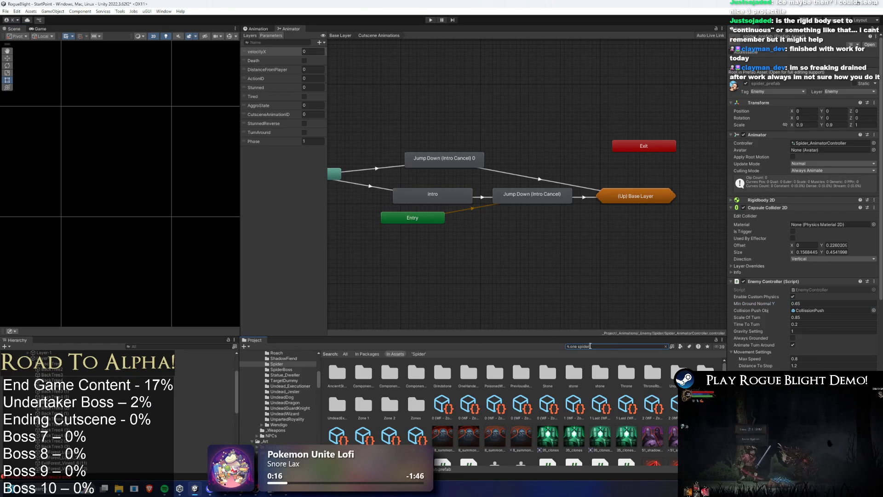
click(337, 373)
click(848, 144)
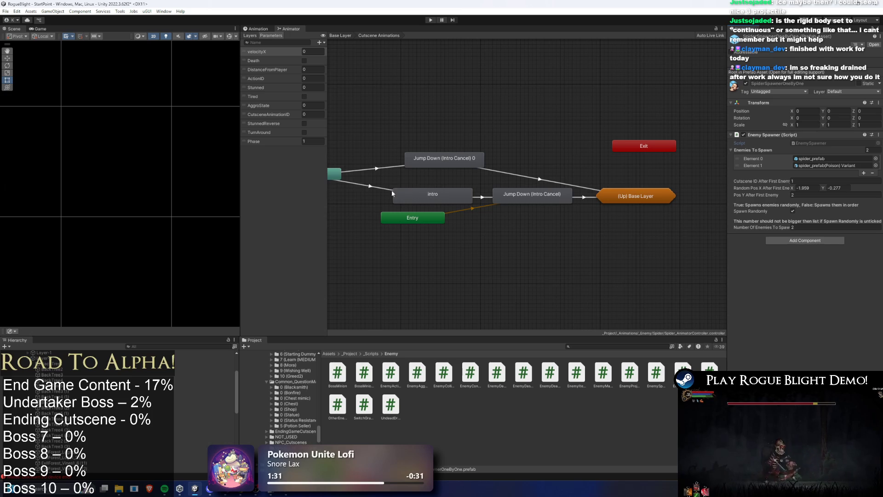
click(438, 193)
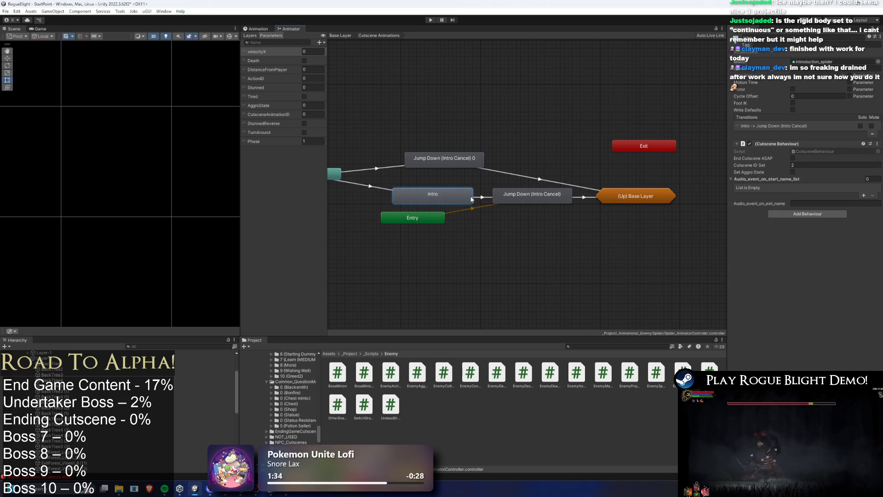
click(430, 20)
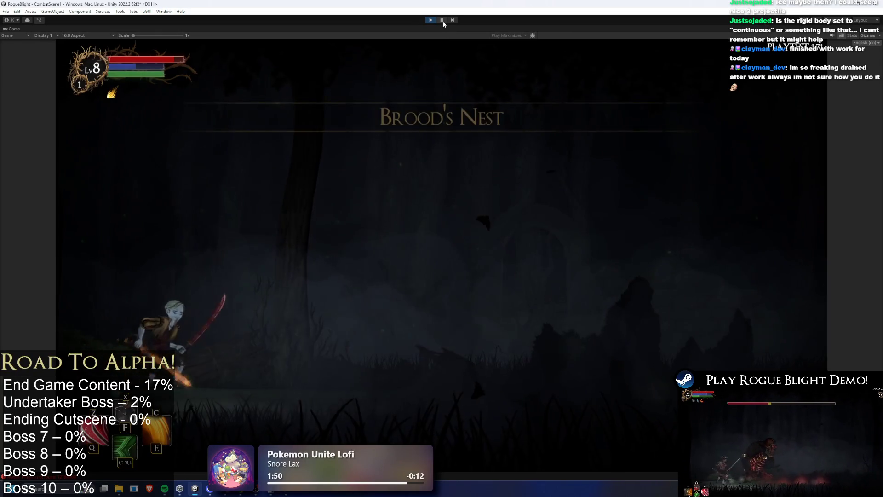
Step: Pause, filter the Hierarchy for 'spider', and frame spider_prefab(Clone) to watch its live animator
click(443, 22)
click(153, 345)
text(sp)
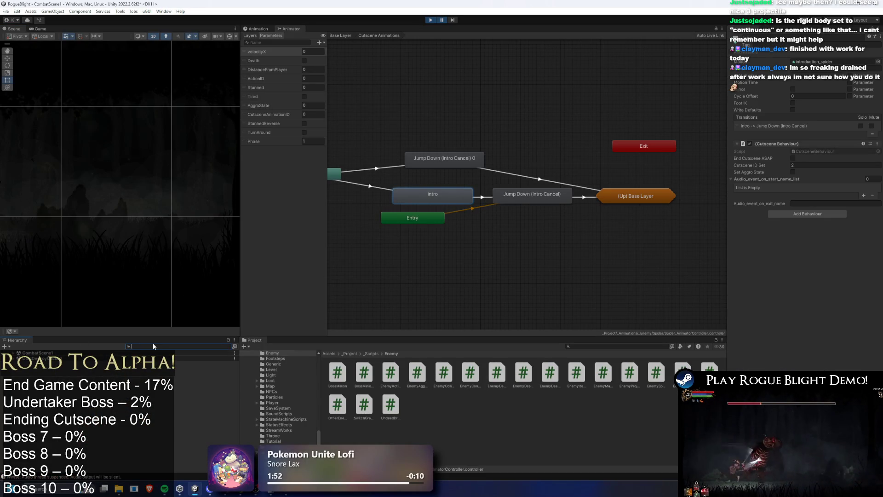
text(ider)
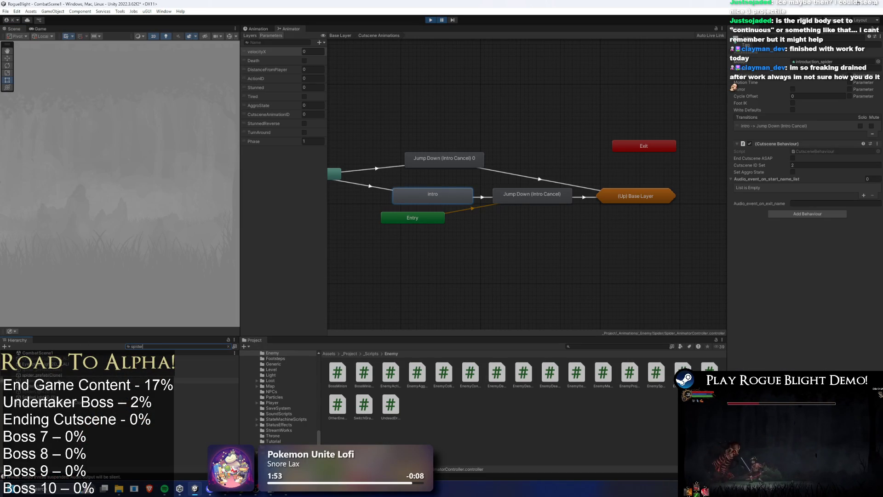
click(41, 375)
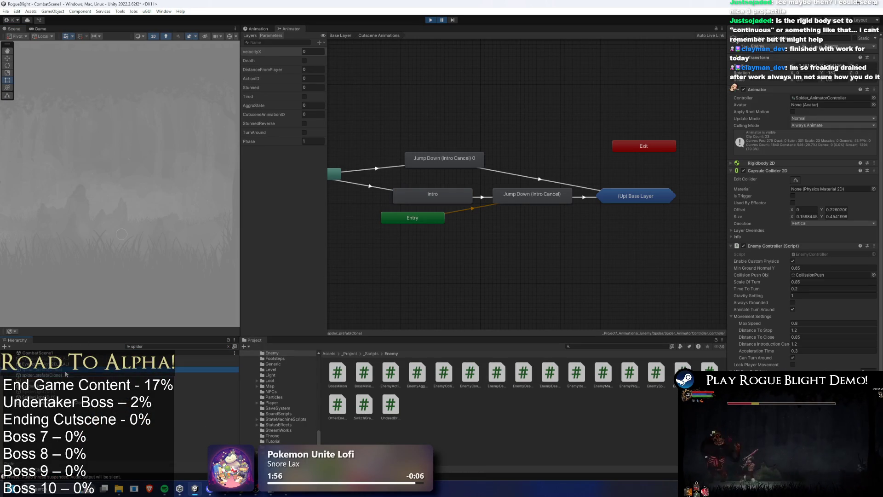
key(f)
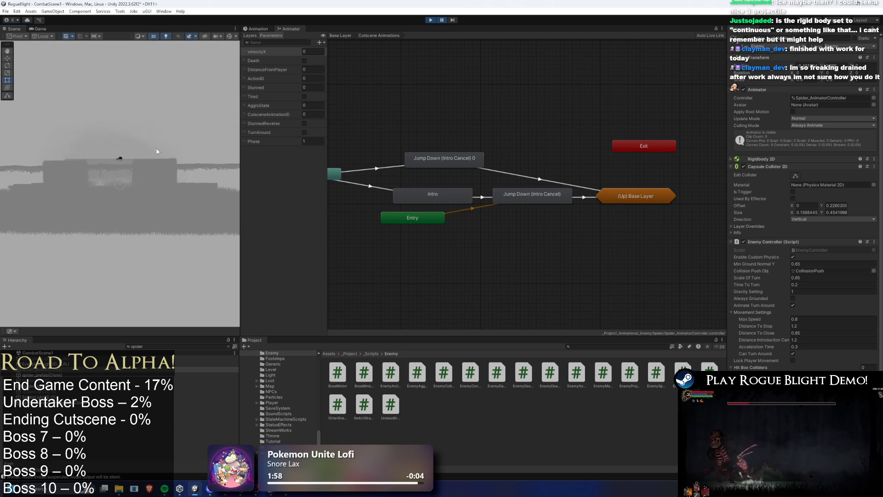
click(59, 375)
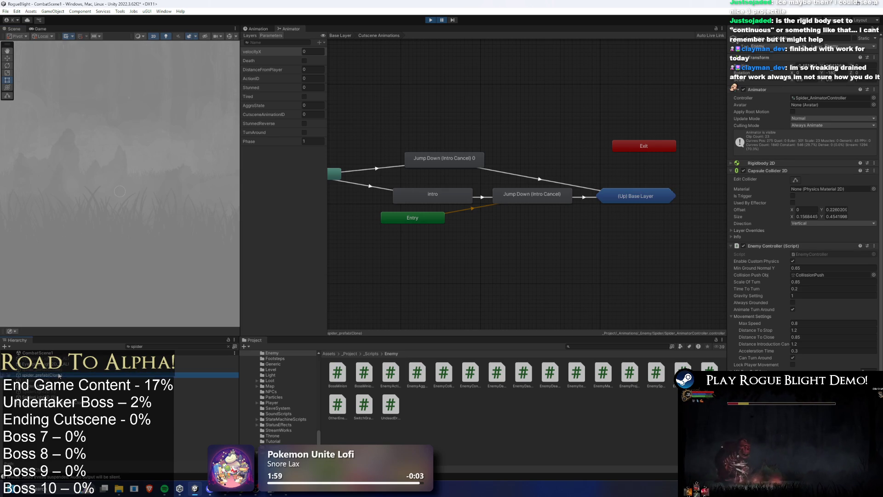
click(94, 369)
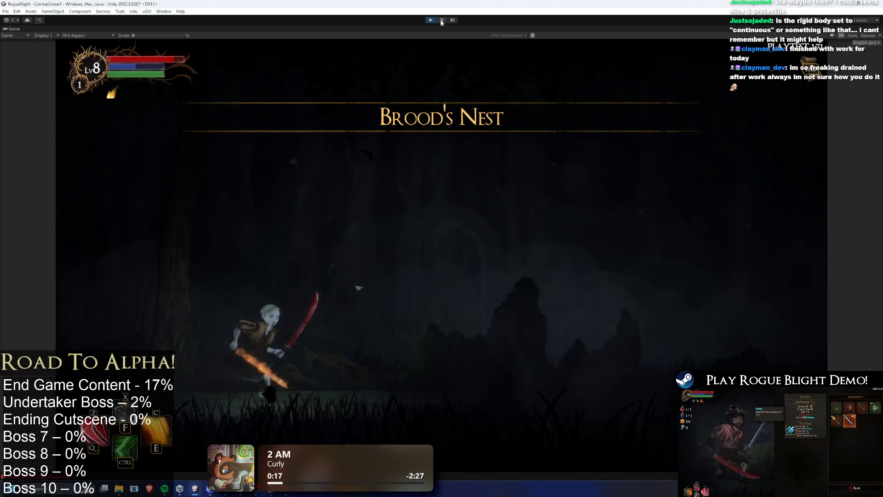
Step: Resume the play-test, move past the spider, then pause again
click(534, 100)
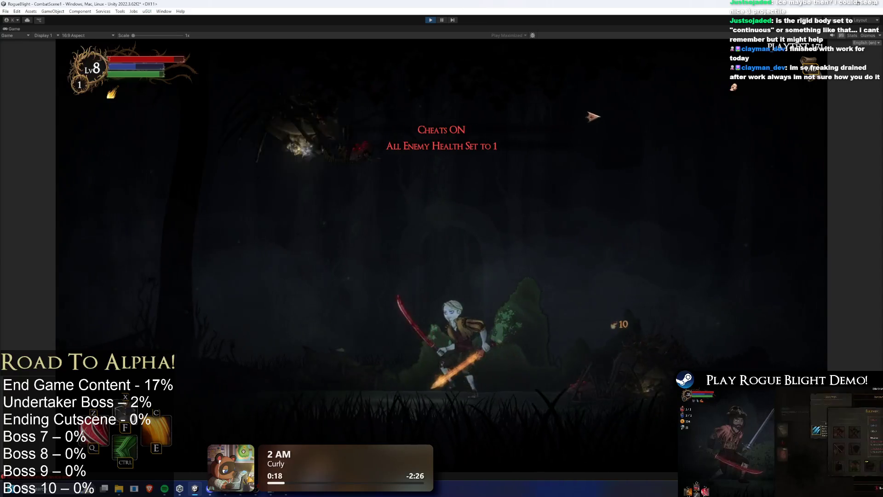
key(d)
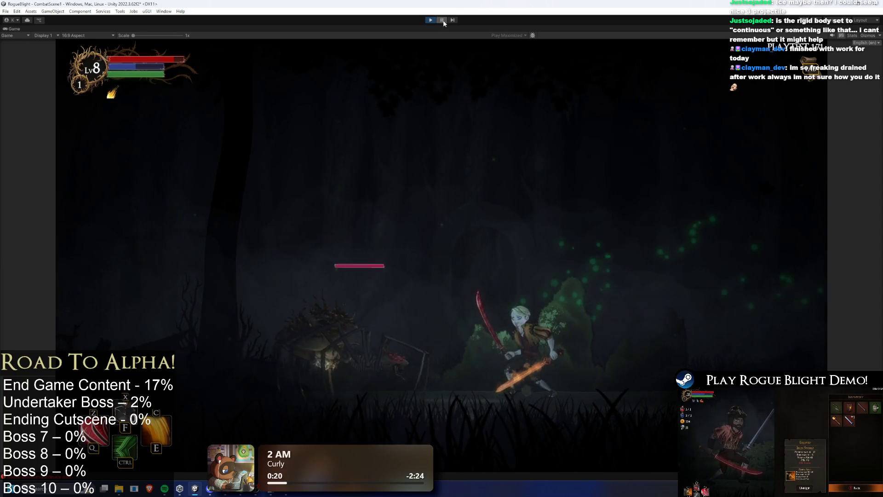
key(ctrl+shift+p)
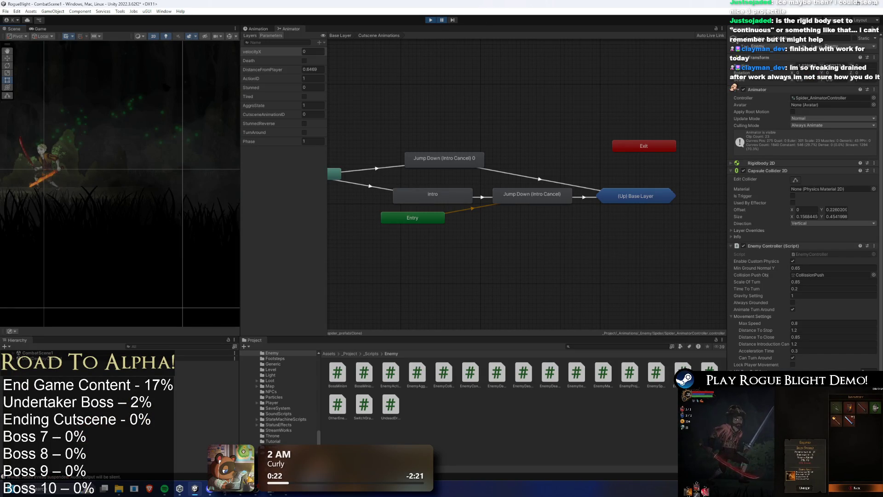